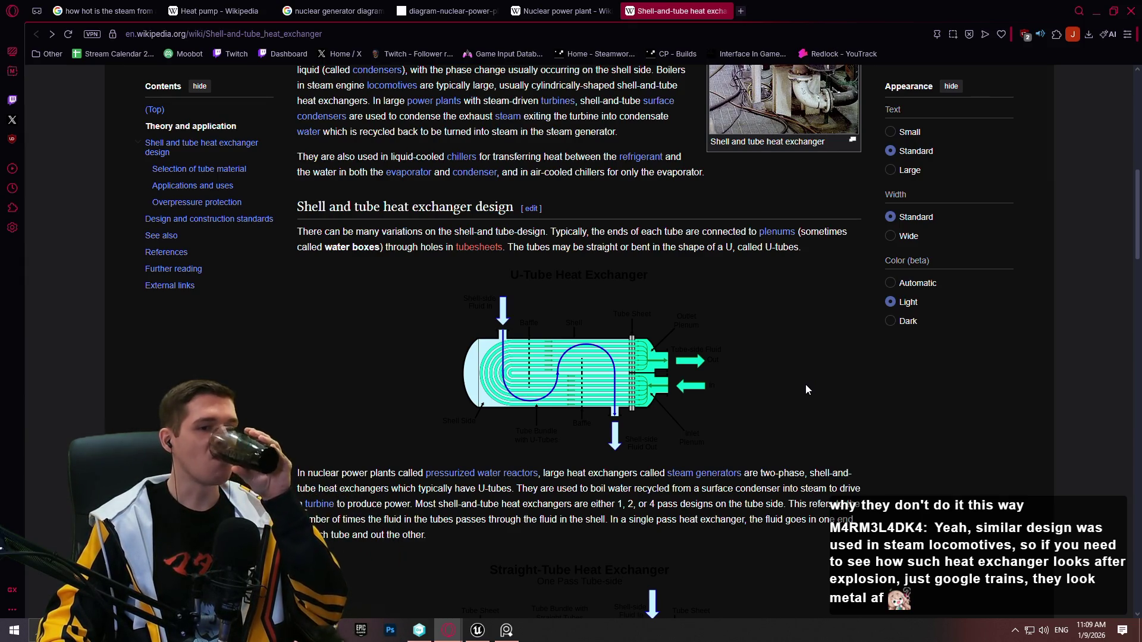
Scroll down through the open reference page
scroll(808, 384, "down", 7)
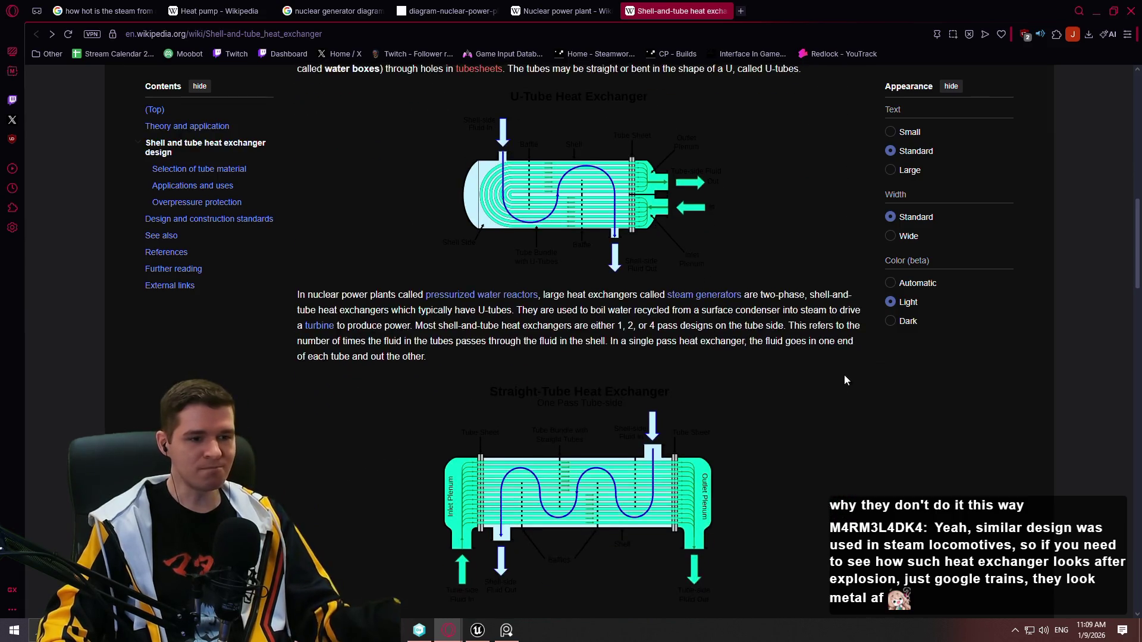
scroll(806, 349, "down", 6)
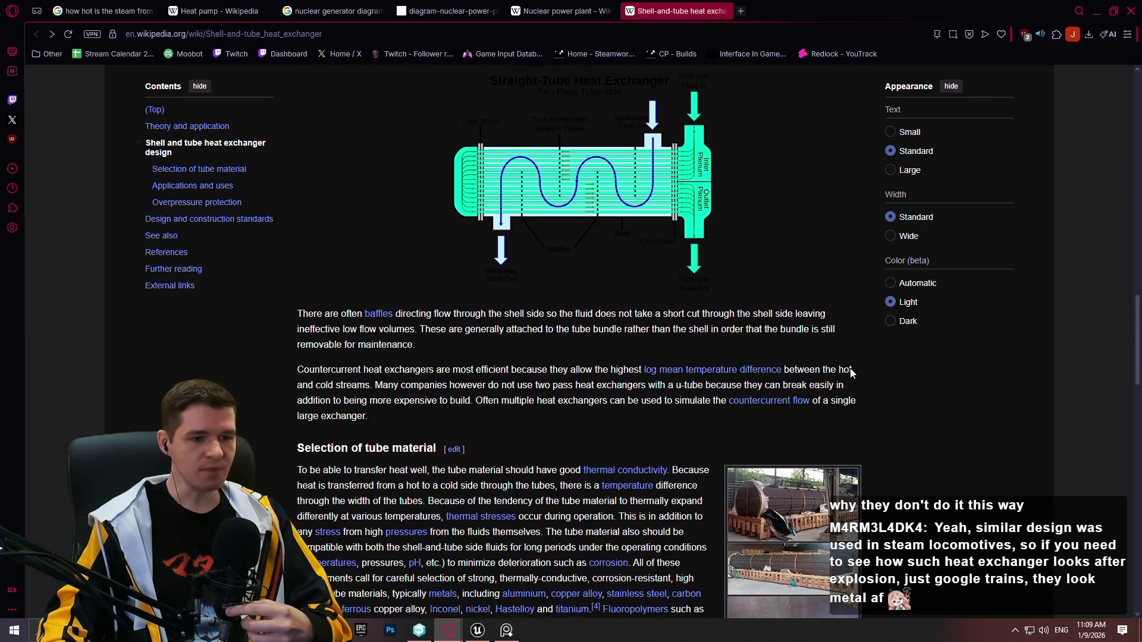
scroll(911, 384, "down", 3)
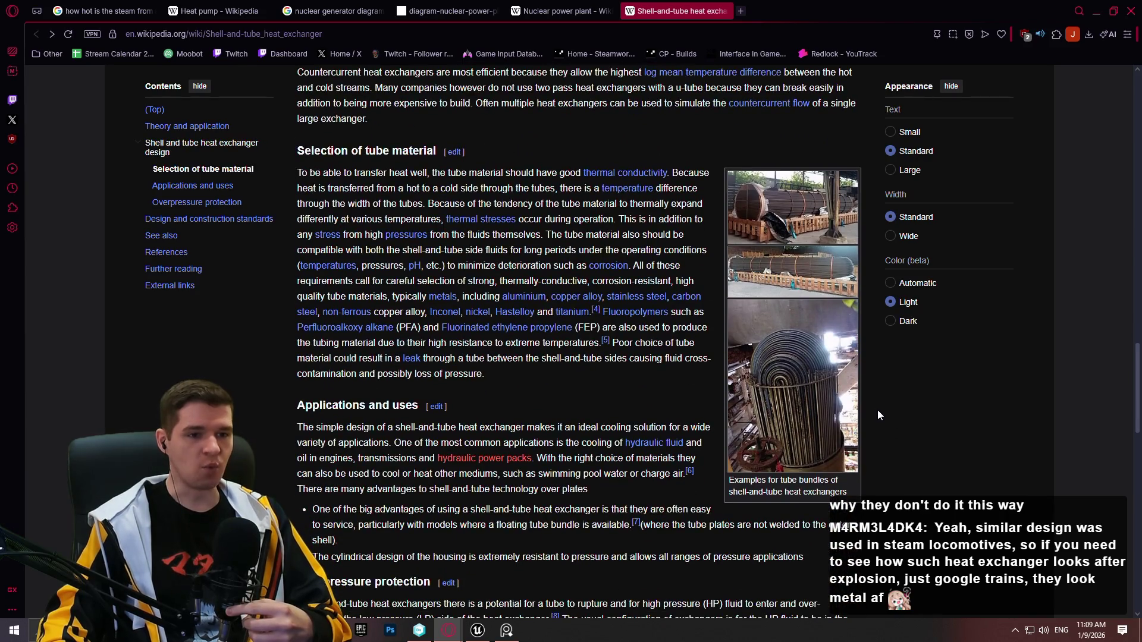
scroll(875, 394, "down", 6)
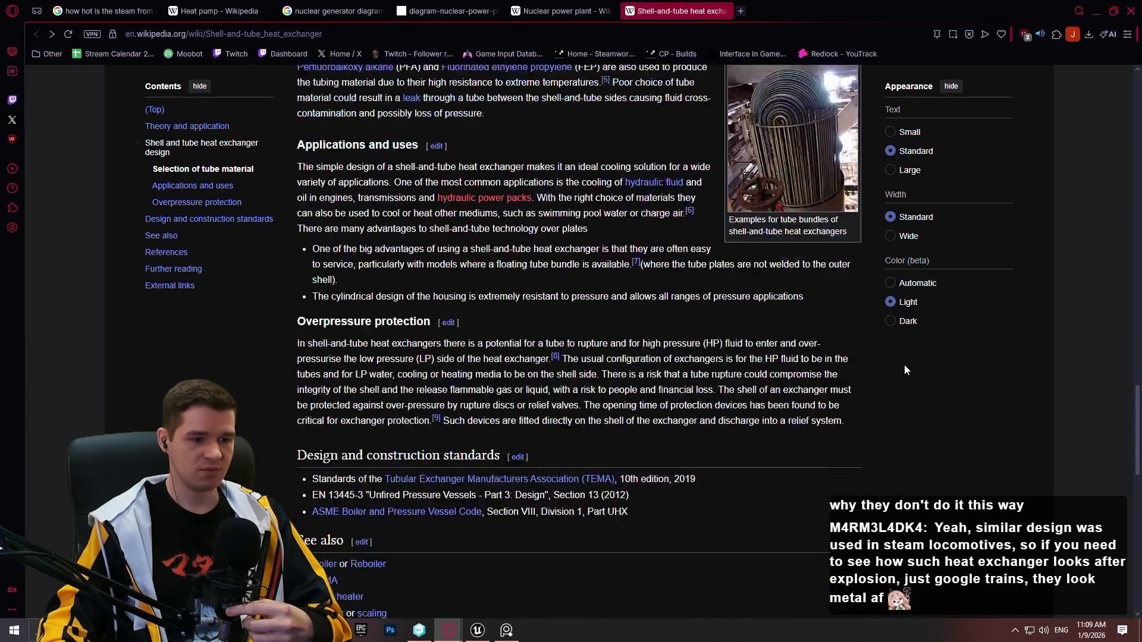
middle_click(1000, 446)
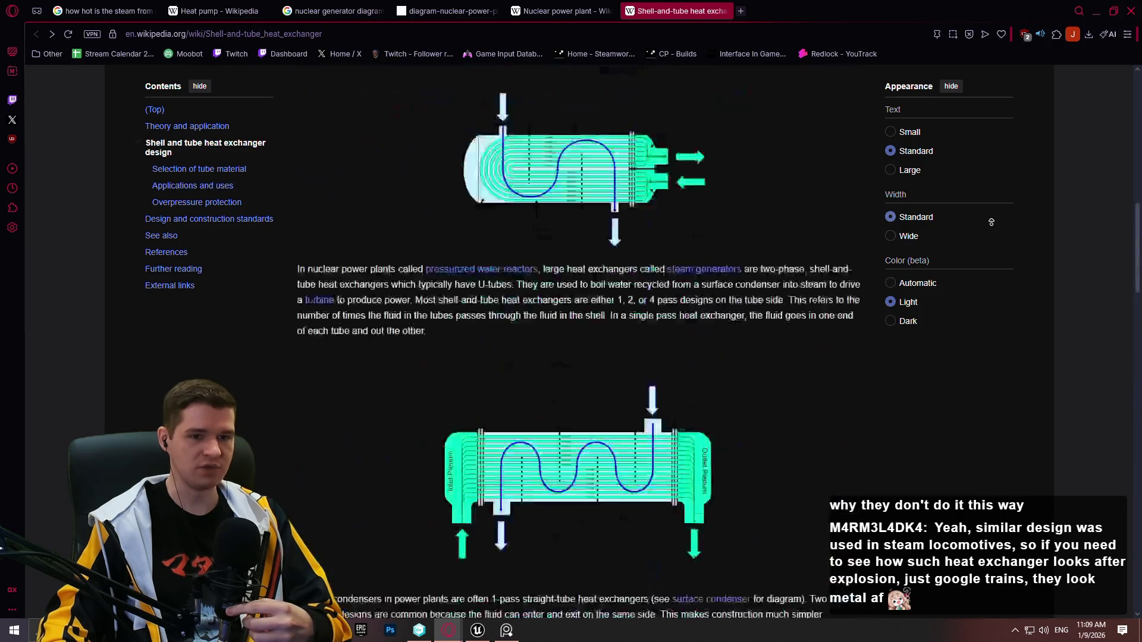
scroll(1011, 255, "down", 5)
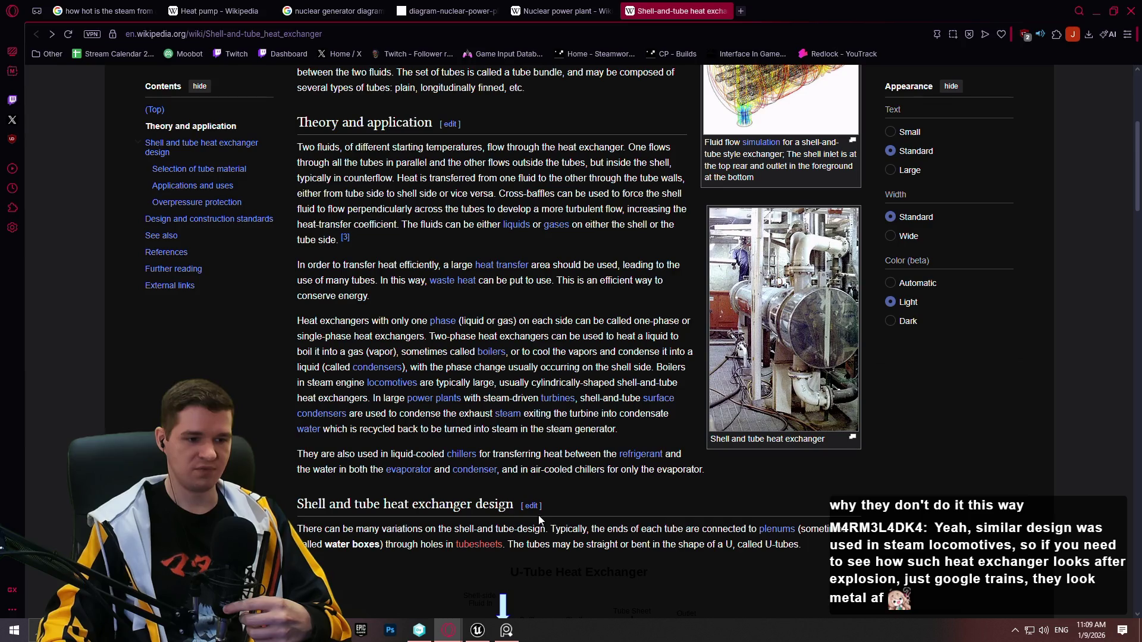
Move the 'Excess steam' sentence into its own paragraph in the Water Synthesis note
key("alt+Tab")
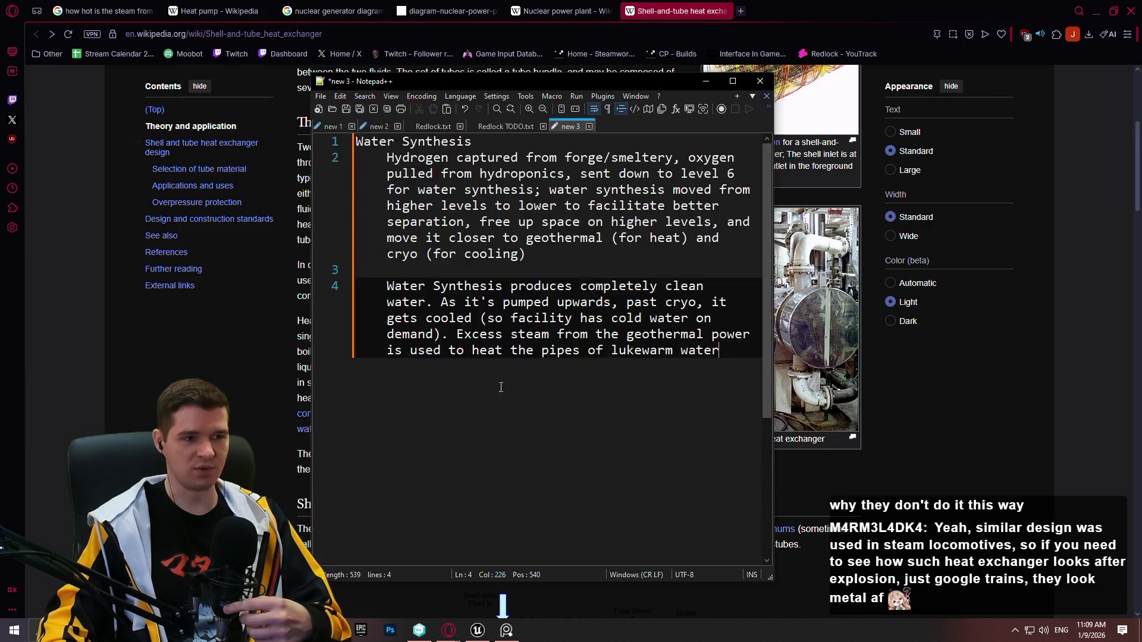
left_click(724, 369)
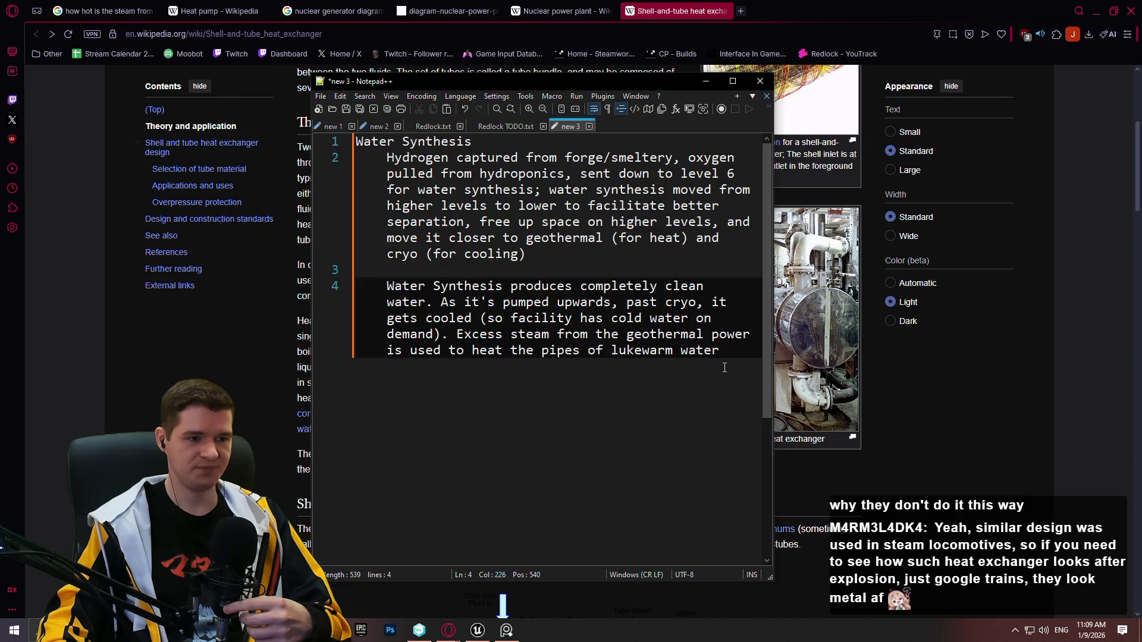
left_click(456, 334)
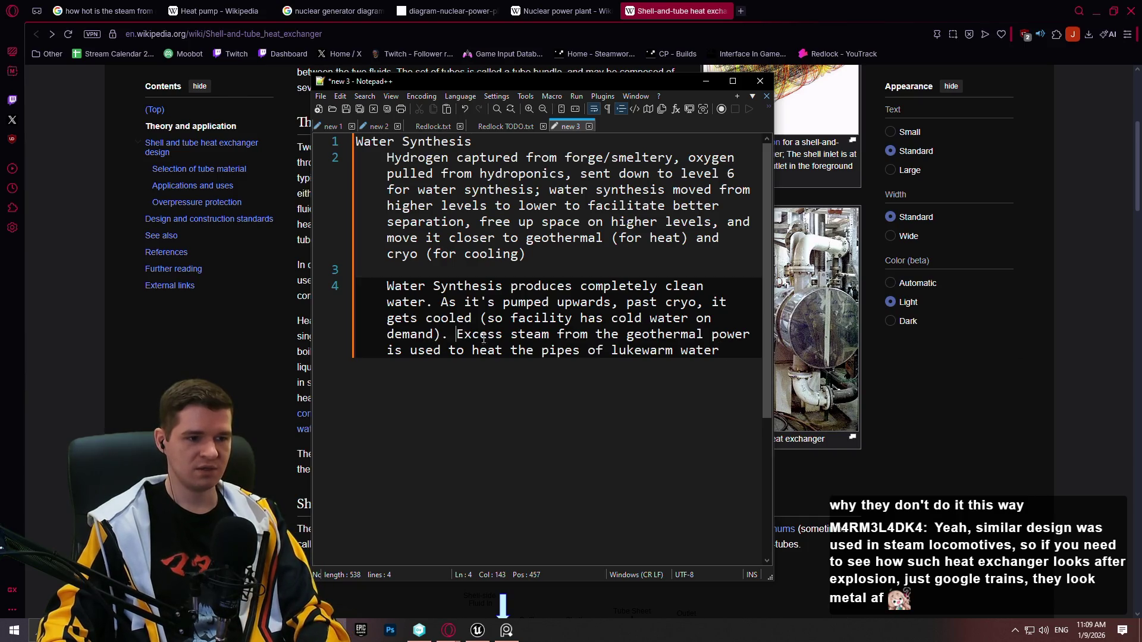
key("BackSpace")
key("Return")
key("Return")
Replace the lukewarm-water phrase with 'piped through a heat exchanger where it meets colder water from water synthesis pipes'
left_click(721, 386)
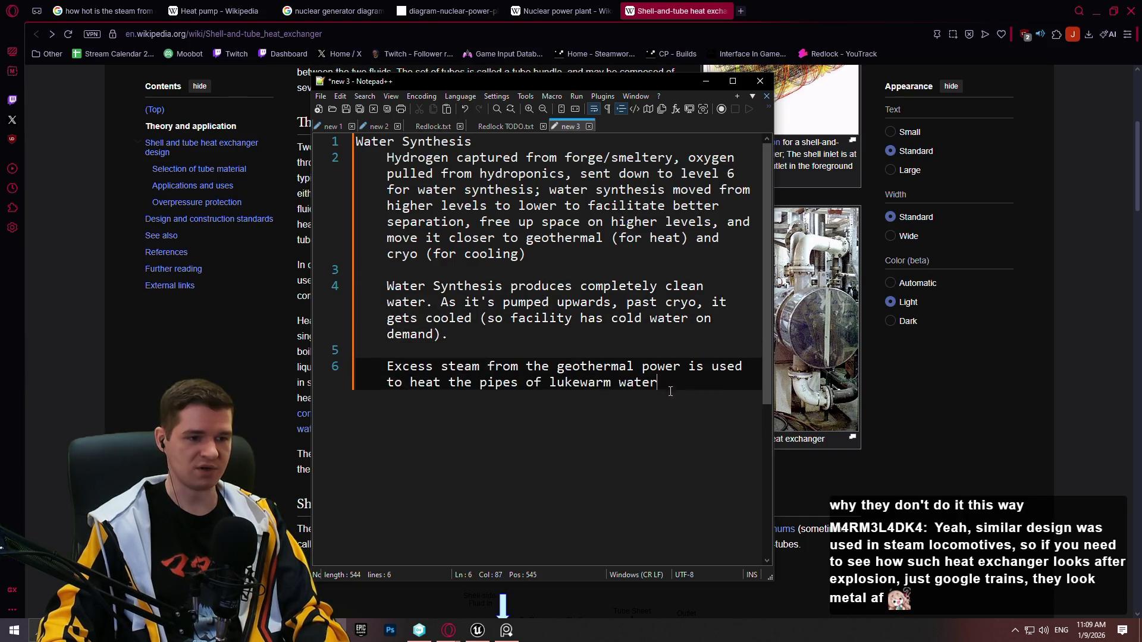
left_click_drag(677, 391, 711, 370)
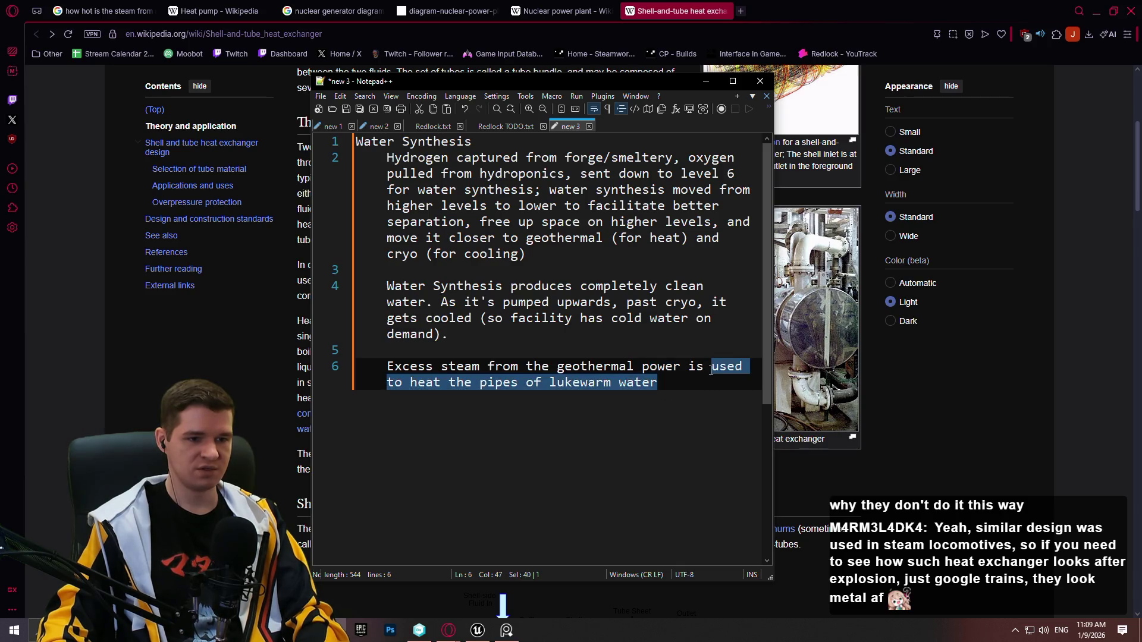
type("piped through a heat exchanger where it meets colder ")
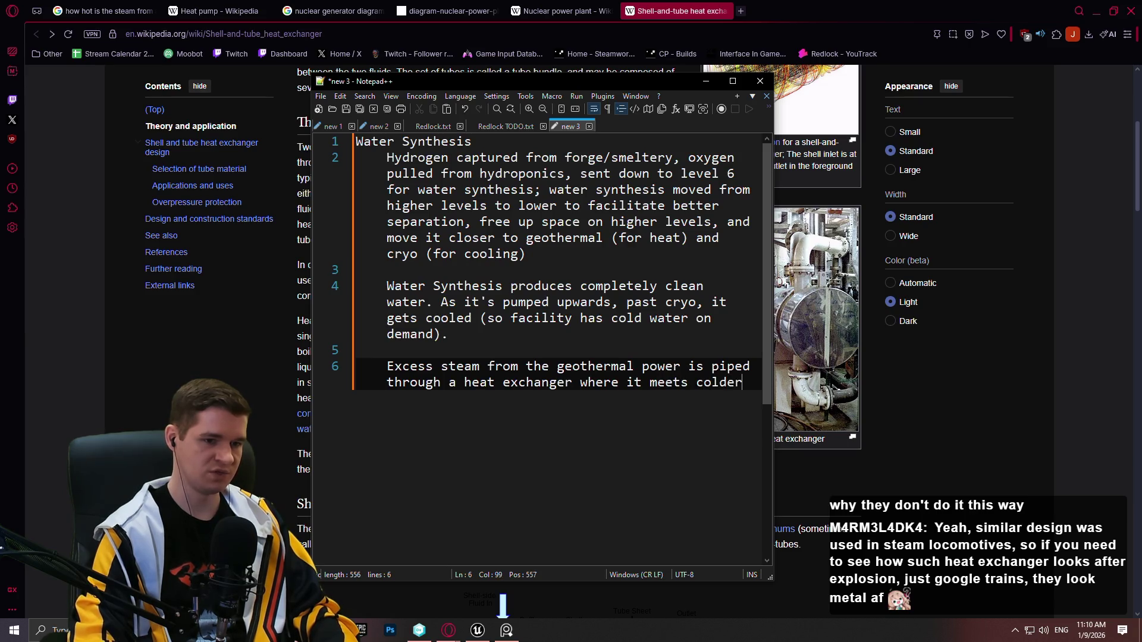
type("water")
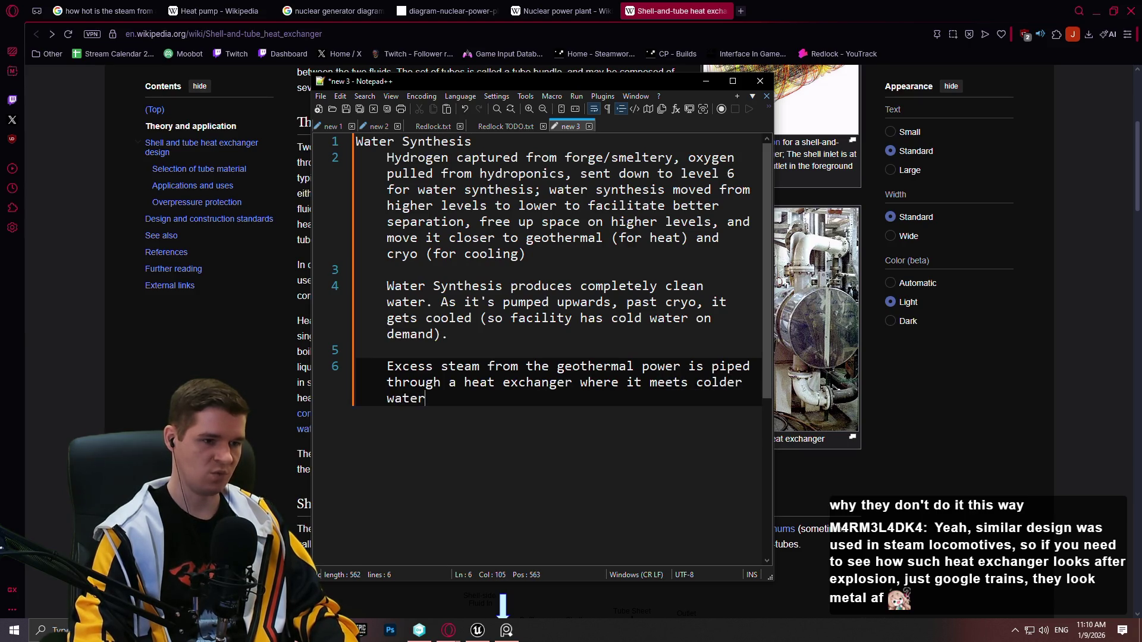
type(" from water synthesis ")
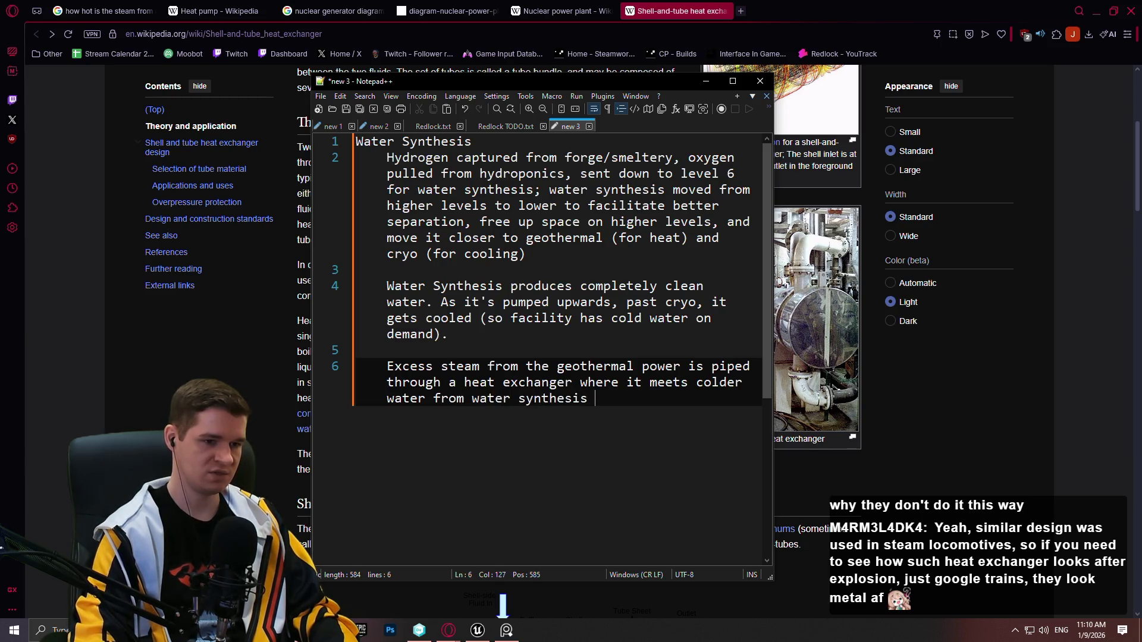
type("pipes")
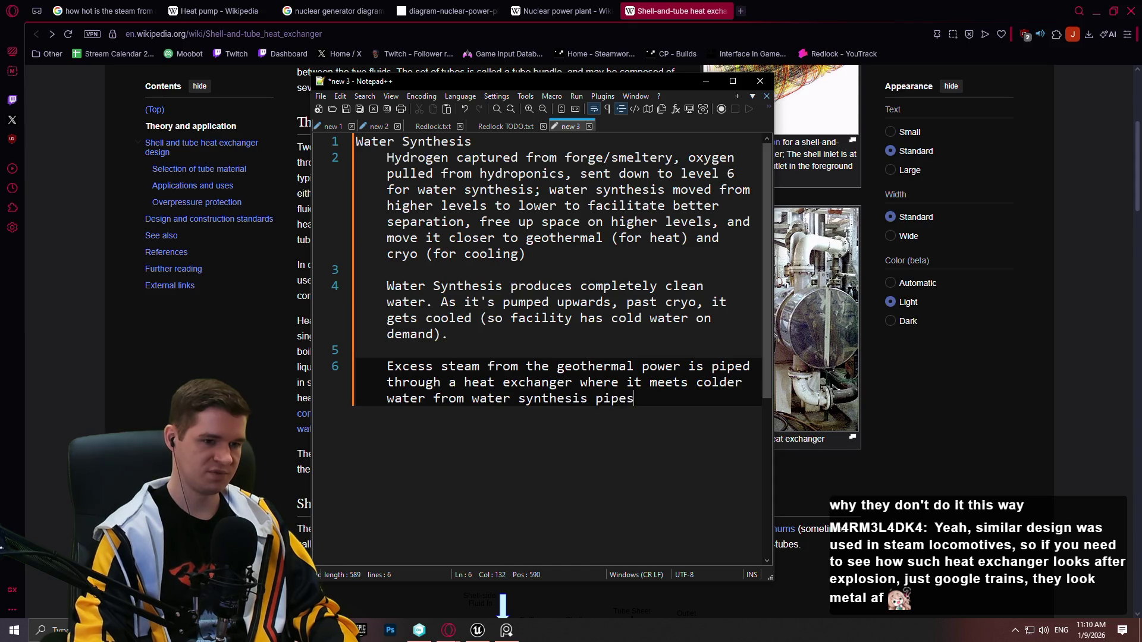
type(", heat")
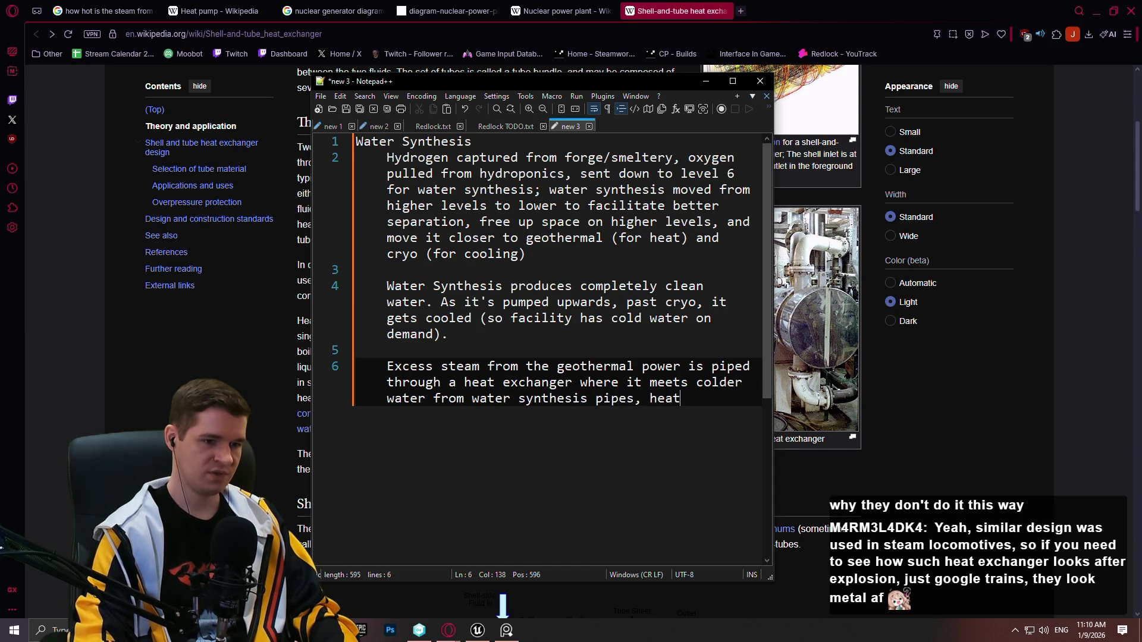
type("s up that water, and ")
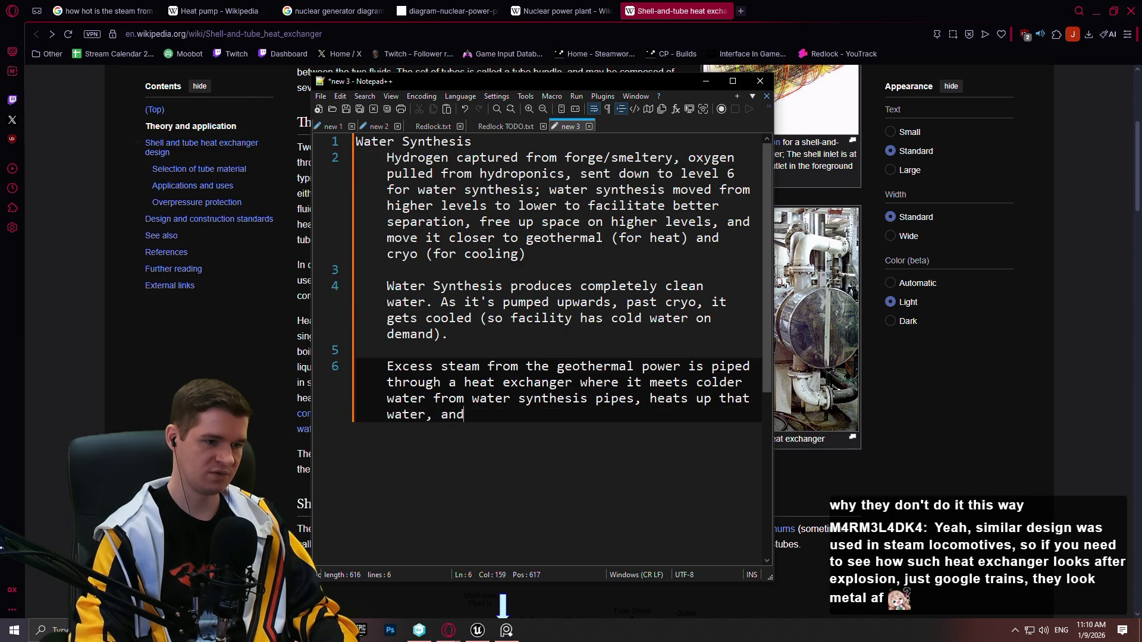
type("the steam co")
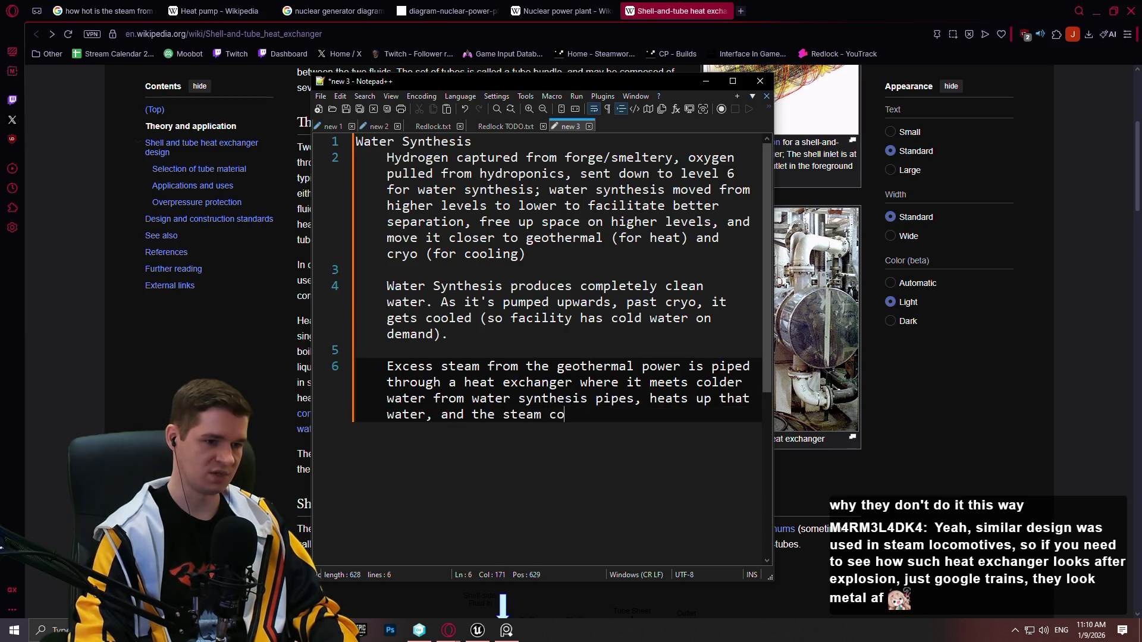
type("ndenses to g")
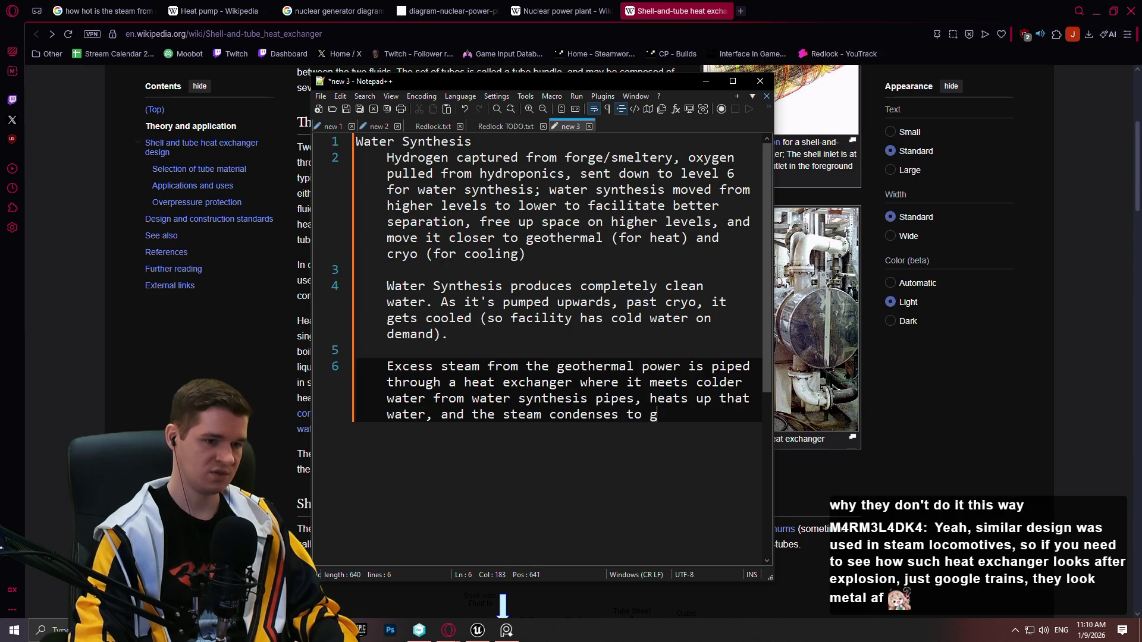
type("o back to the ")
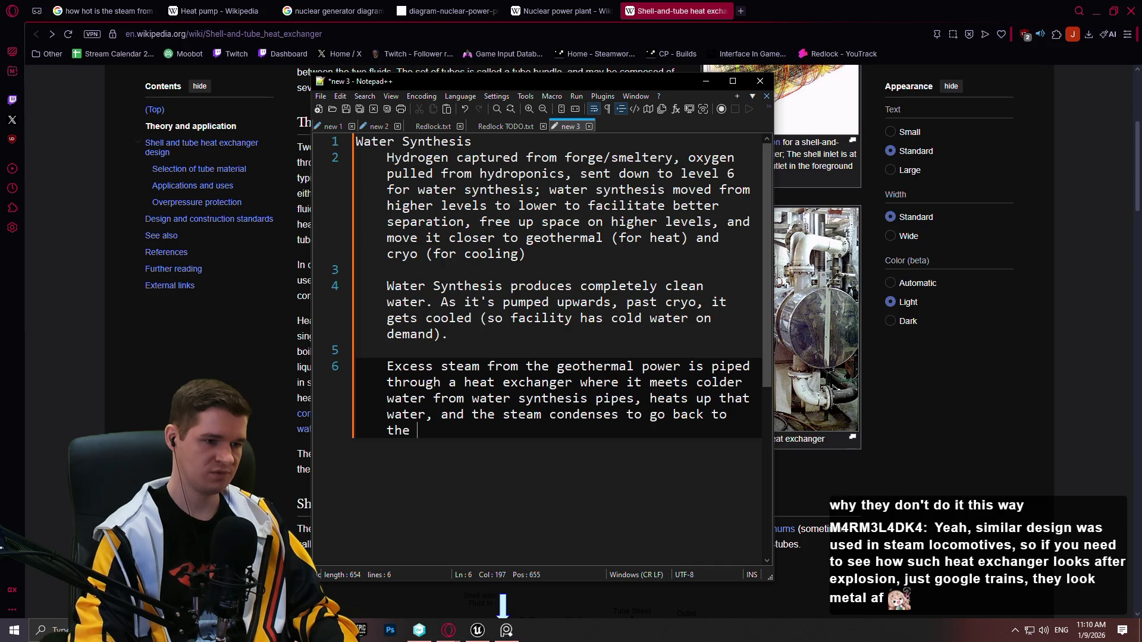
type("geothermal ")
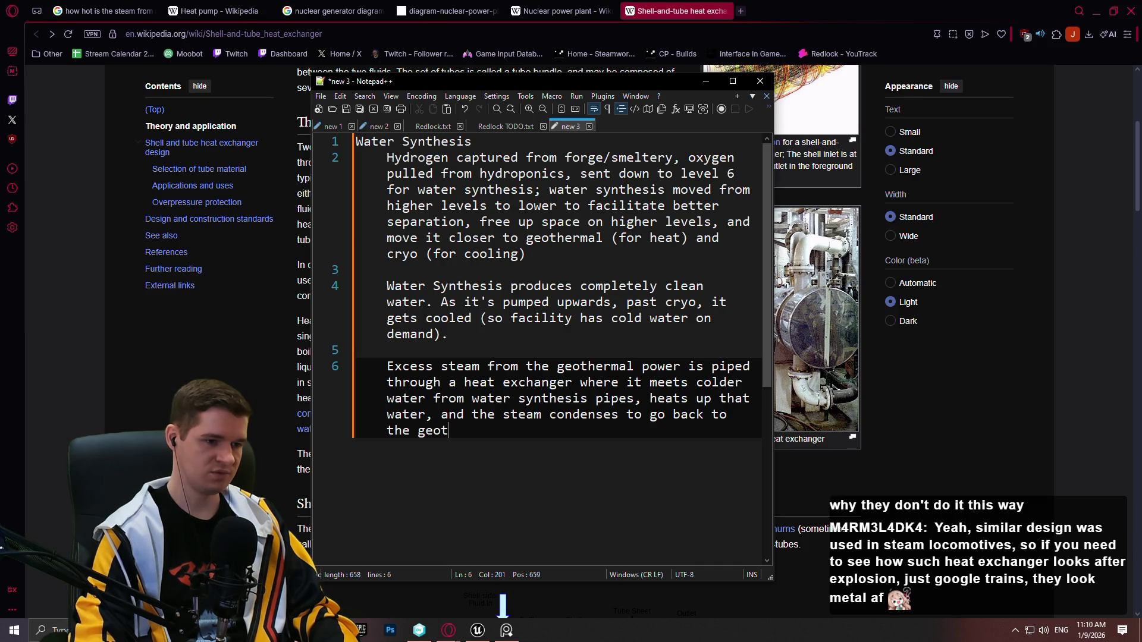
type("power plants")
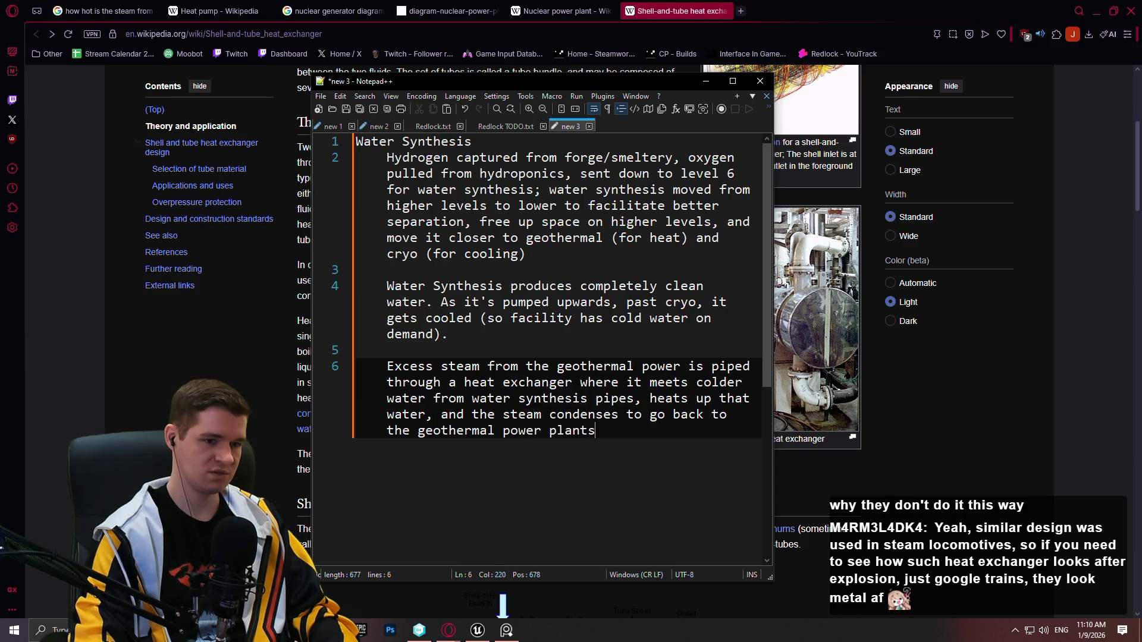
type(". Some")
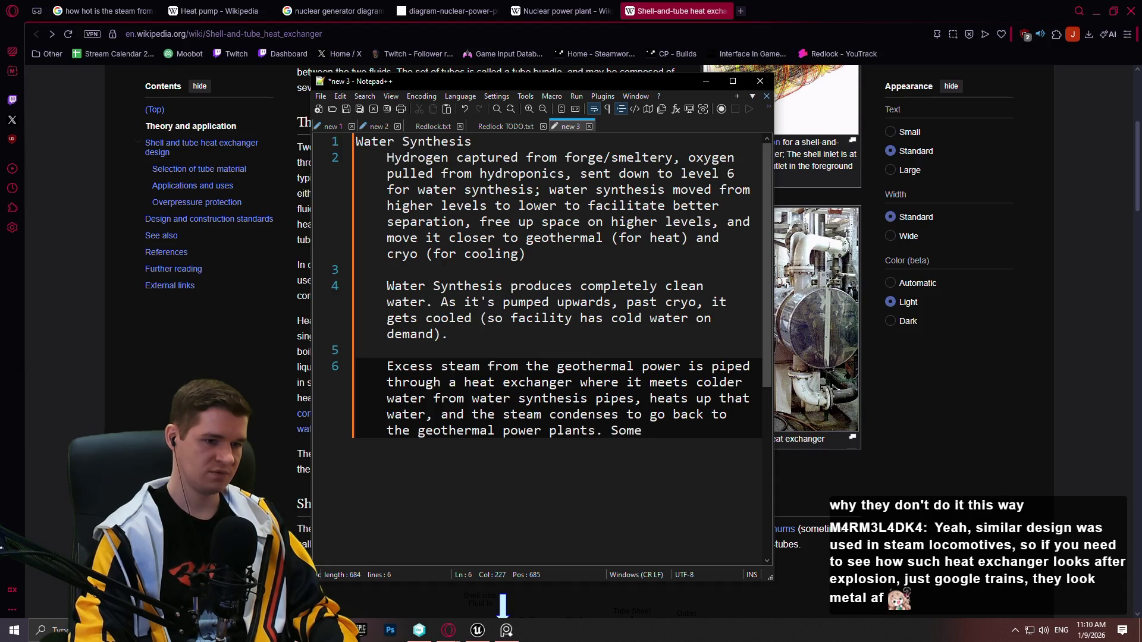
End the paragraph with 'Very little water is lost, but water synthesis tops it back up.'
key("BackSpace")
key("BackSpace")
key("BackSpace")
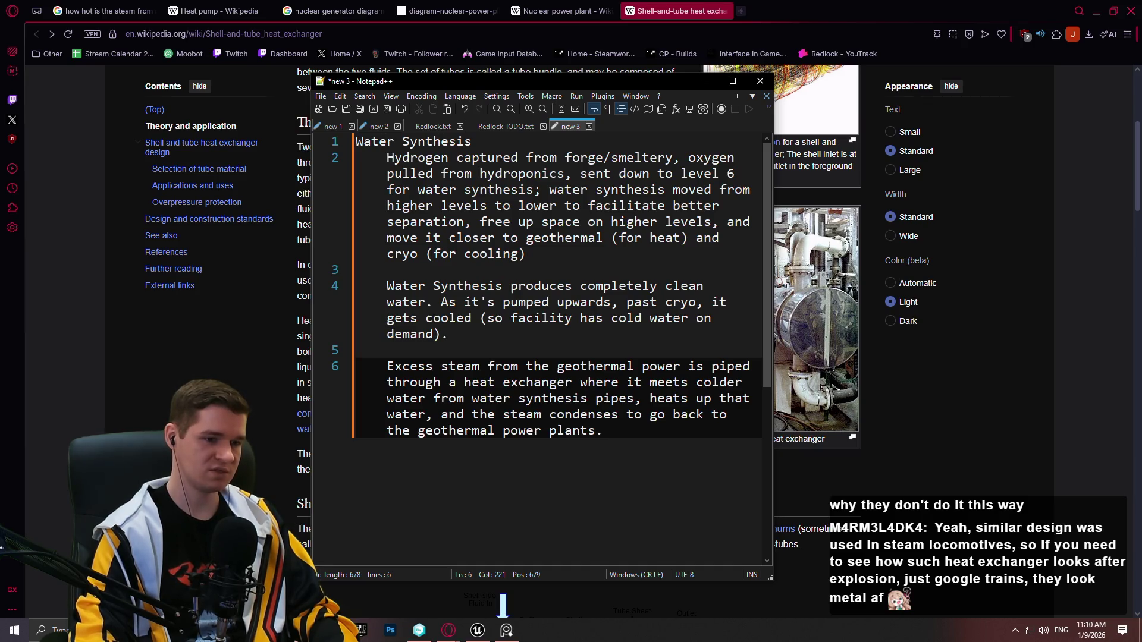
type("Some")
key("BackSpace")
key("BackSpace")
key("BackSpace")
type(". Some steam ")
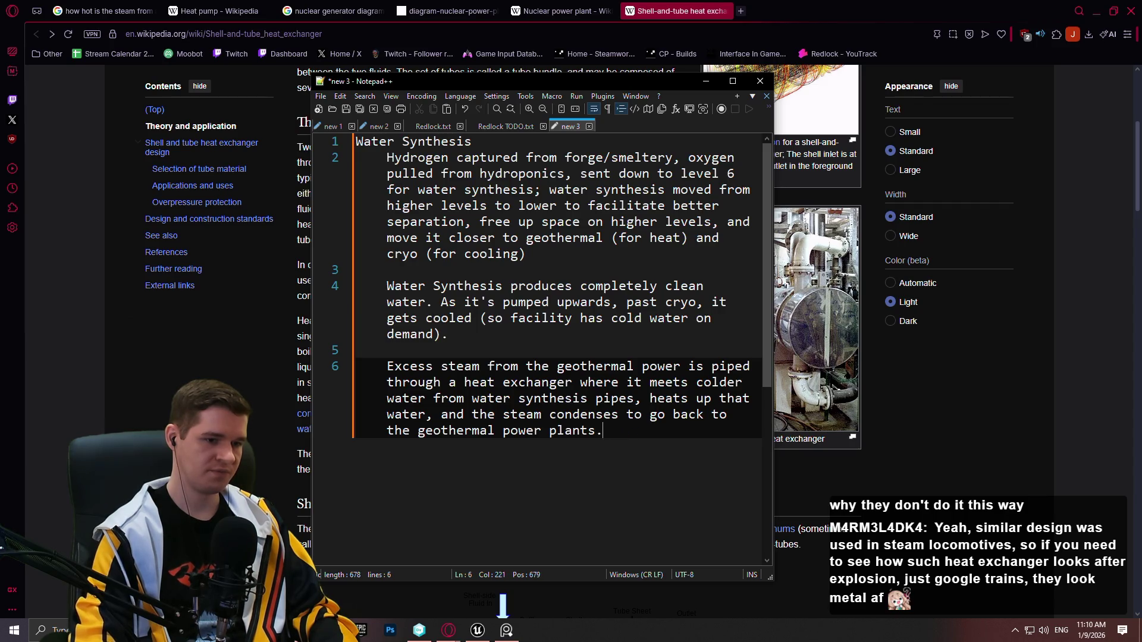
type("i")
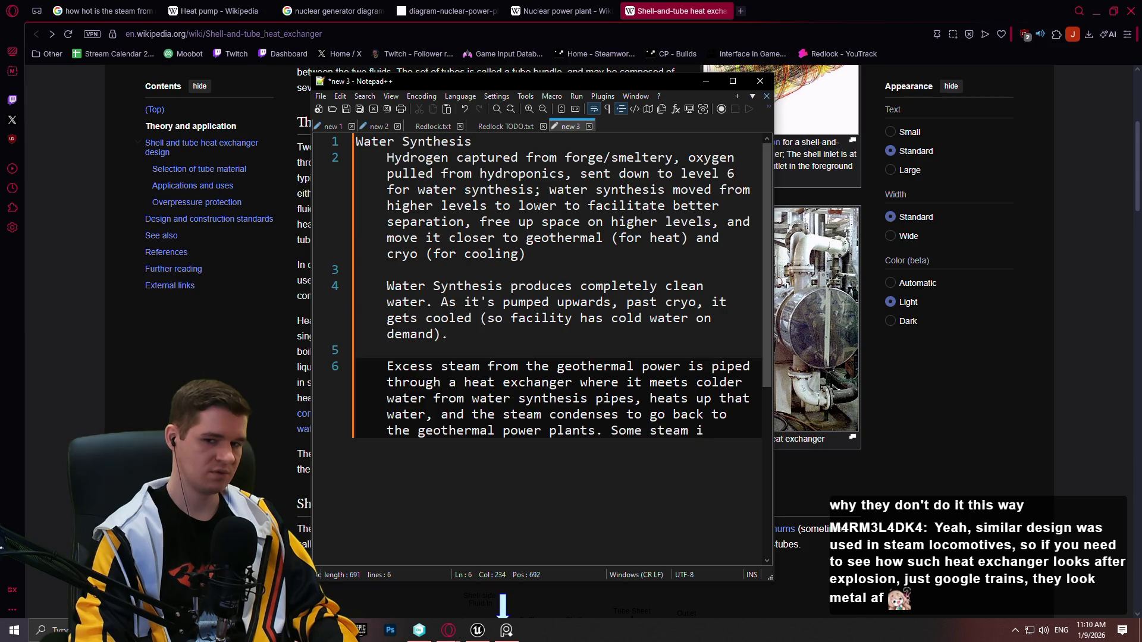
key("BackSpace")
key("BackSpace")
key("BackSpace")
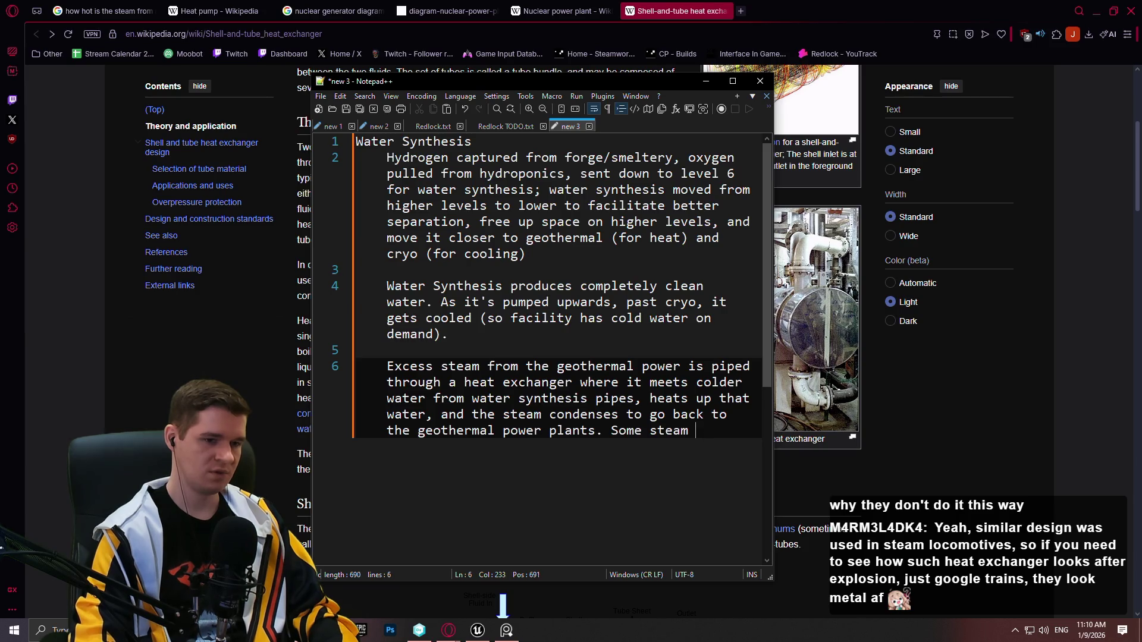
type("Very ")
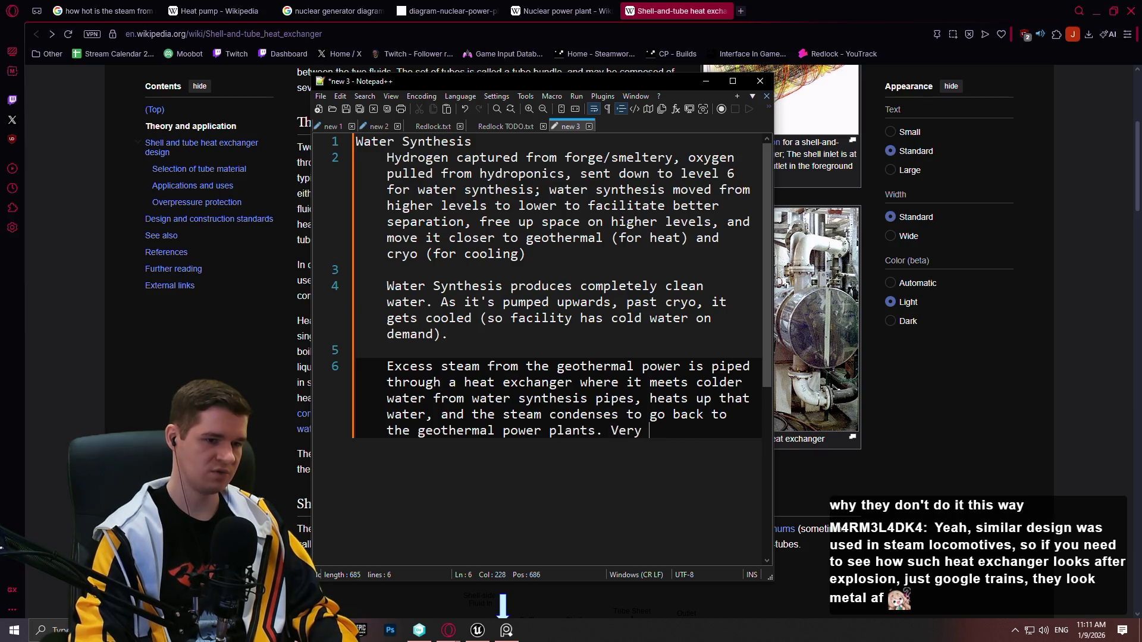
type("little water is l")
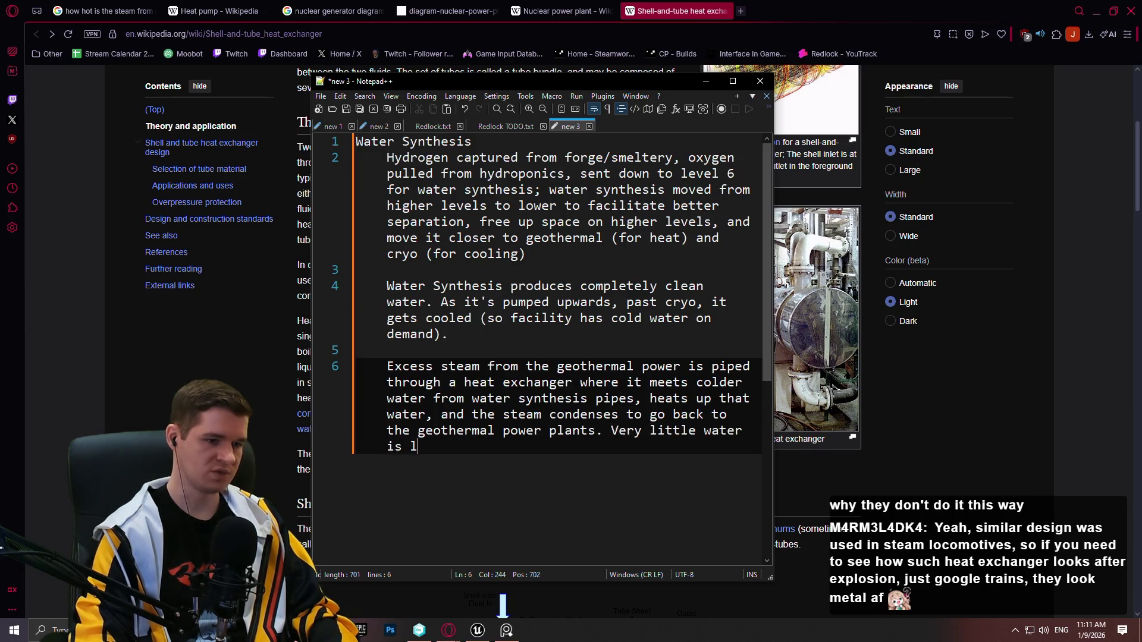
type("ost, but water ")
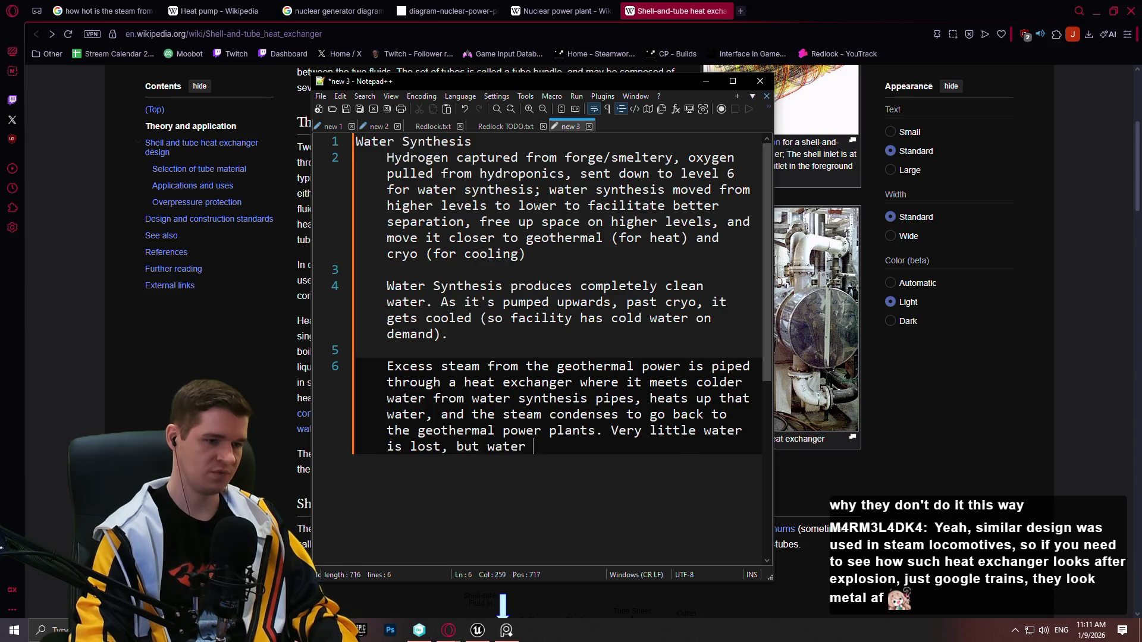
type("synthesis ")
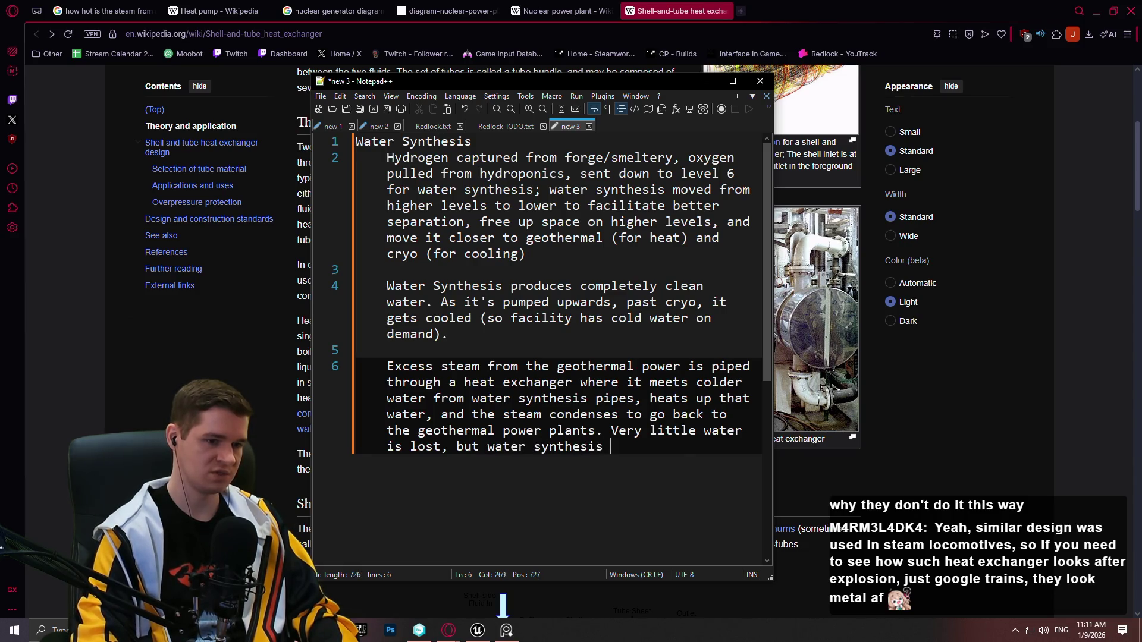
type("tops it back up.")
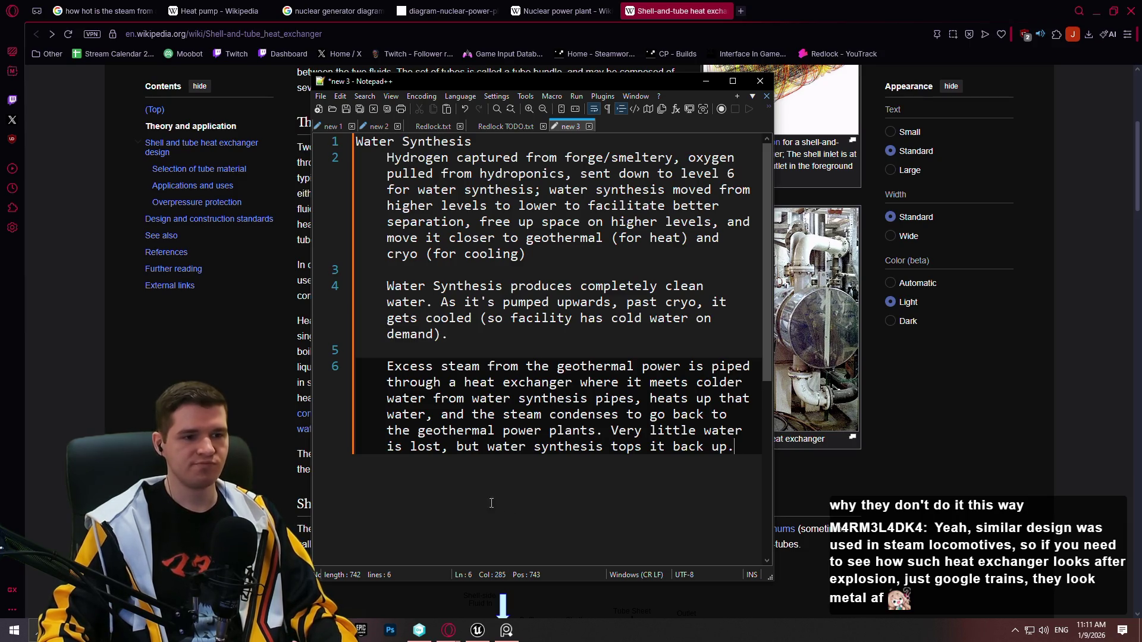
left_click(465, 344)
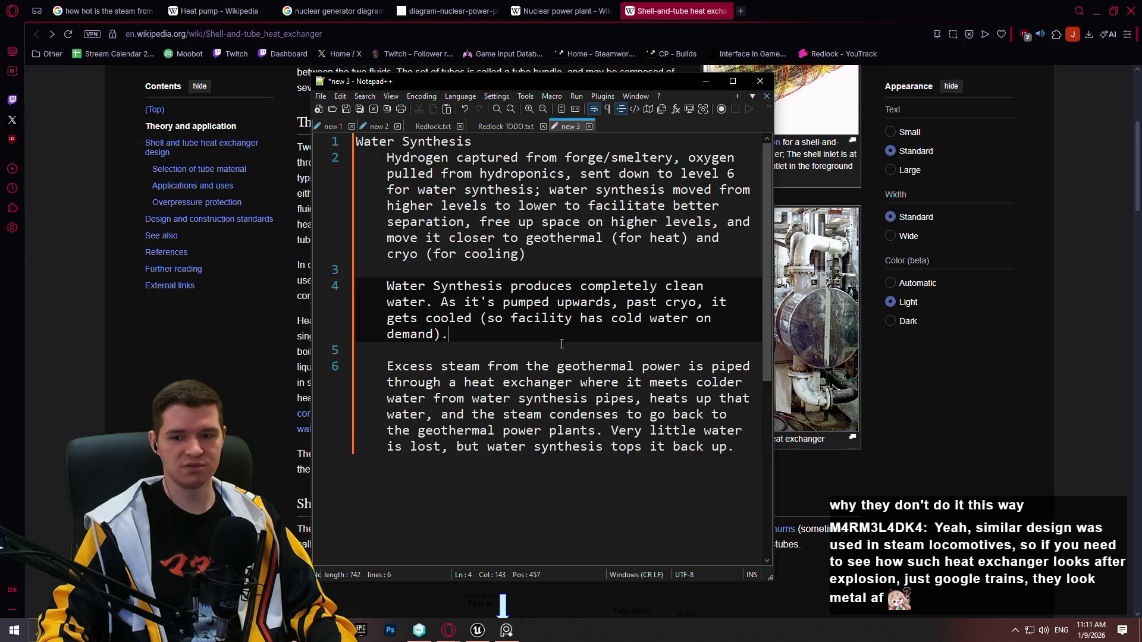
left_click(650, 429)
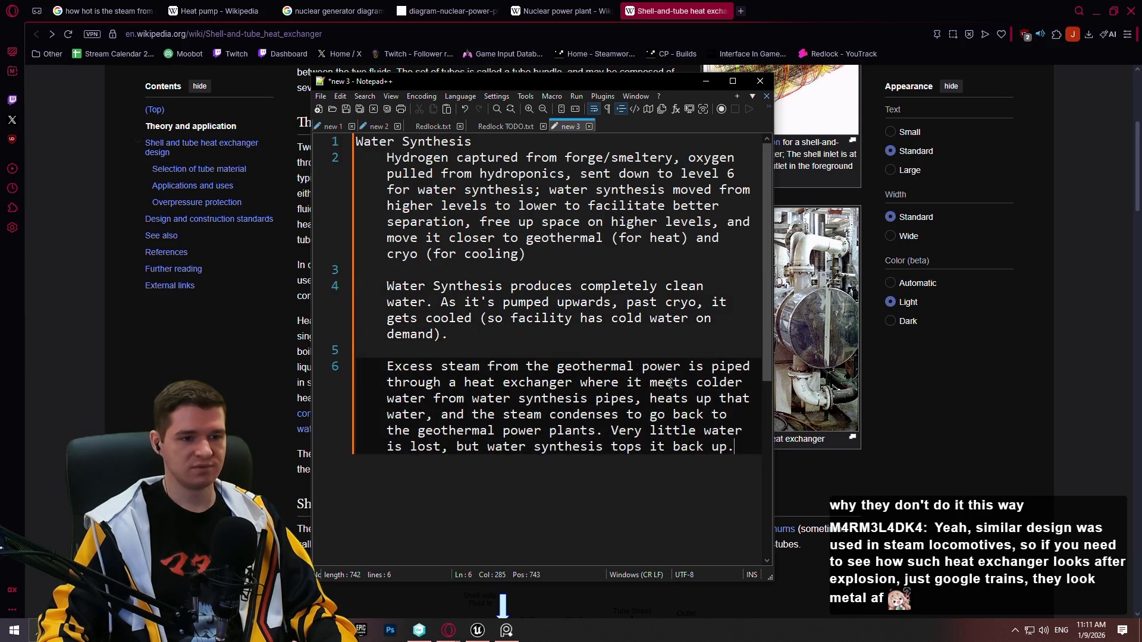
left_click(543, 319)
left_click_drag(736, 447, 743, 439)
left_click(746, 452)
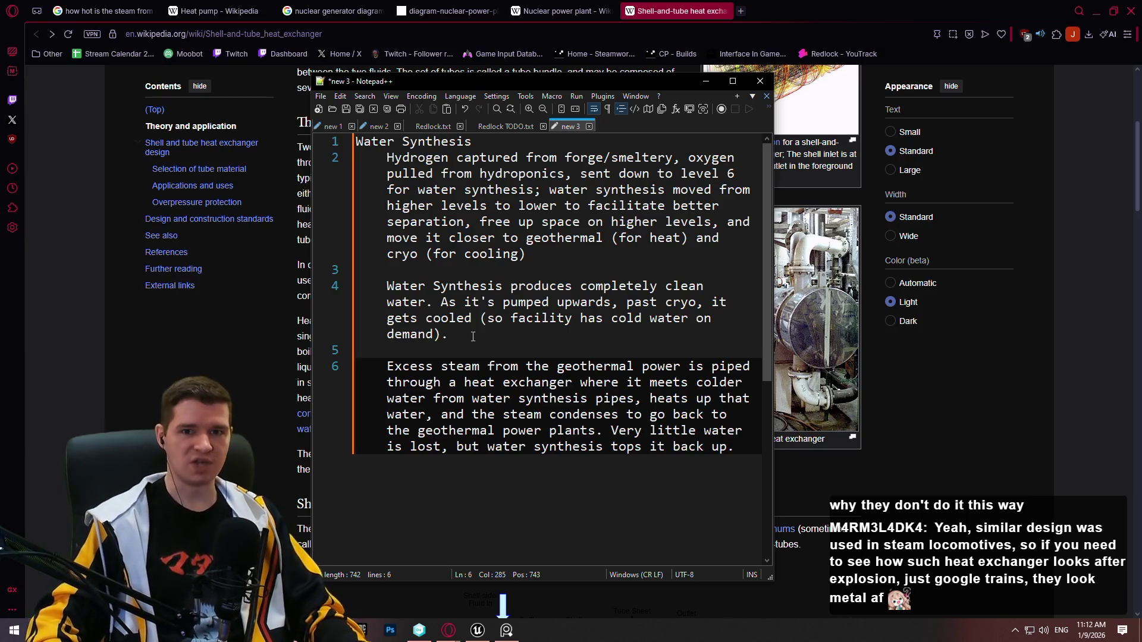
left_click(520, 221)
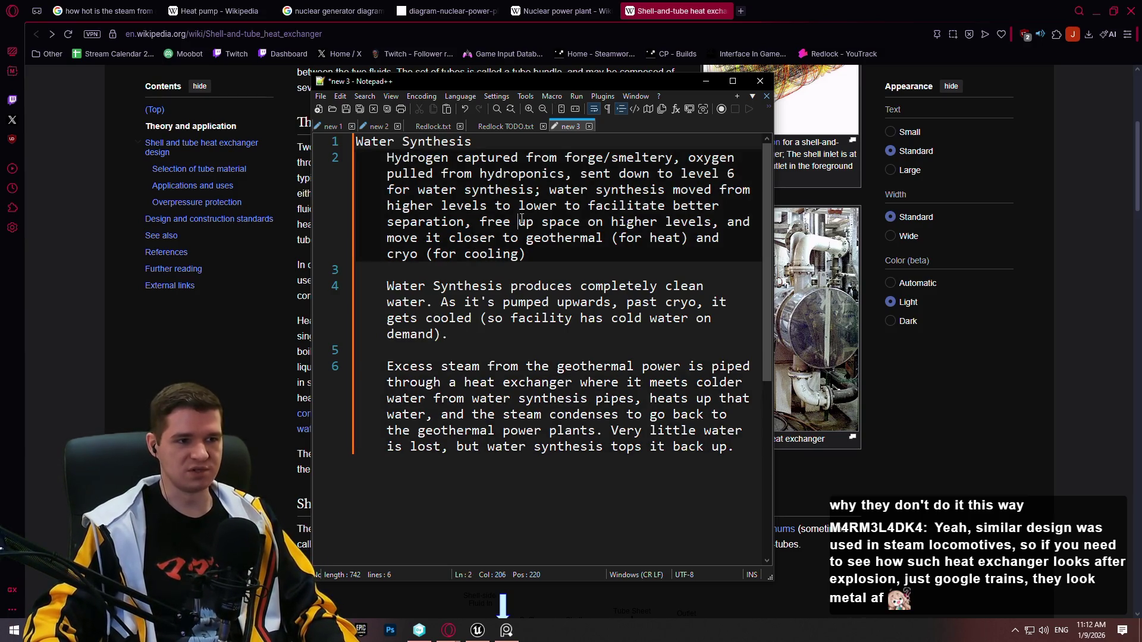
Glance at the Nuclear power plant article and steam temperature results, then minimize the browser
key("alt+Tab")
left_click(559, 11)
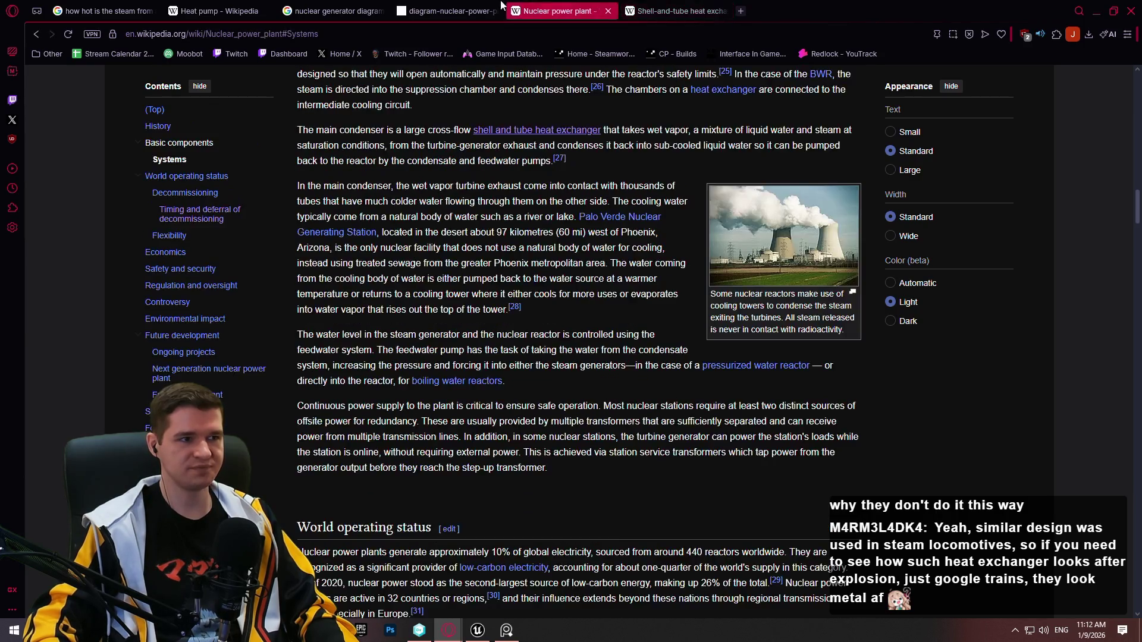
left_click(104, 10)
left_click(1096, 11)
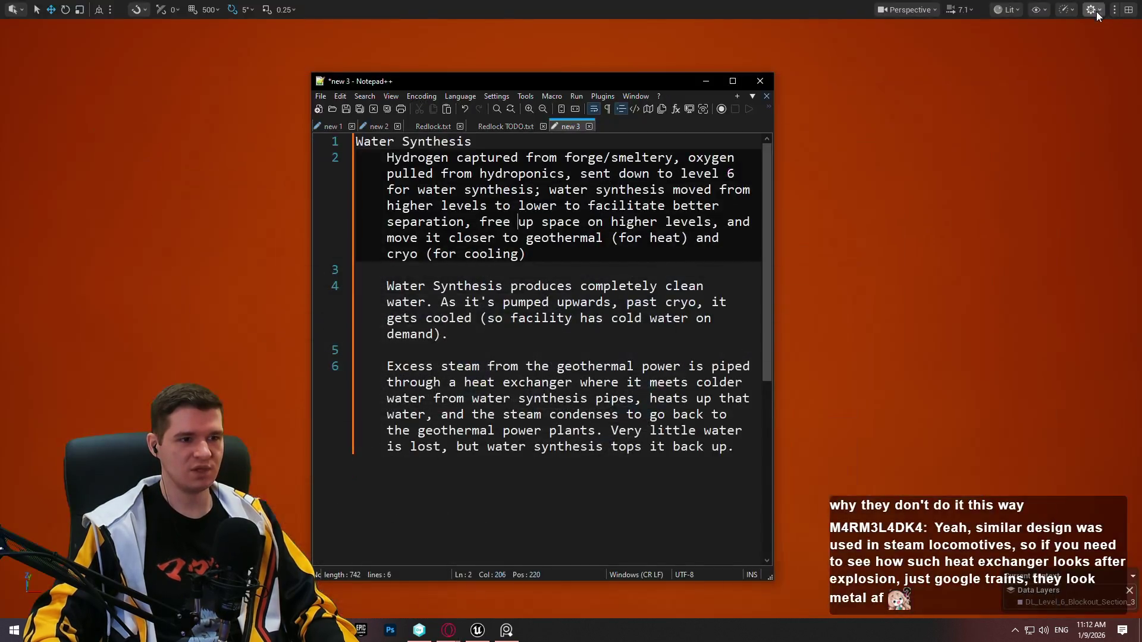
Fly the camera past the floating cubes to the yellow pillar, then return to Redlock TODO notes
left_click(1005, 149)
left_click_drag(1006, 149, 1005, 148)
left_click_drag(948, 176, 948, 176)
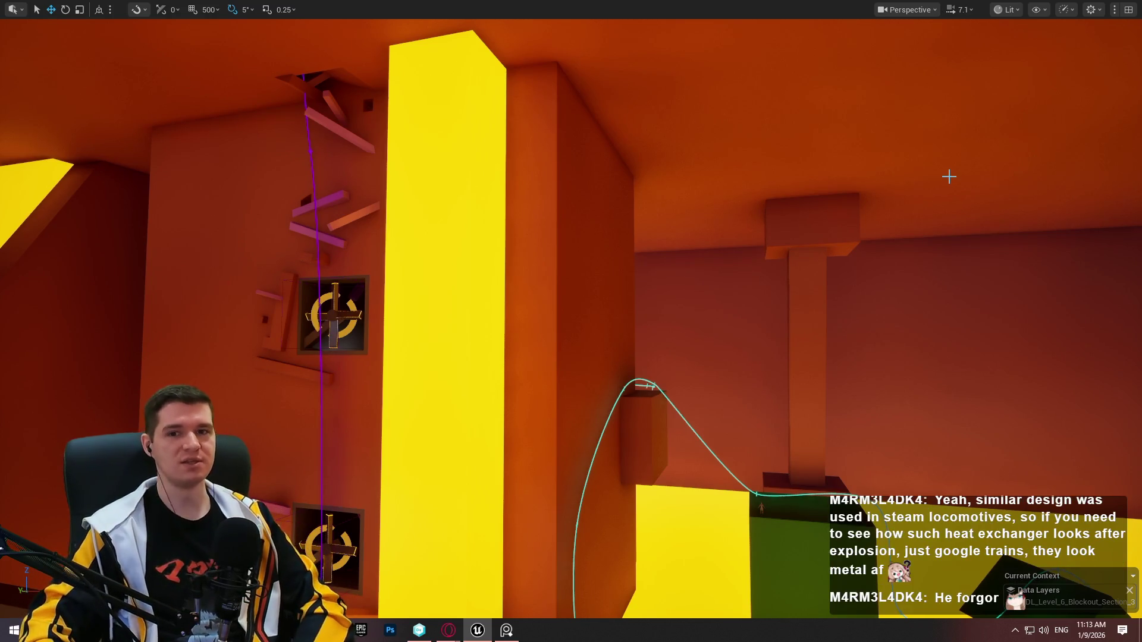
key("alt+Tab")
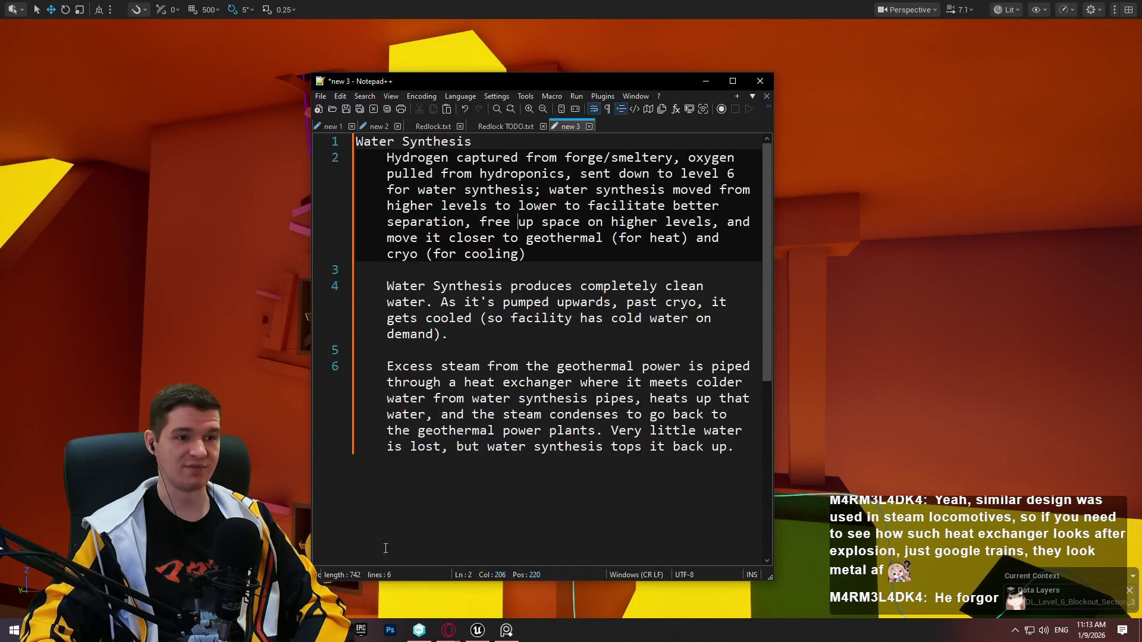
key("ctrl+Tab")
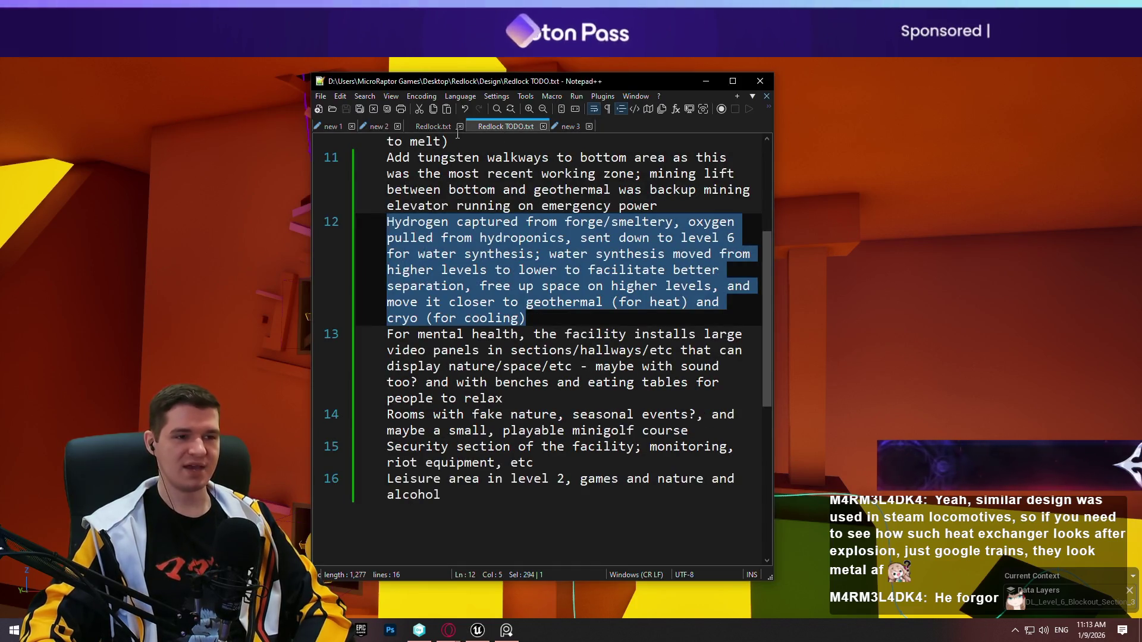
In the new 2 note, replace 'at least 2 tanks, one hot and one cold' with '3 large tanks'
left_click(433, 126)
left_click(381, 126)
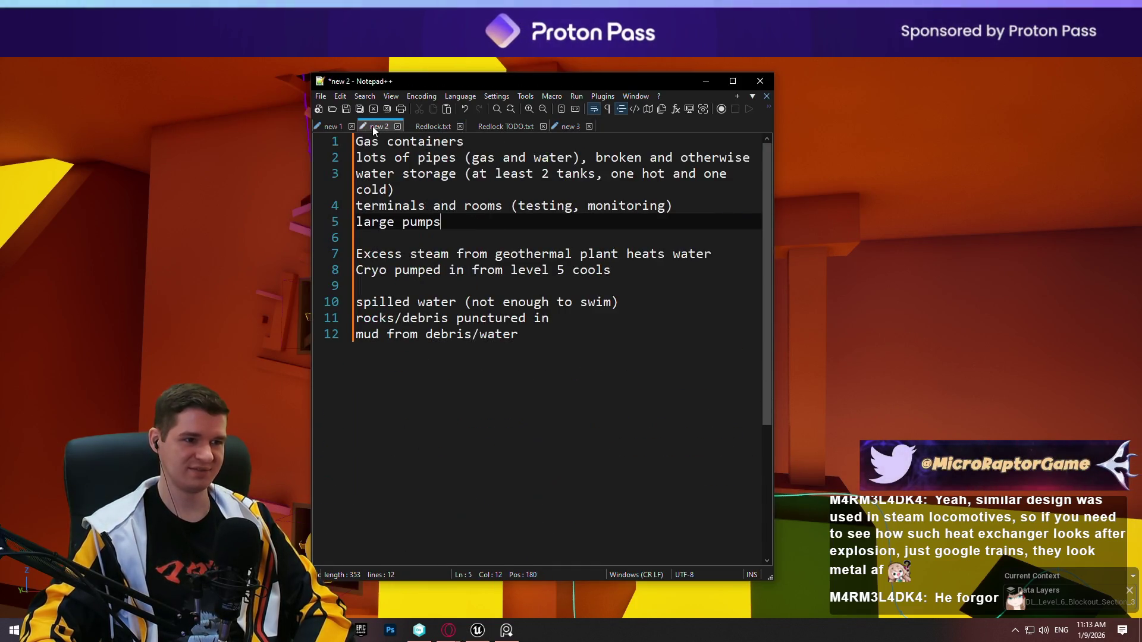
left_click(485, 222)
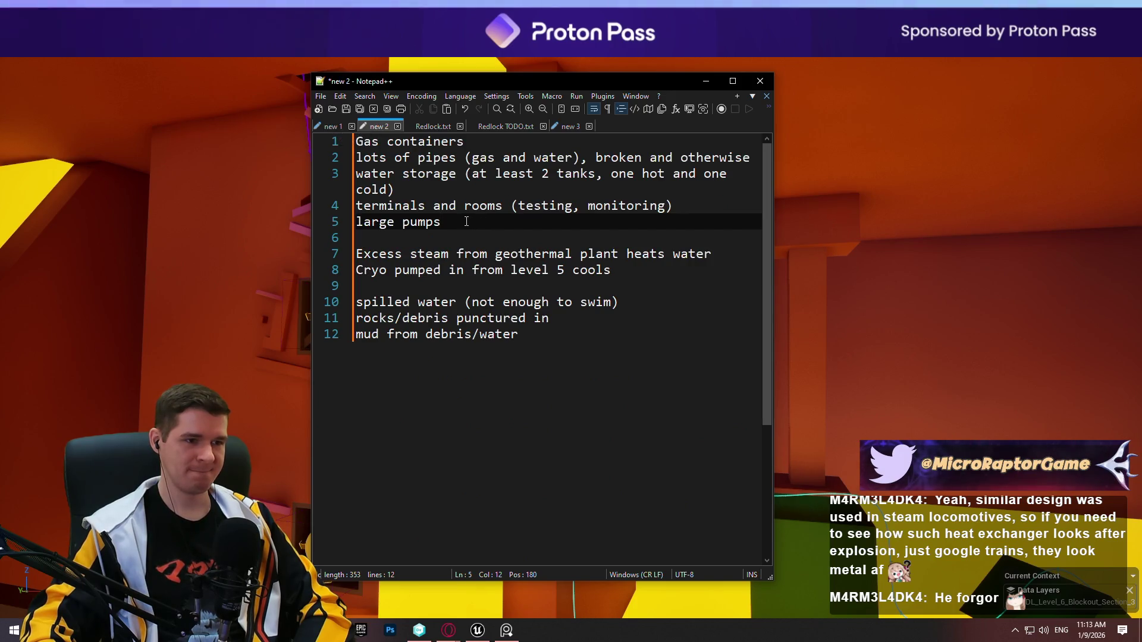
left_click(516, 196)
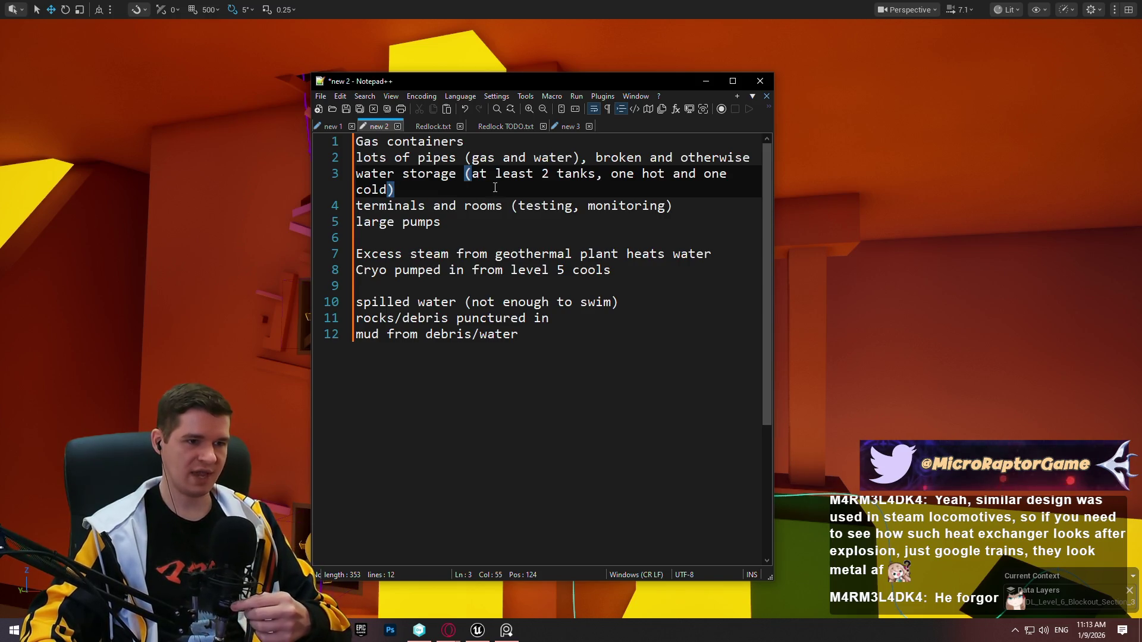
mouse_move(394, 189)
left_mouse_down()
mouse_move(502, 174)
mouse_move(474, 177)
left_mouse_up()
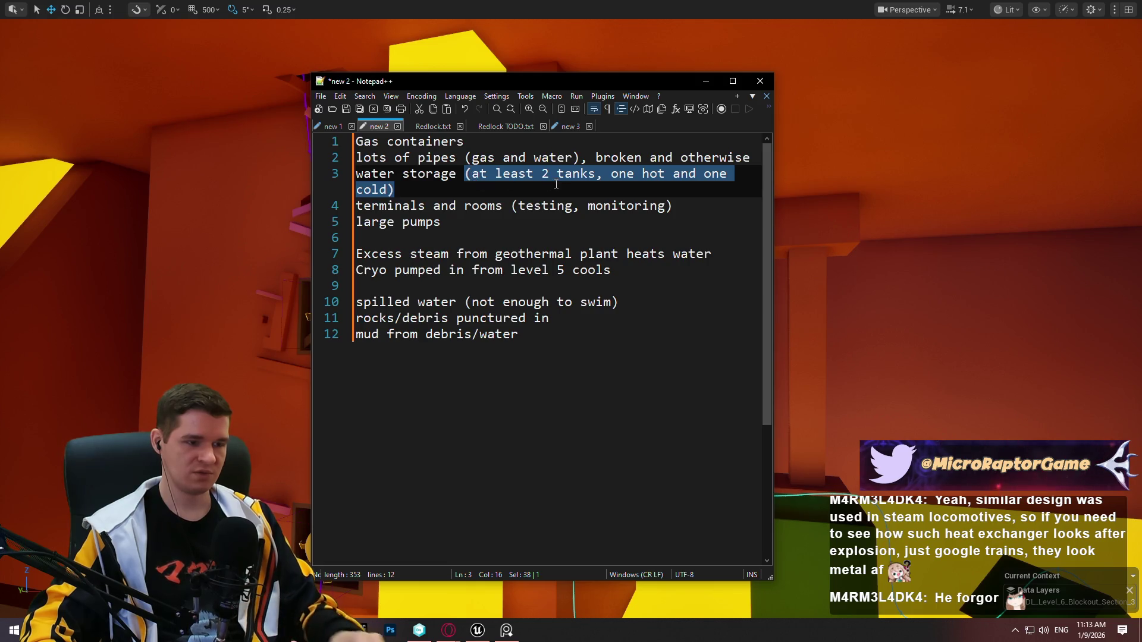
type("3 large tanks")
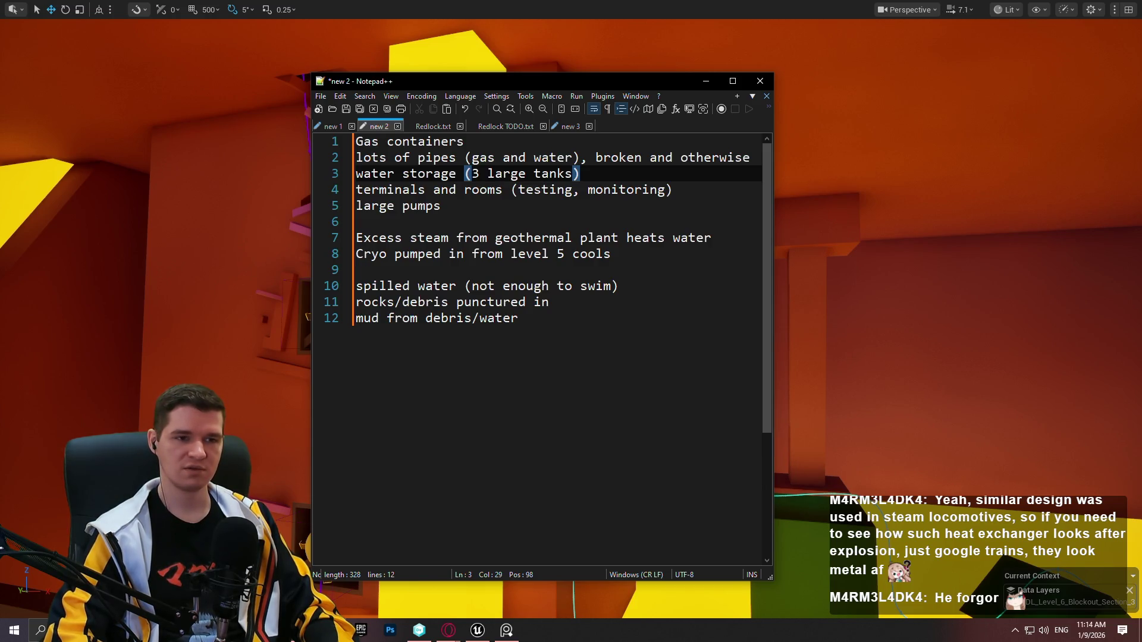
key("Up")
key("Up")
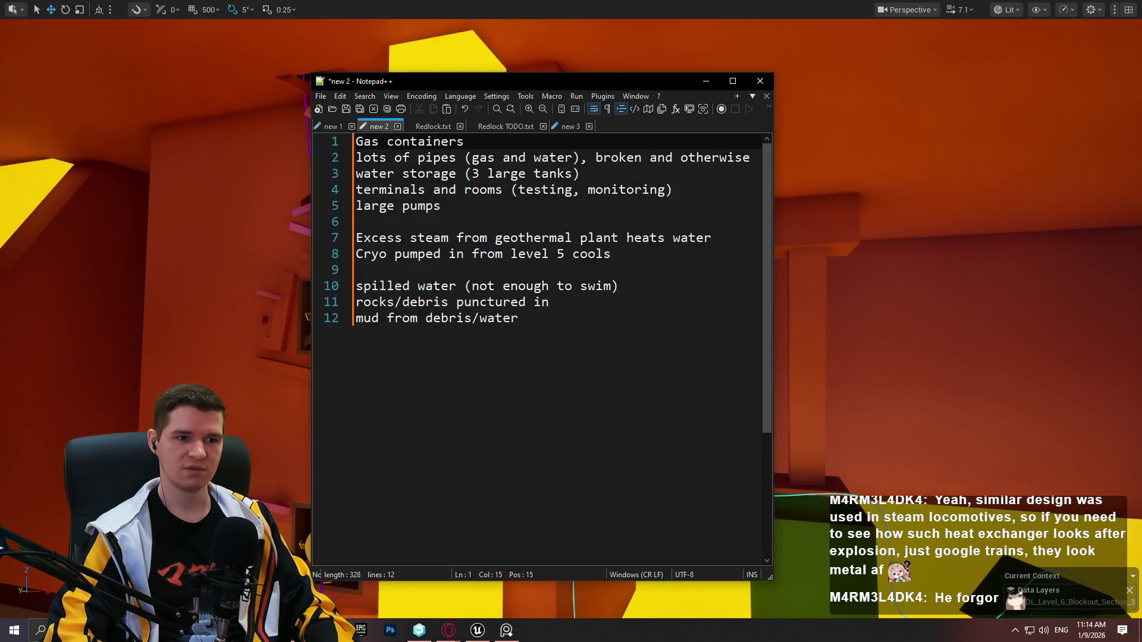
Add ', maintenance' inside the brackets of the terminals and rooms entry on line 4
key("Down")
key("Down")
key("Down")
key("Down")
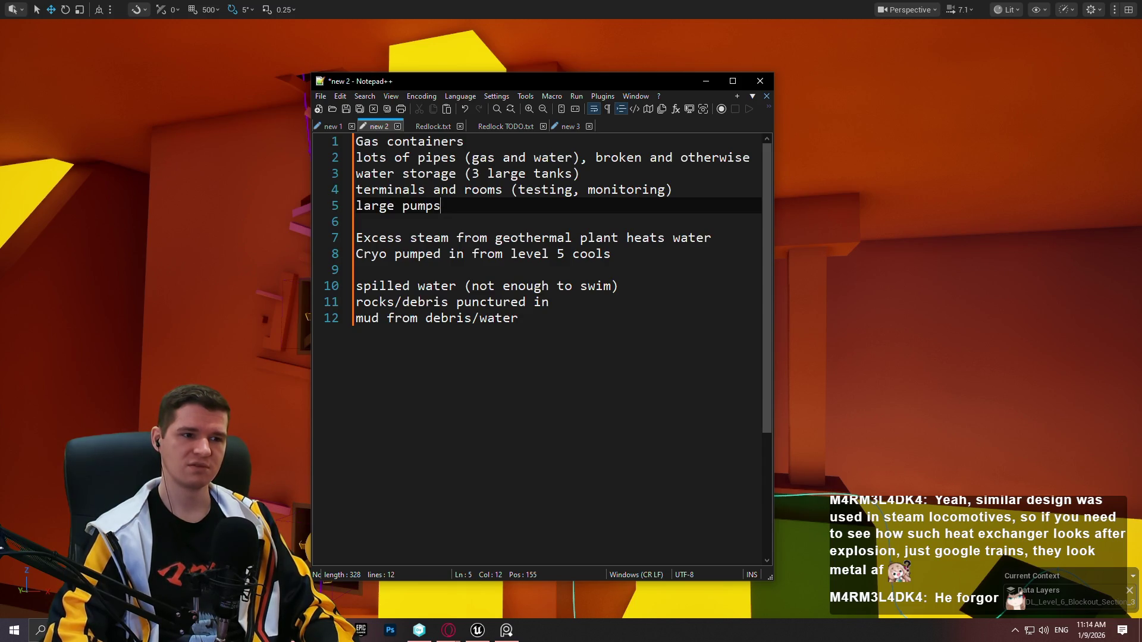
left_click(572, 189)
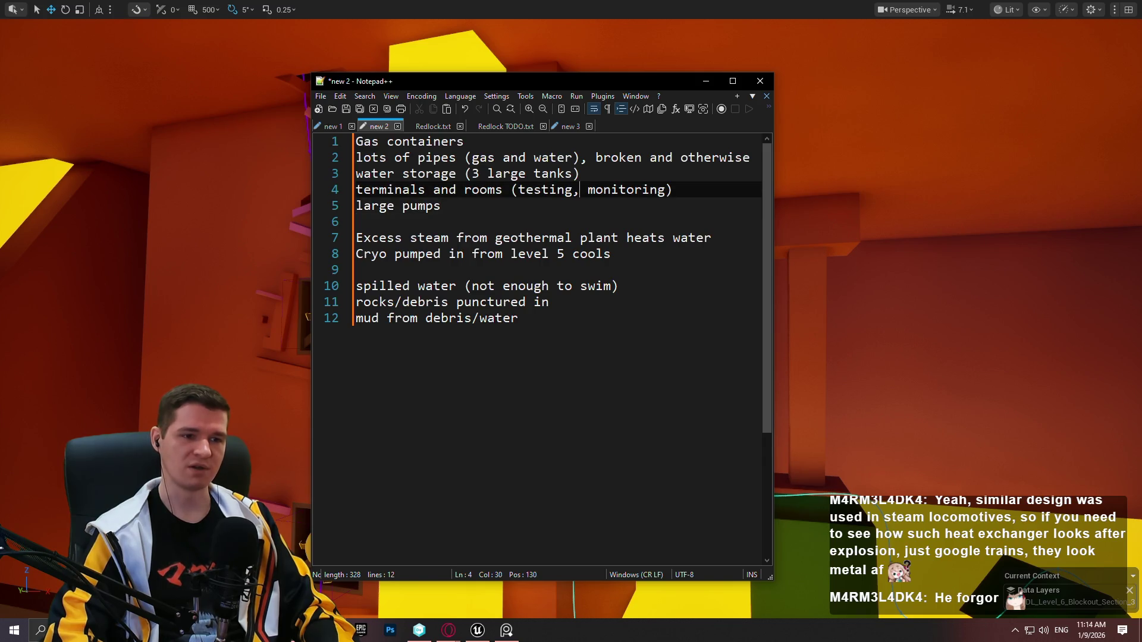
left_click(665, 189)
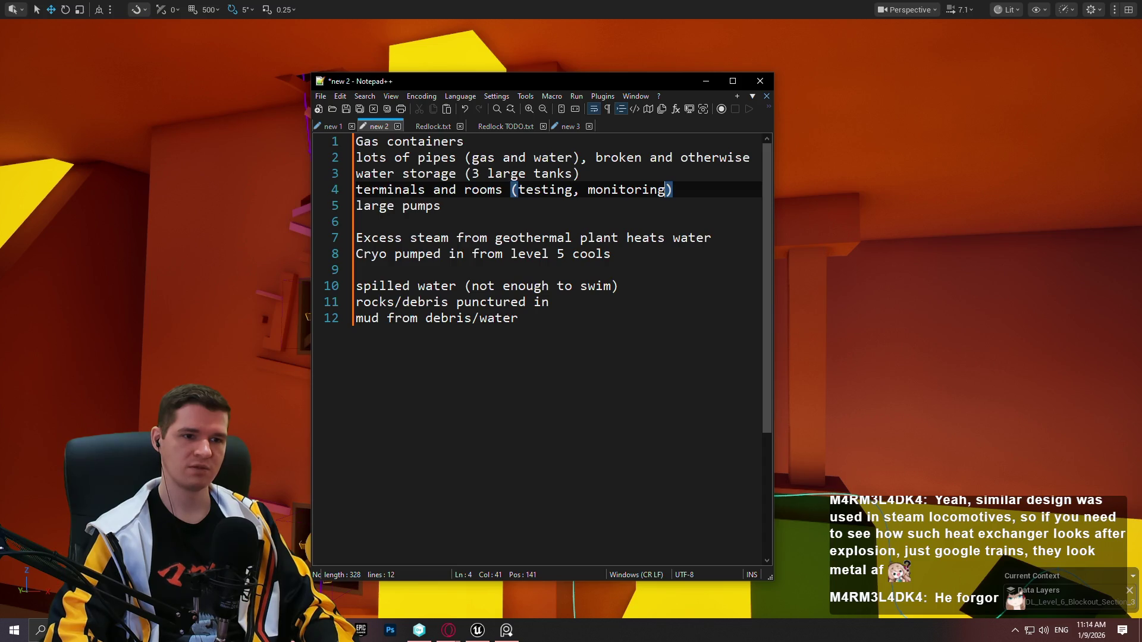
type(", maintenance")
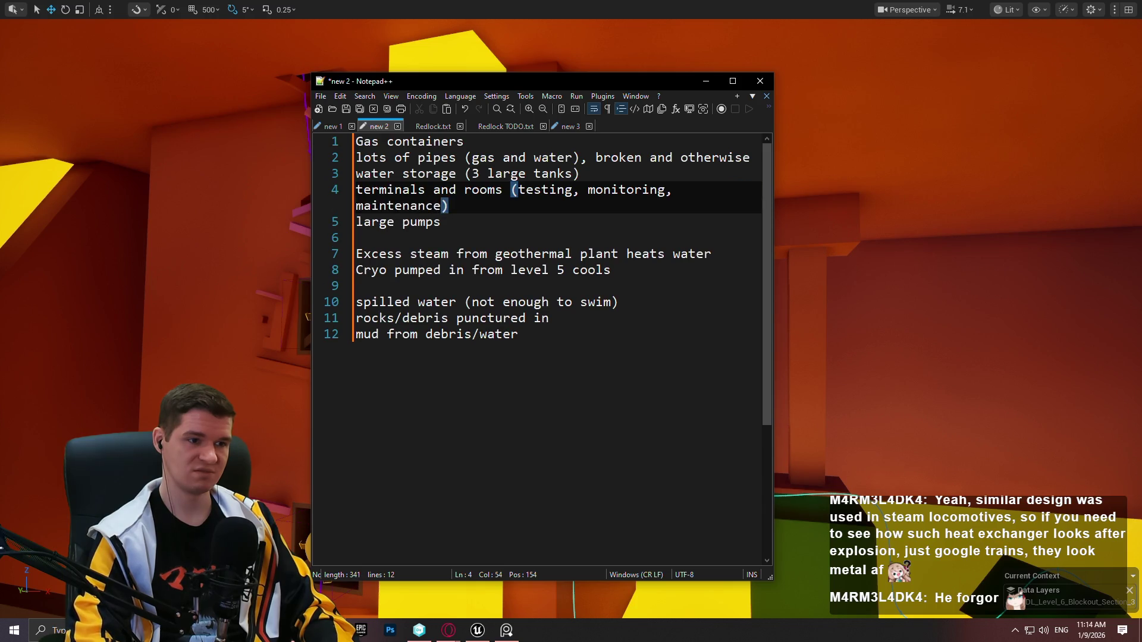
Append '(large, but act as buffers)' to the end of the Gas containers line
left_click(448, 189)
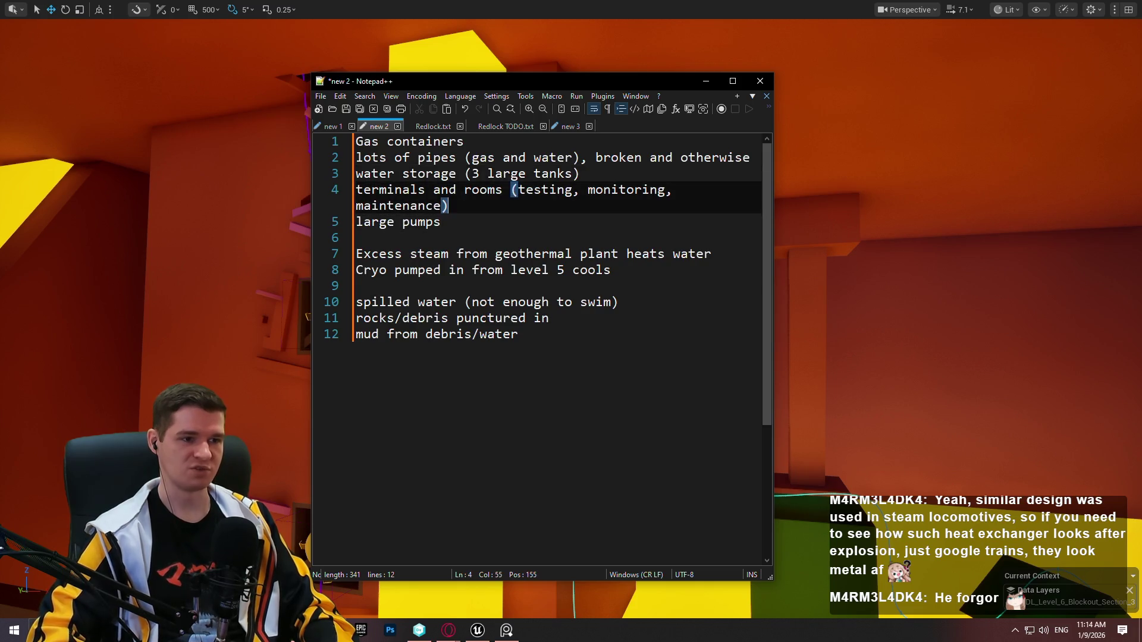
key("Up")
key("Up")
key("Up")
key("Down")
key("Down")
key("Up")
key("Up")
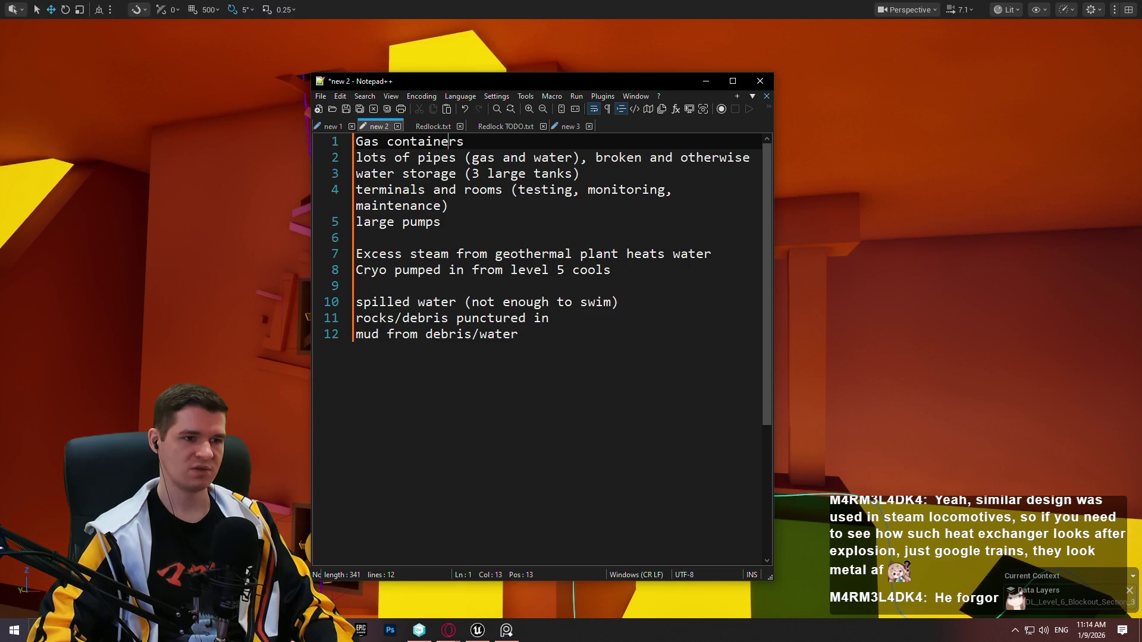
key("Down")
key("Down")
key("Down")
key("Down")
key("Down")
key("Down")
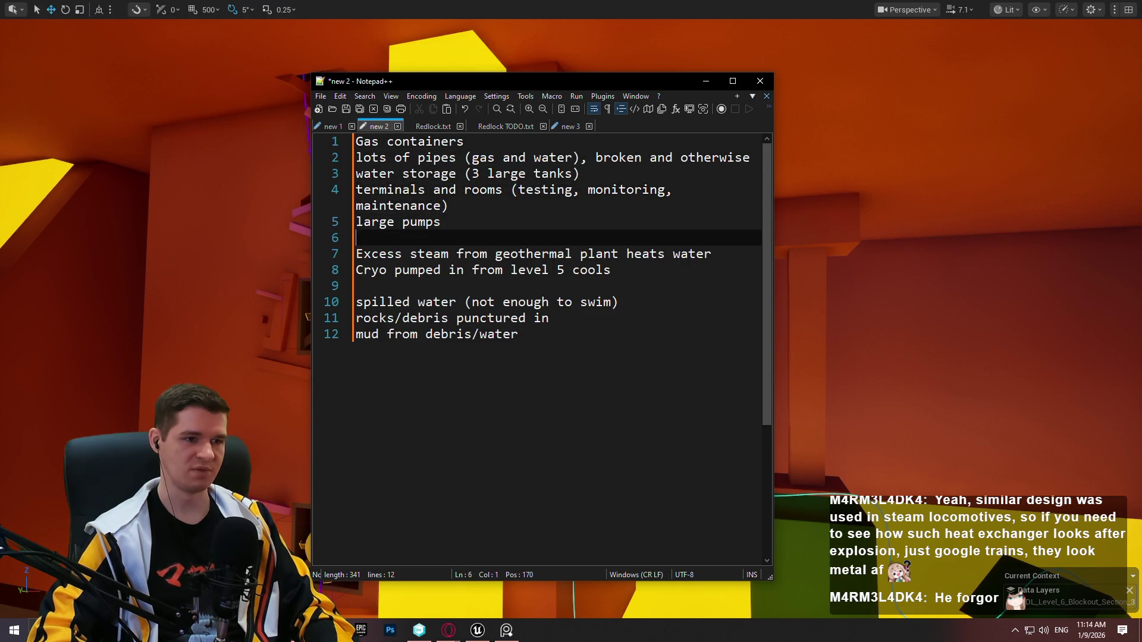
key("Up")
key("Up")
key("Up")
key("Up")
key("Up")
key("Up")
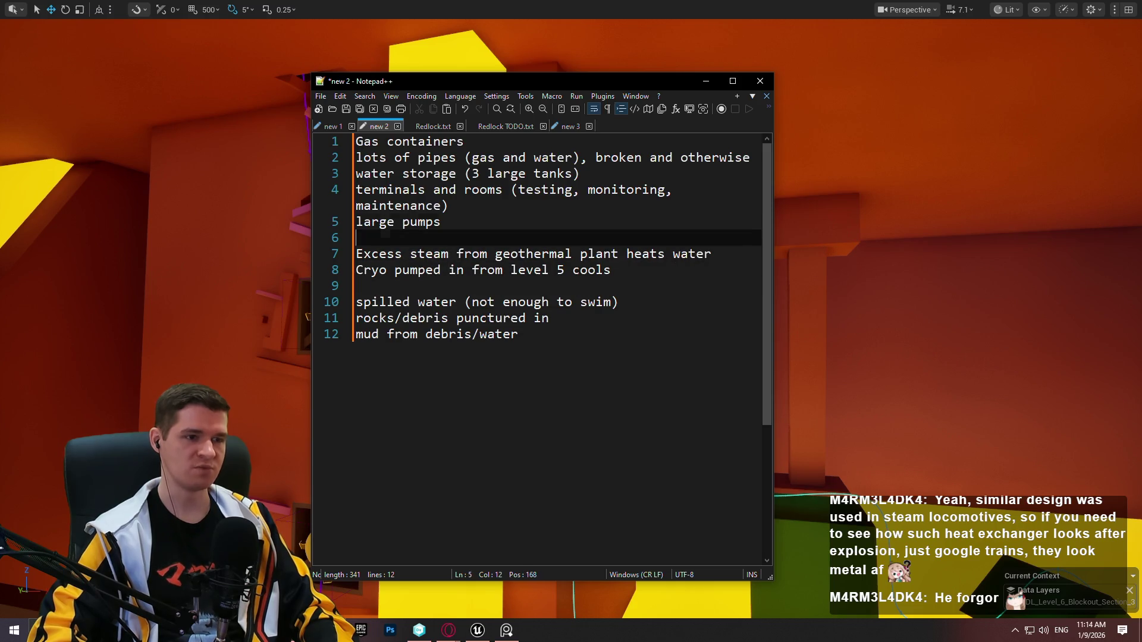
key("Home")
key("End")
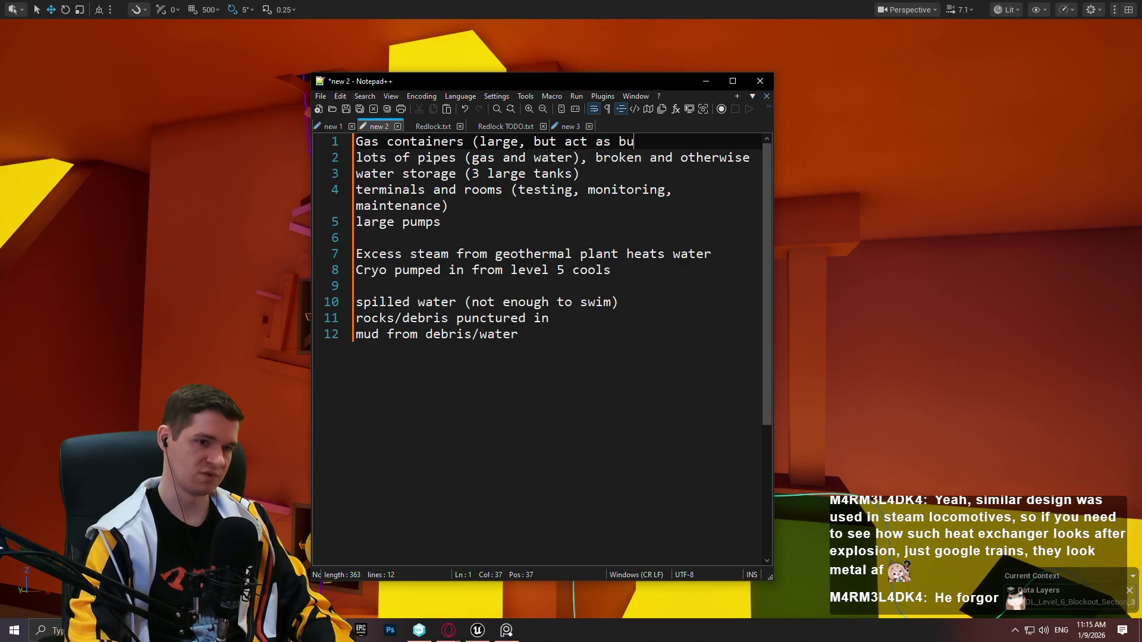
type("ffers)")
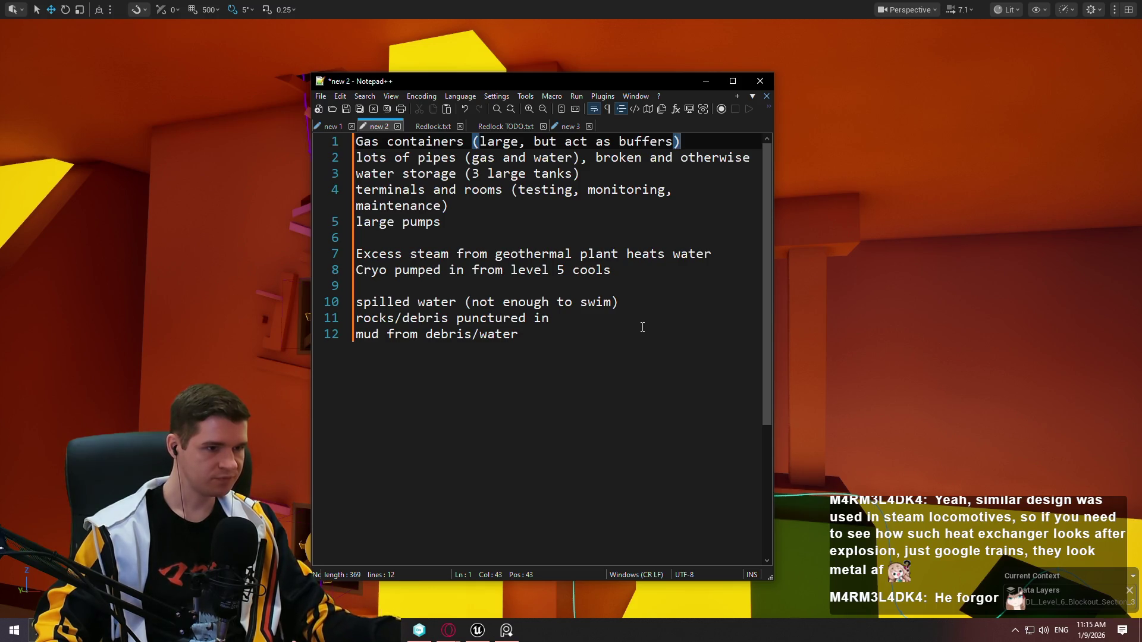
mouse_move(630, 270)
left_mouse_down()
mouse_move(375, 239)
mouse_move(306, 251)
left_mouse_up()
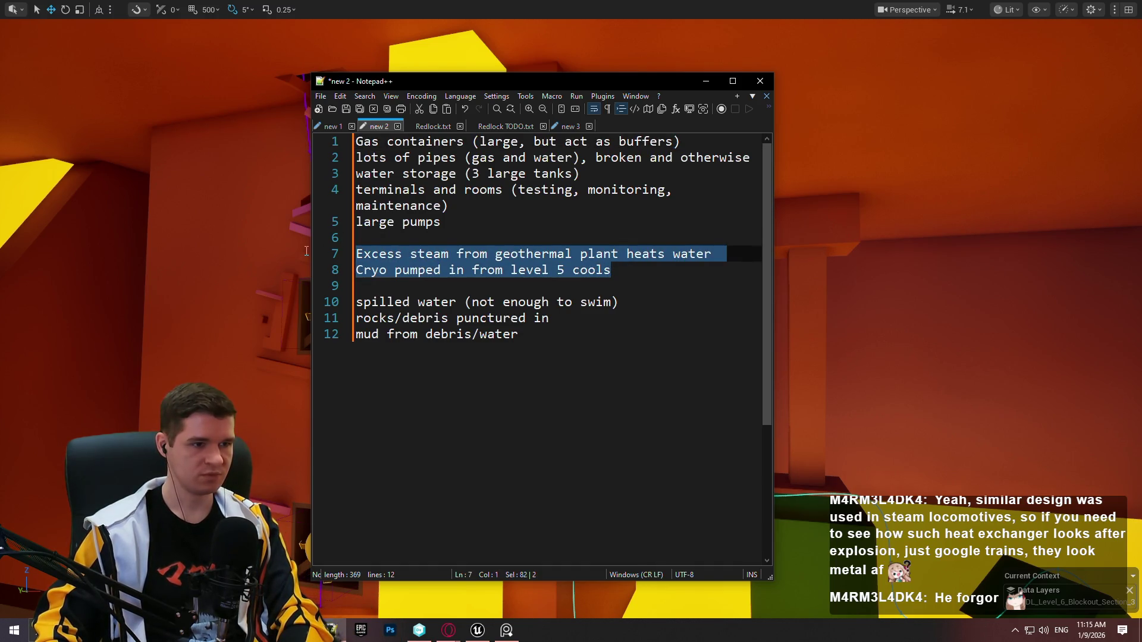
key("Delete")
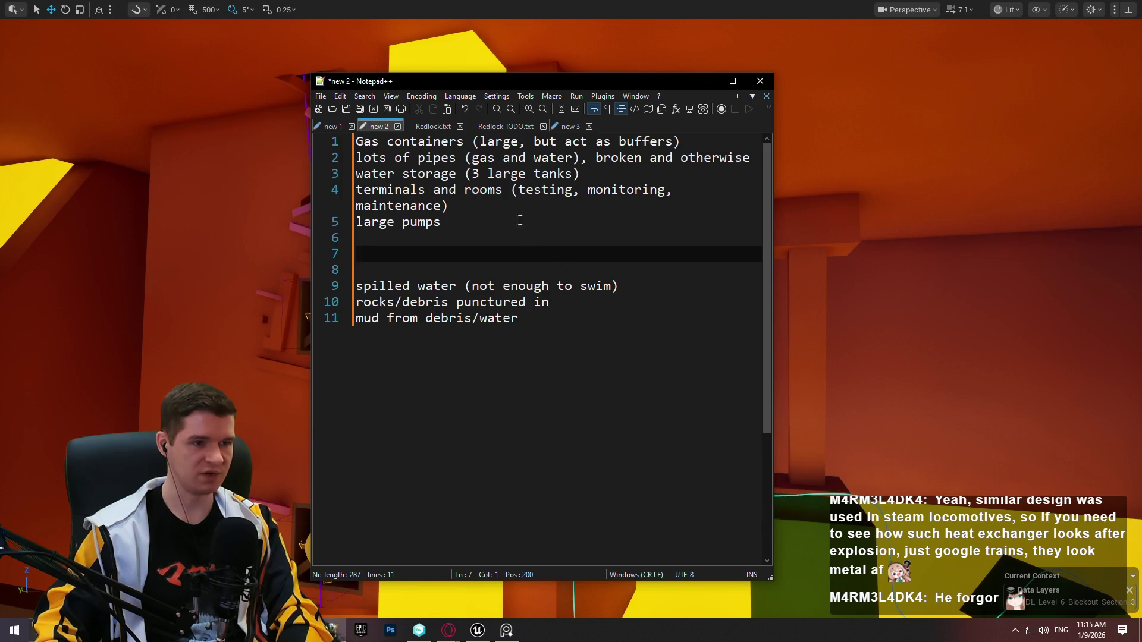
left_click(565, 126)
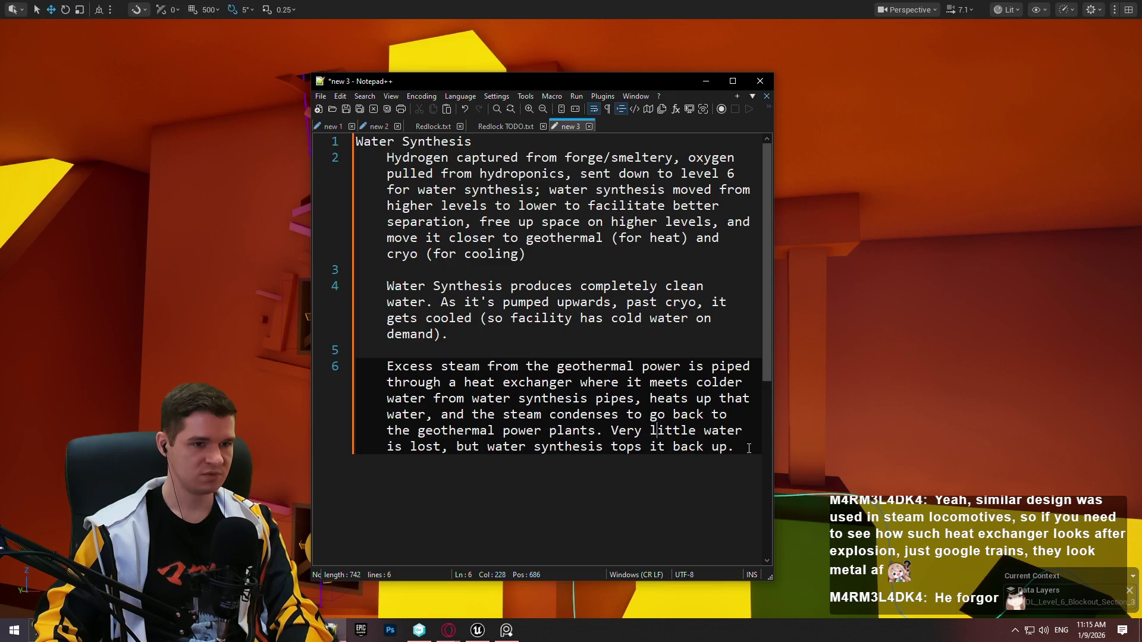
mouse_move(752, 446)
left_mouse_down()
mouse_move(393, 306)
mouse_move(388, 288)
left_mouse_up()
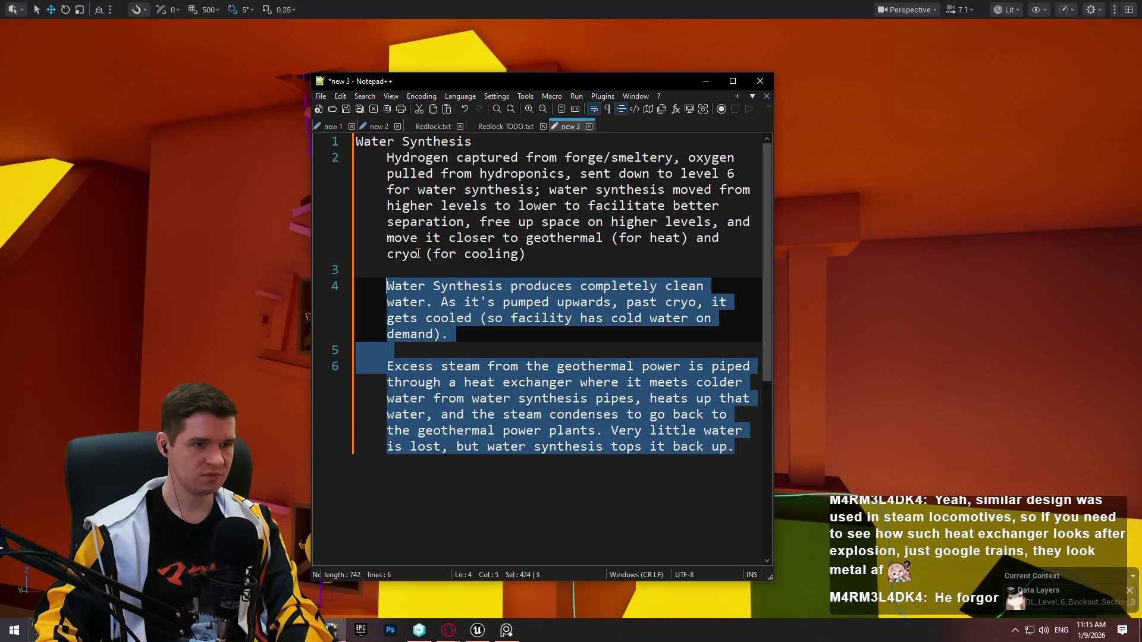
left_click(379, 126)
left_click(523, 318)
left_click(468, 250)
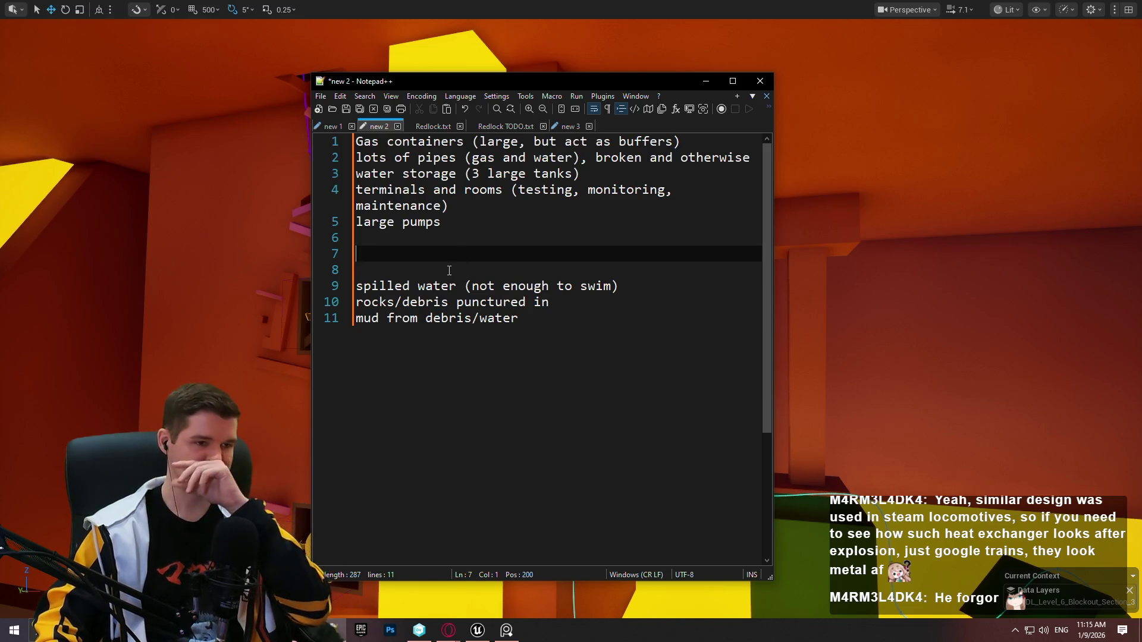
left_click(702, 221)
right_click(719, 219)
Fly through the level past the boxes and spline, looking up at the orange ceiling and pillar
left_click(924, 237)
mouse_move(924, 237)
left_mouse_down()
mouse_move(862, 255)
mouse_move(832, 244)
mouse_move(821, 256)
mouse_move(821, 225)
mouse_move(820, 274)
mouse_move(814, 262)
left_mouse_up()
mouse_move(768, 420)
left_mouse_down()
mouse_move(785, 410)
mouse_move(769, 420)
left_mouse_up()
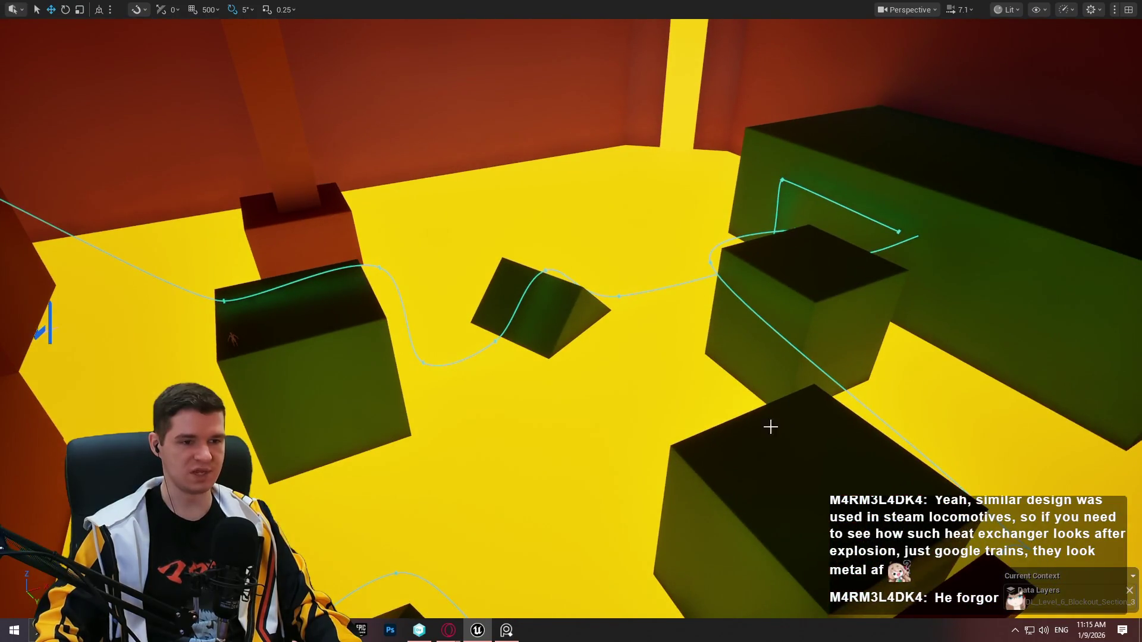
left_click_drag(273, 352, 665, 573)
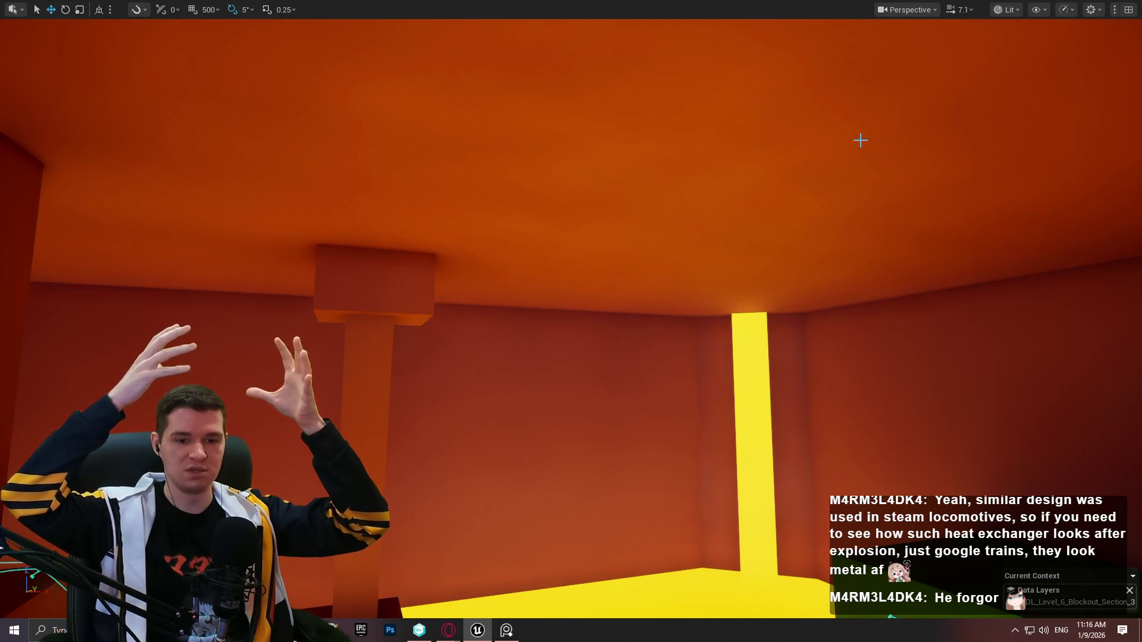
left_click_drag(825, 143, 824, 143)
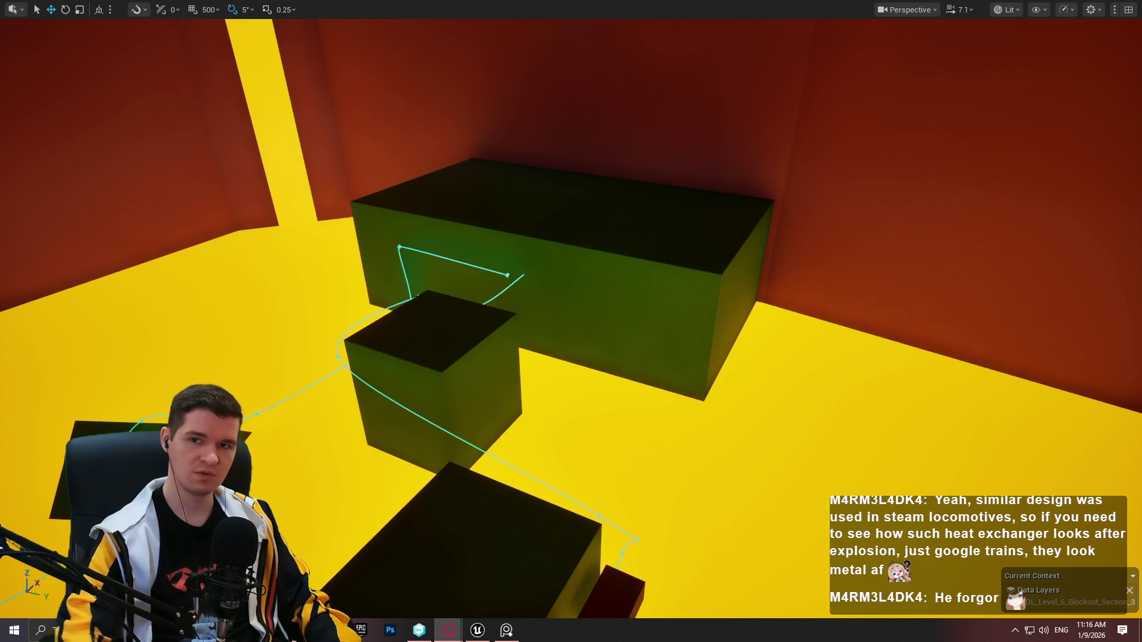
key("alt+Tab")
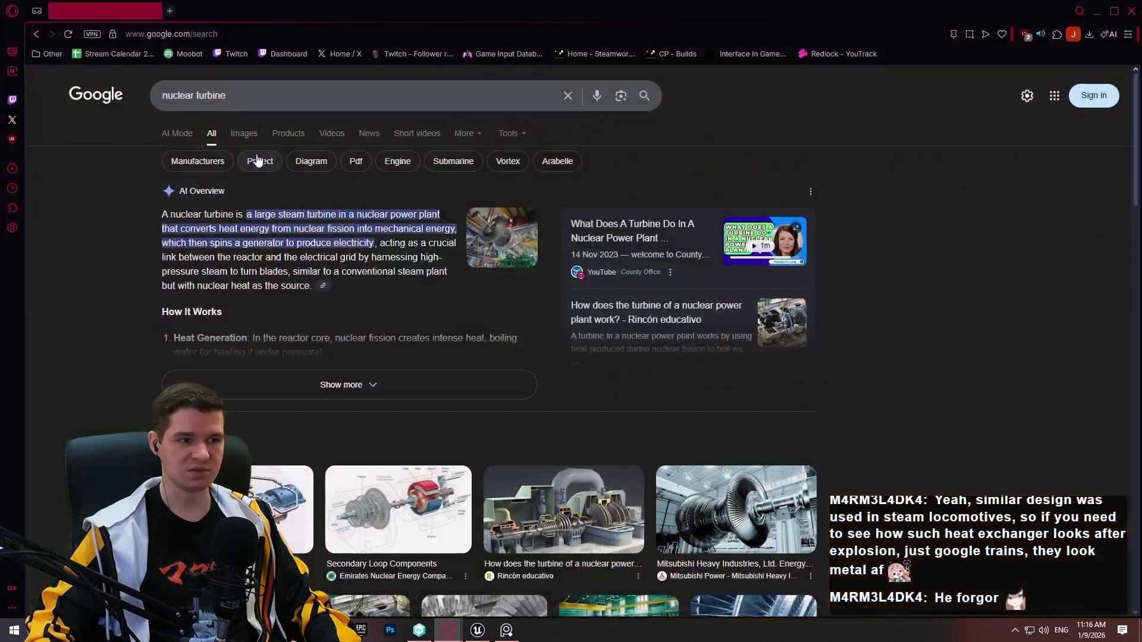
Browse nuclear turbine image results, previewing the atommedia, Reddit, Akkuyu and Engineer Live photos
left_click(246, 136)
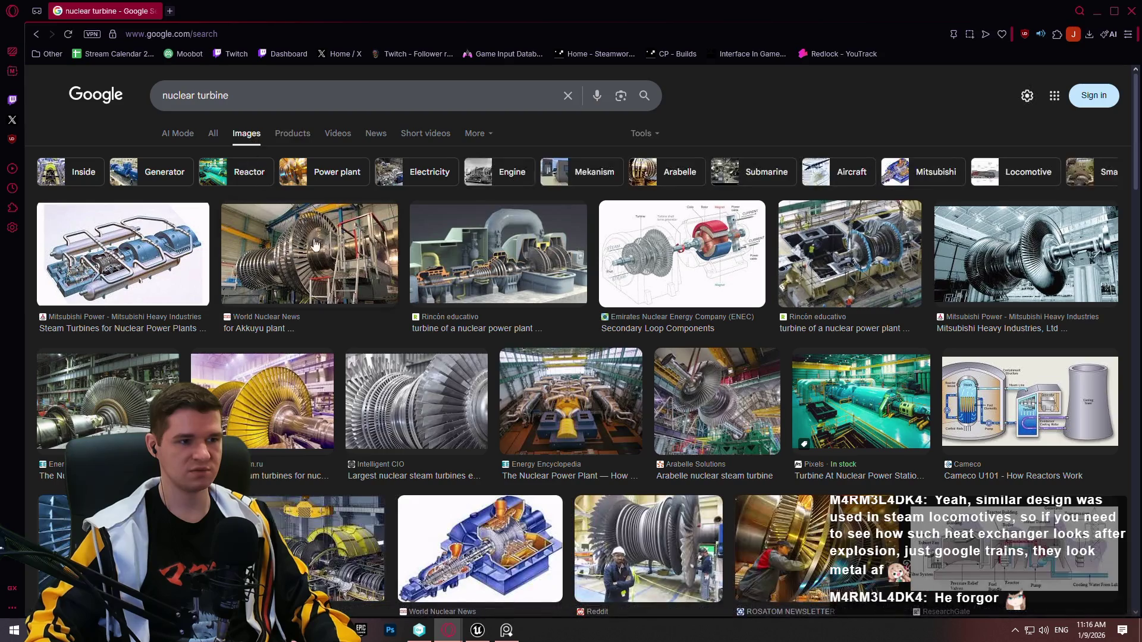
left_click(246, 384)
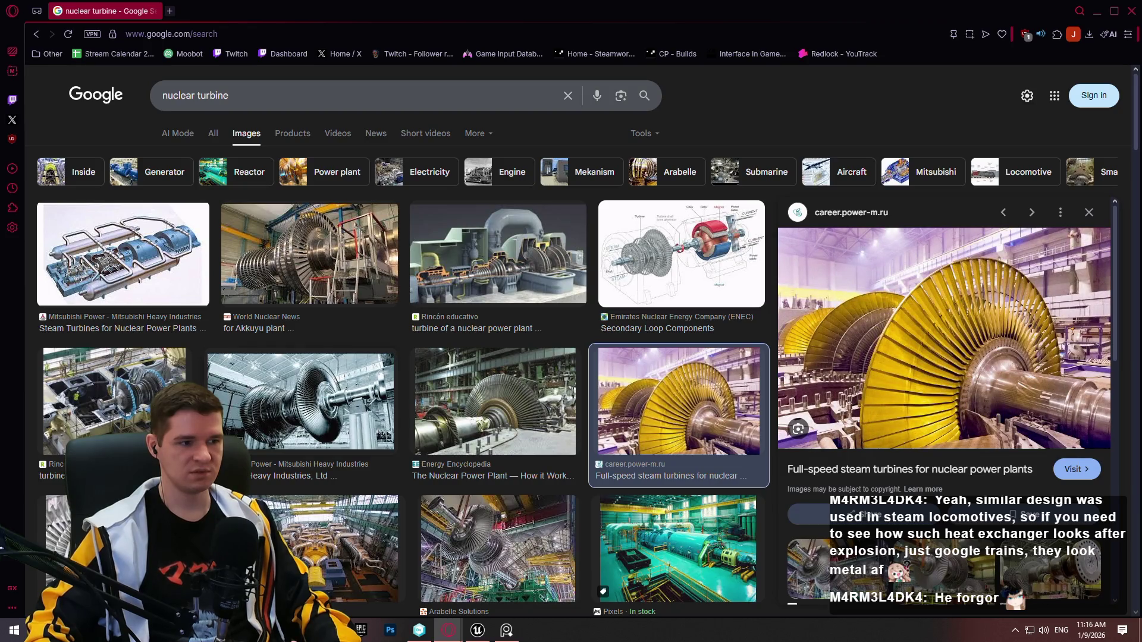
scroll(224, 418, "down", 3)
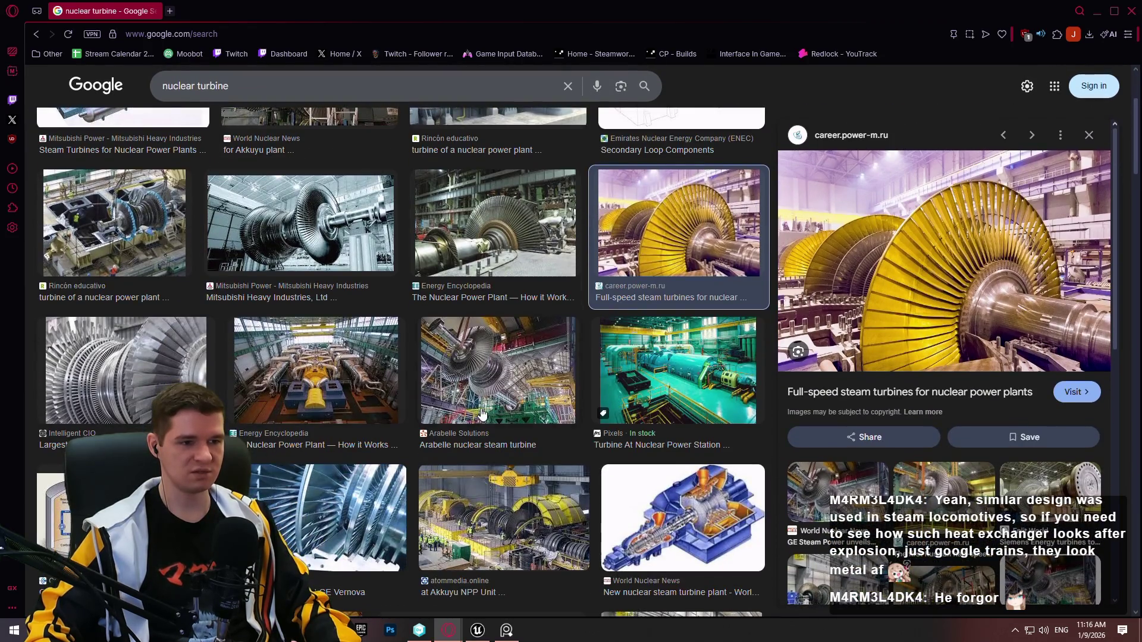
scroll(483, 415, "down", 3)
left_click(492, 379)
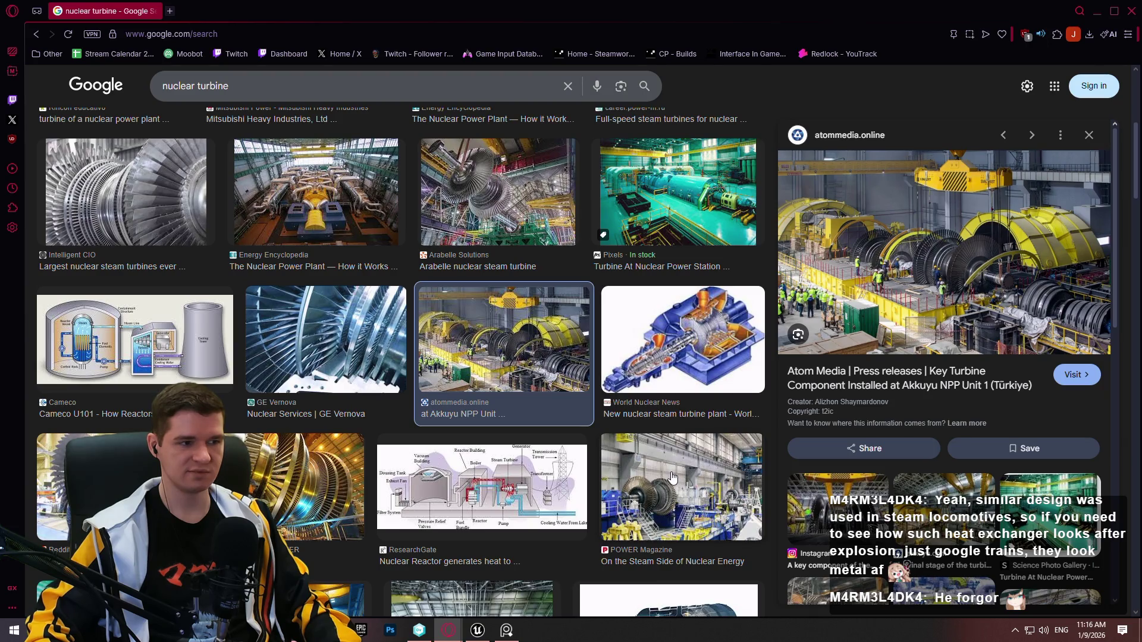
key("Right")
key("Right")
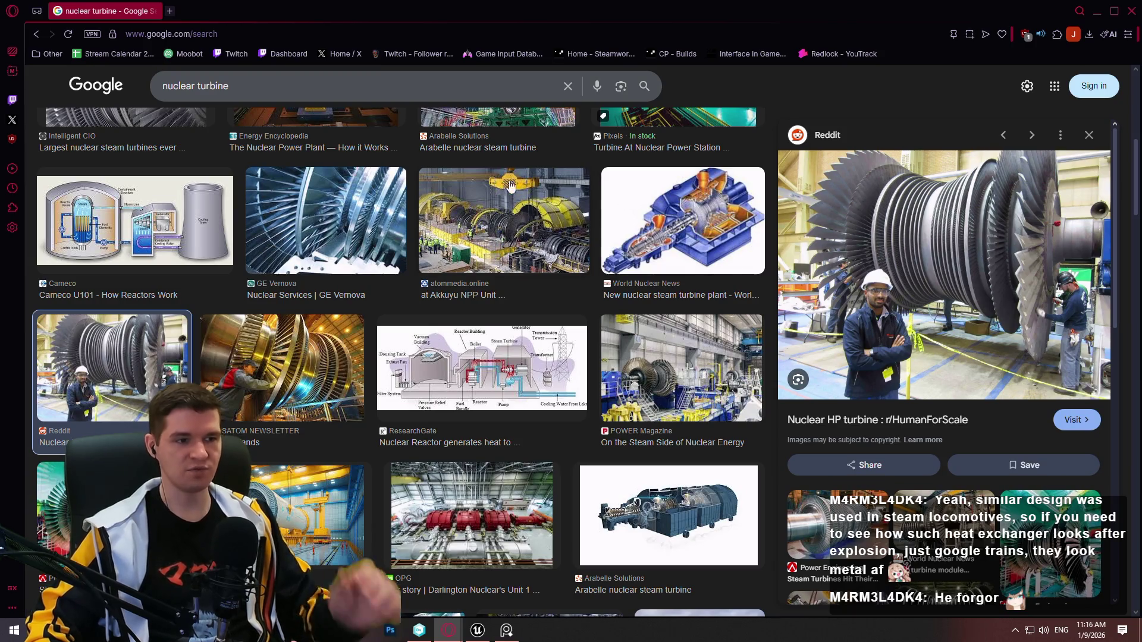
key("Left")
key("Left")
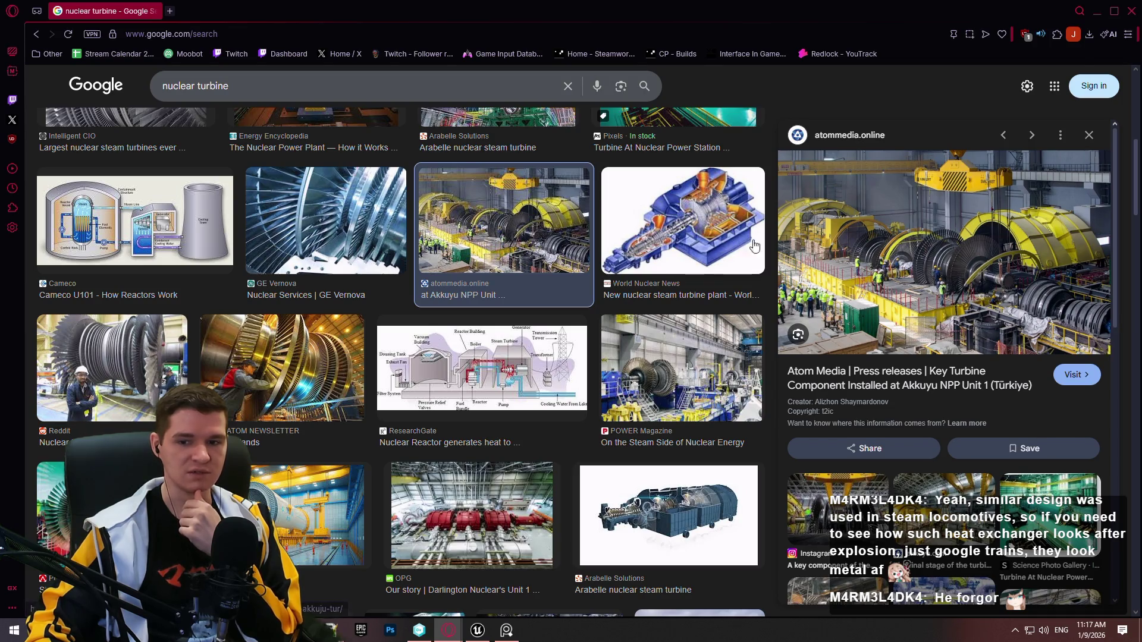
scroll(255, 256, "down", 5)
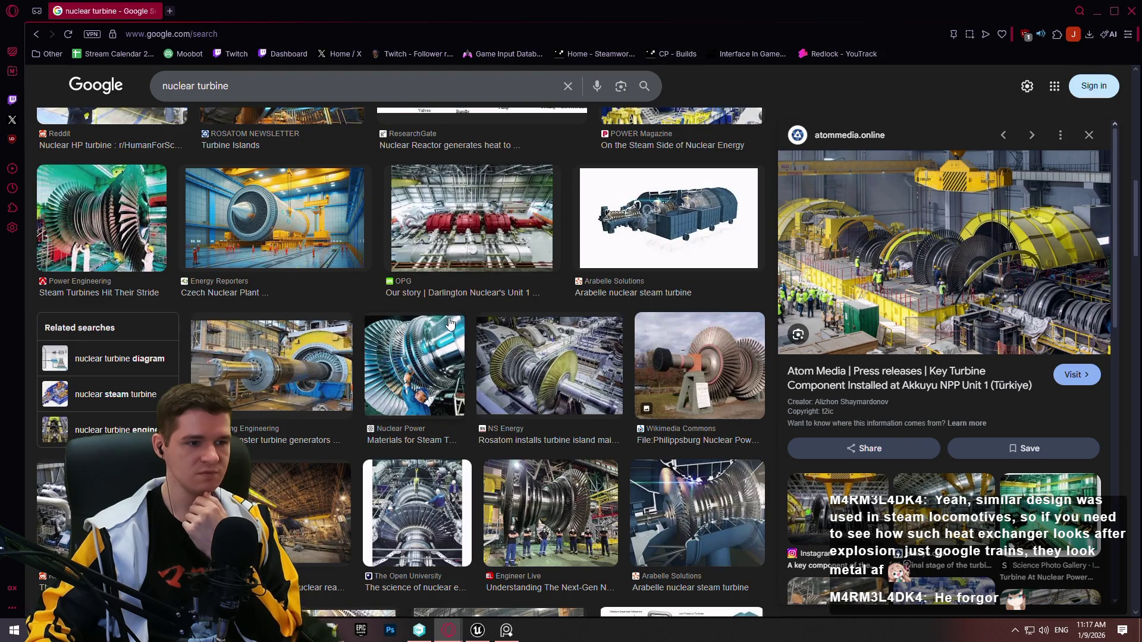
left_click(496, 518)
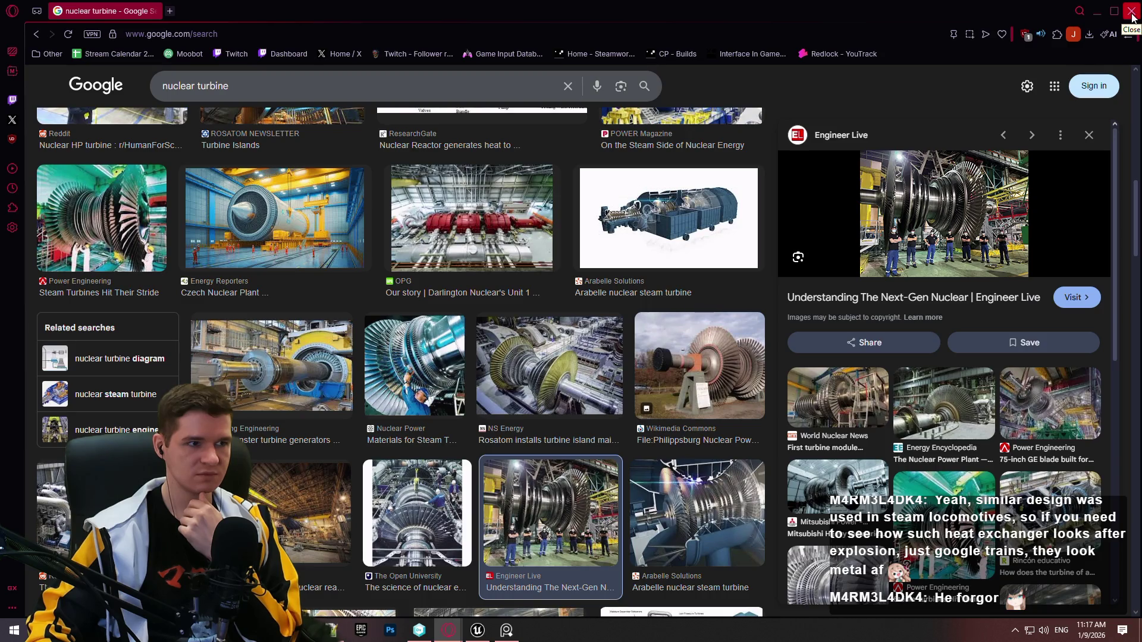
Minimize the browser and fly the camera up to look down on the mannequin
left_click(1098, 17)
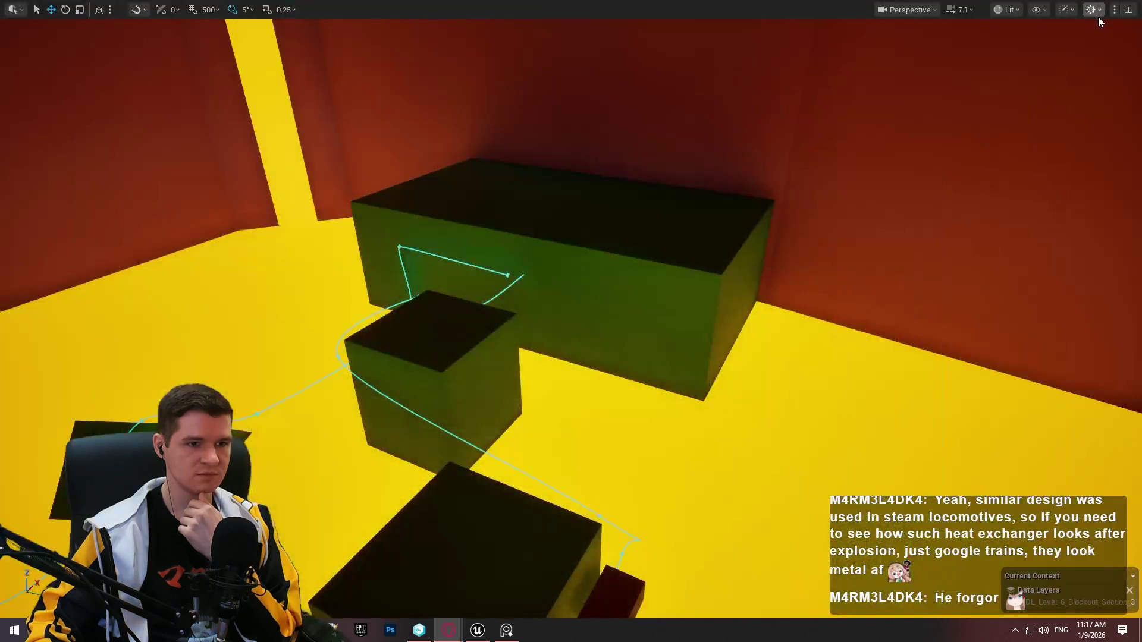
left_click(704, 241)
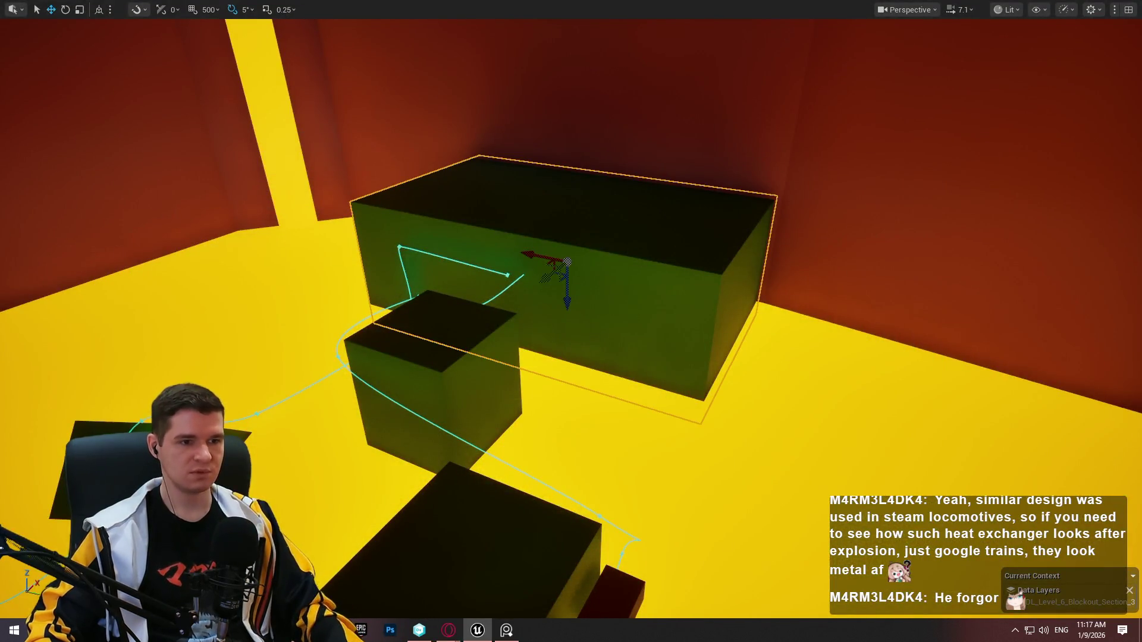
key("w")
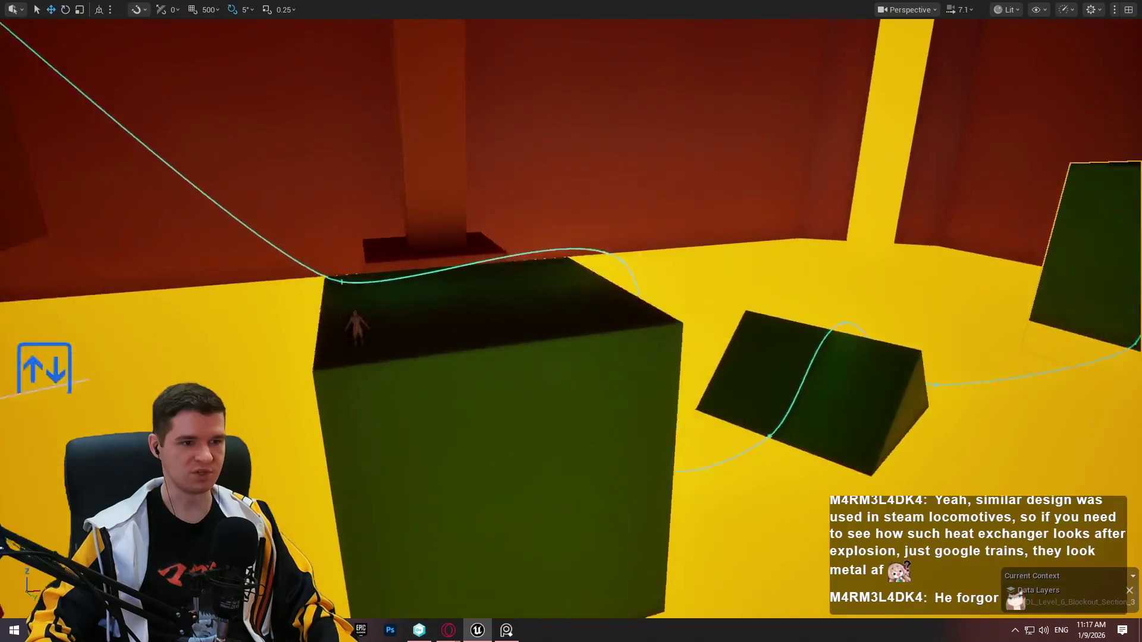
key("s")
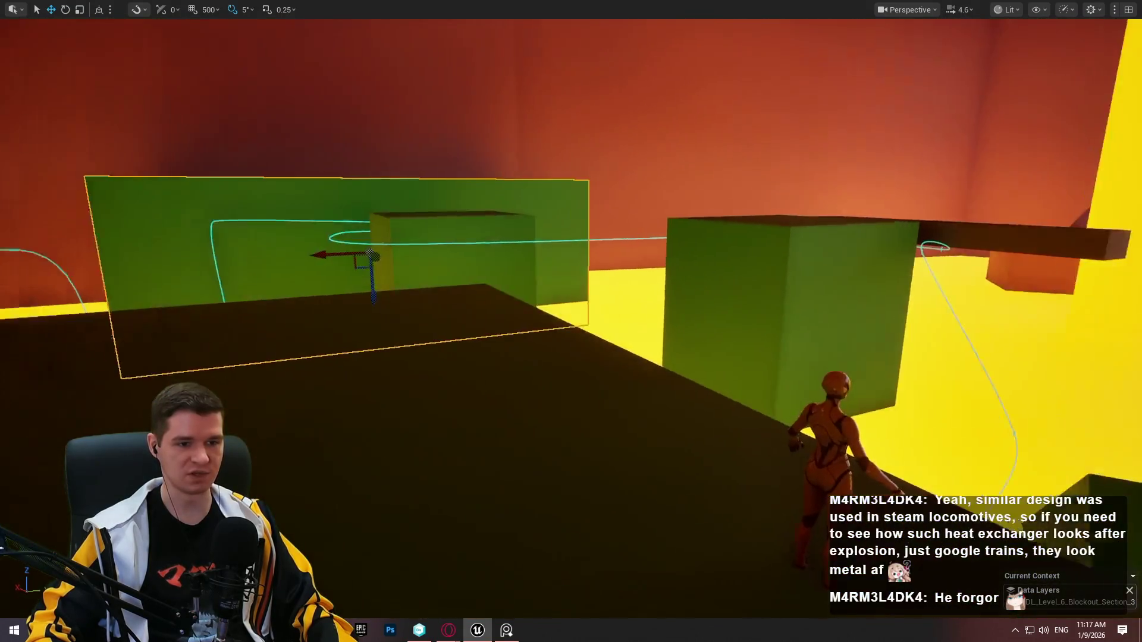
scroll(638, 270, "down", 2)
mouse_move(638, 269)
left_mouse_down()
mouse_move(639, 369)
mouse_move(907, 318)
left_mouse_up()
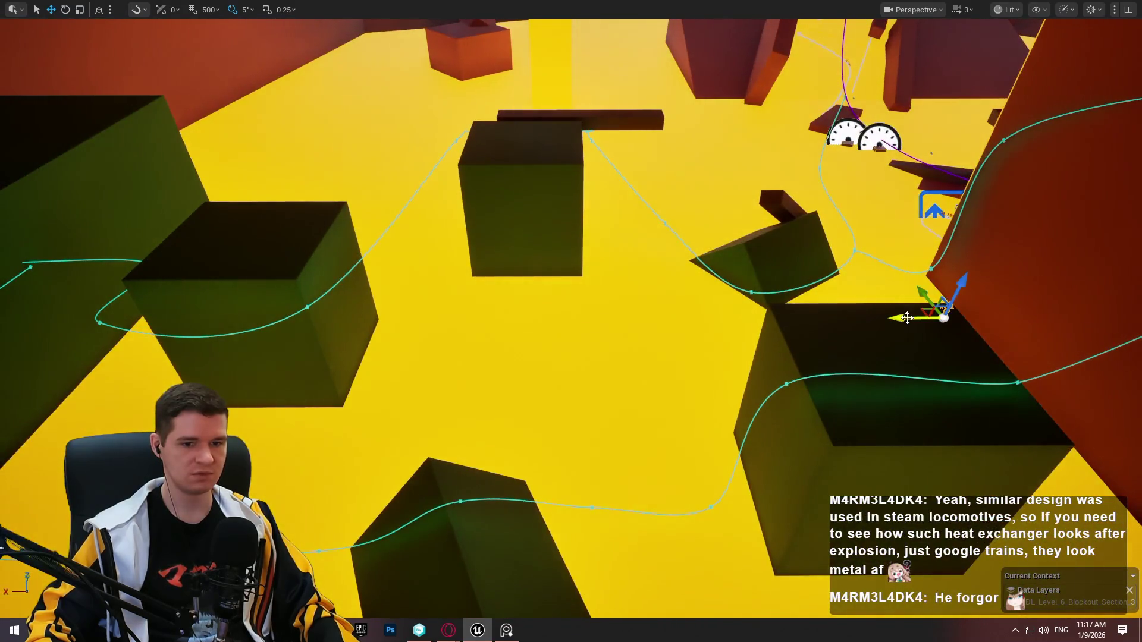
mouse_move(978, 195)
left_mouse_down()
mouse_move(957, 192)
mouse_move(978, 196)
left_mouse_up()
Clear the current data layer and make DL_Level_6_Blockout_Section_2 current, in the full editor
key("F11")
right_click(1030, 194)
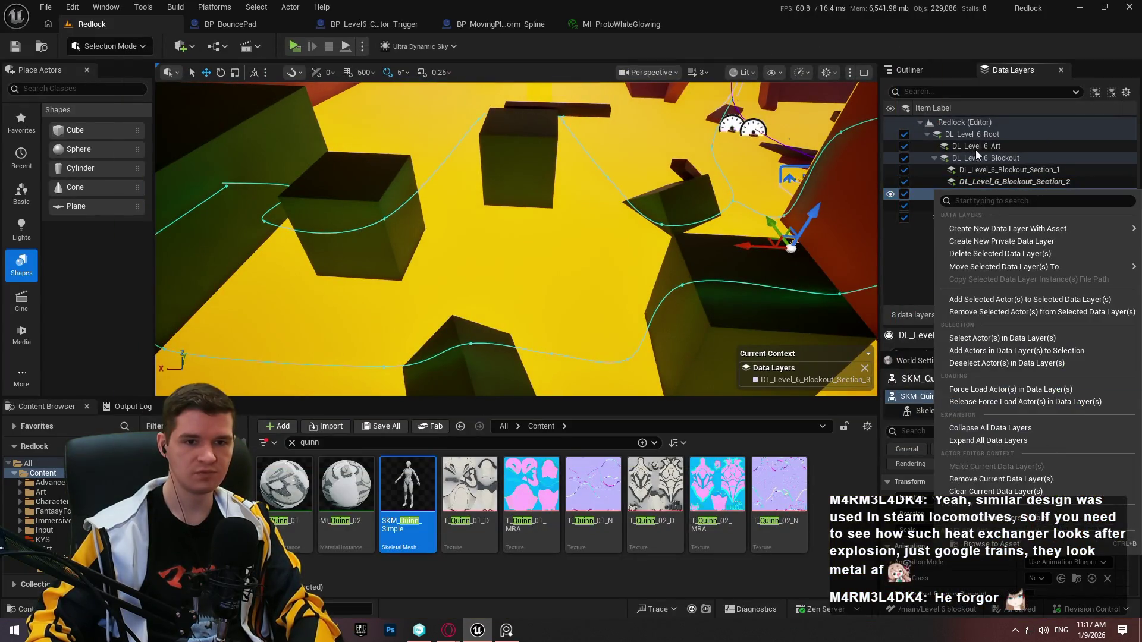
left_click(1014, 493)
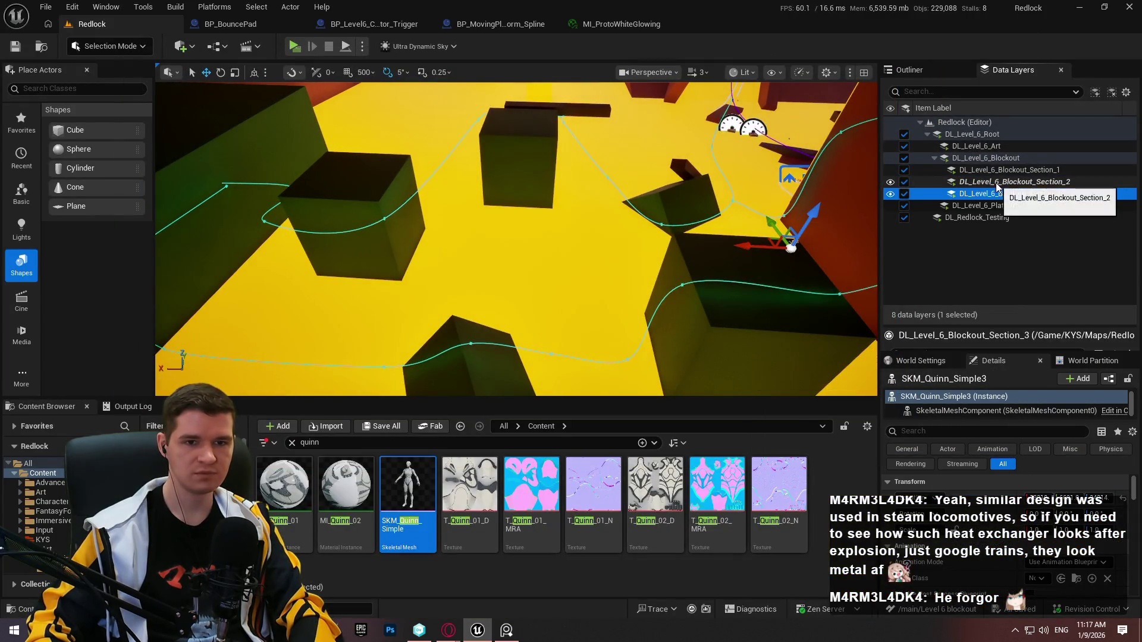
right_click(1011, 184)
left_click(990, 459)
key("F11")
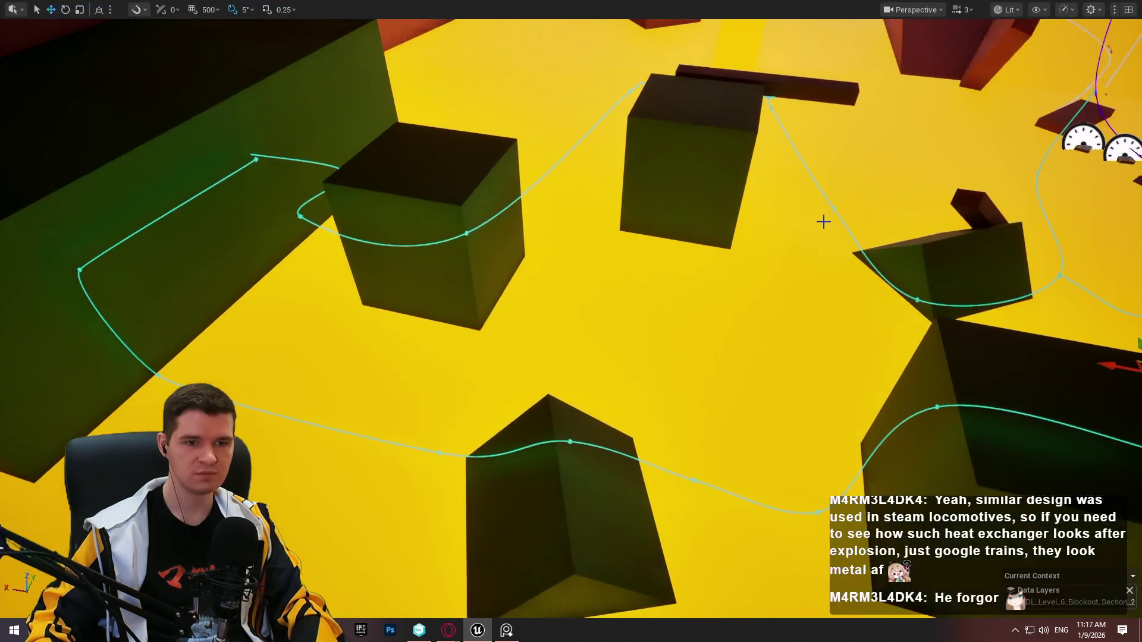
Move the mannequin onto the cyan spline and slide it along X onto the green box
left_click(190, 191)
key("f")
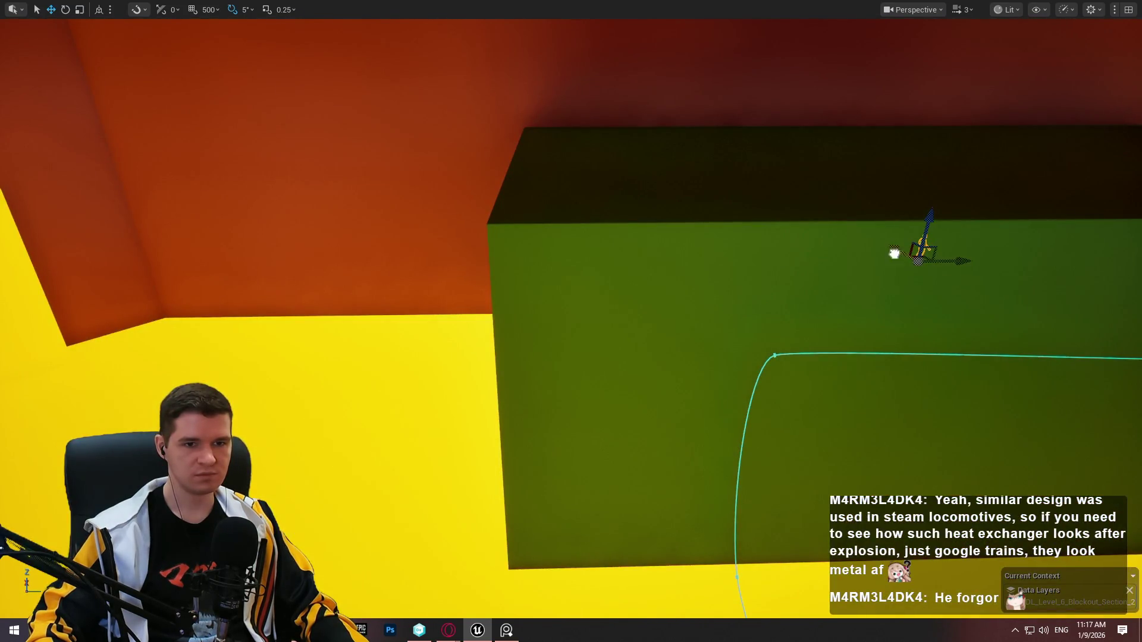
left_click_drag(894, 253, 1027, 400)
key("f")
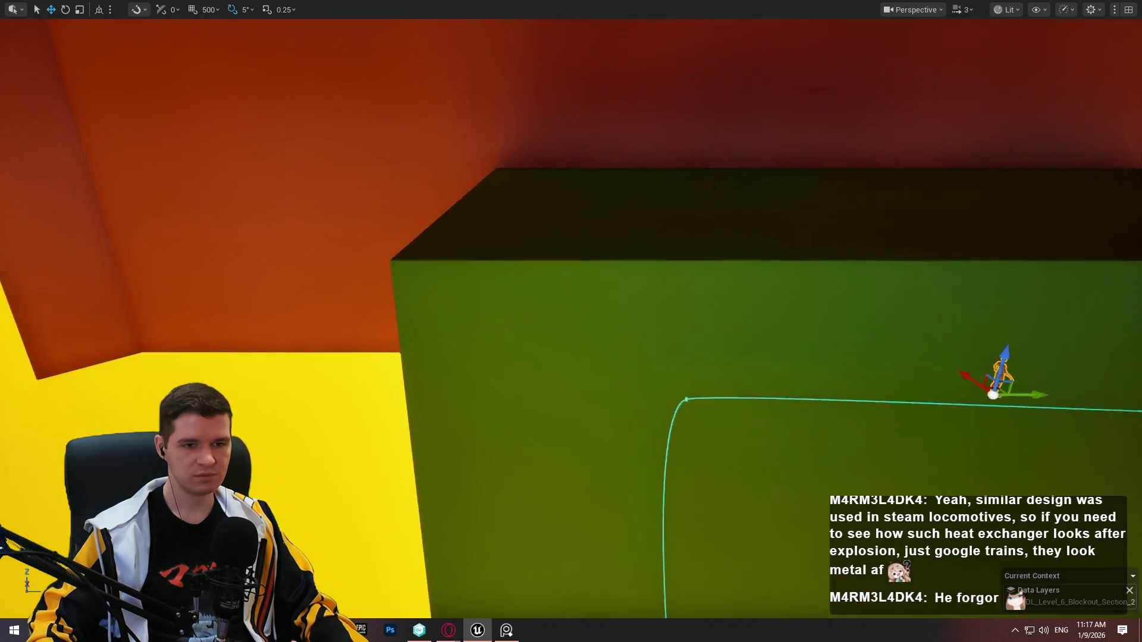
scroll(964, 299, "down", 2)
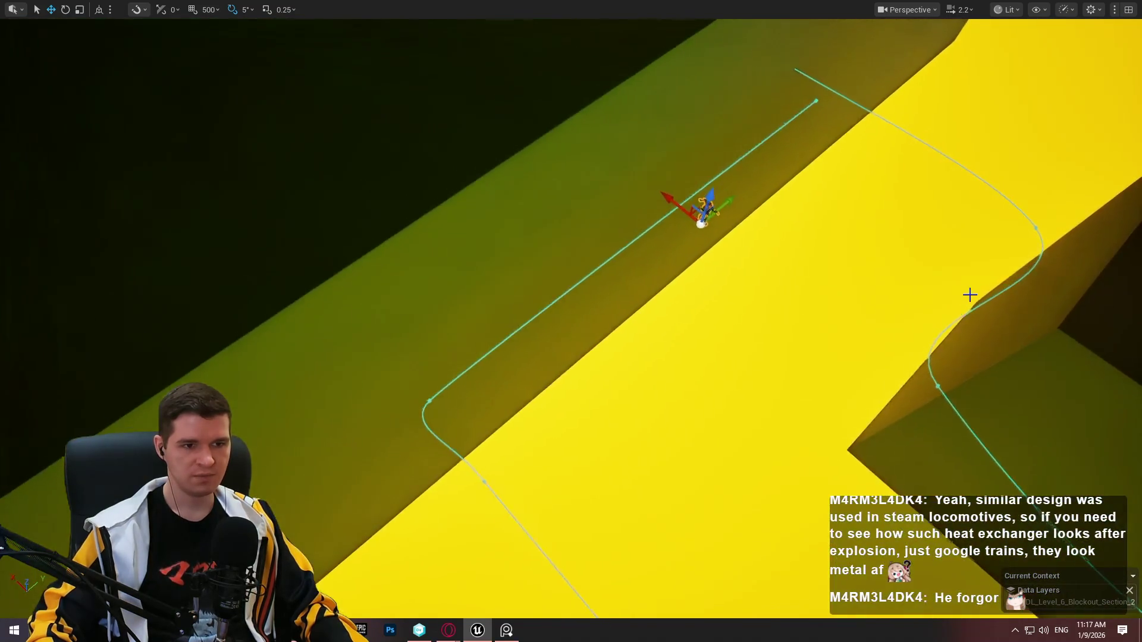
mouse_move(675, 196)
left_mouse_down()
mouse_move(604, 165)
mouse_move(619, 173)
left_mouse_up()
left_click(491, 238)
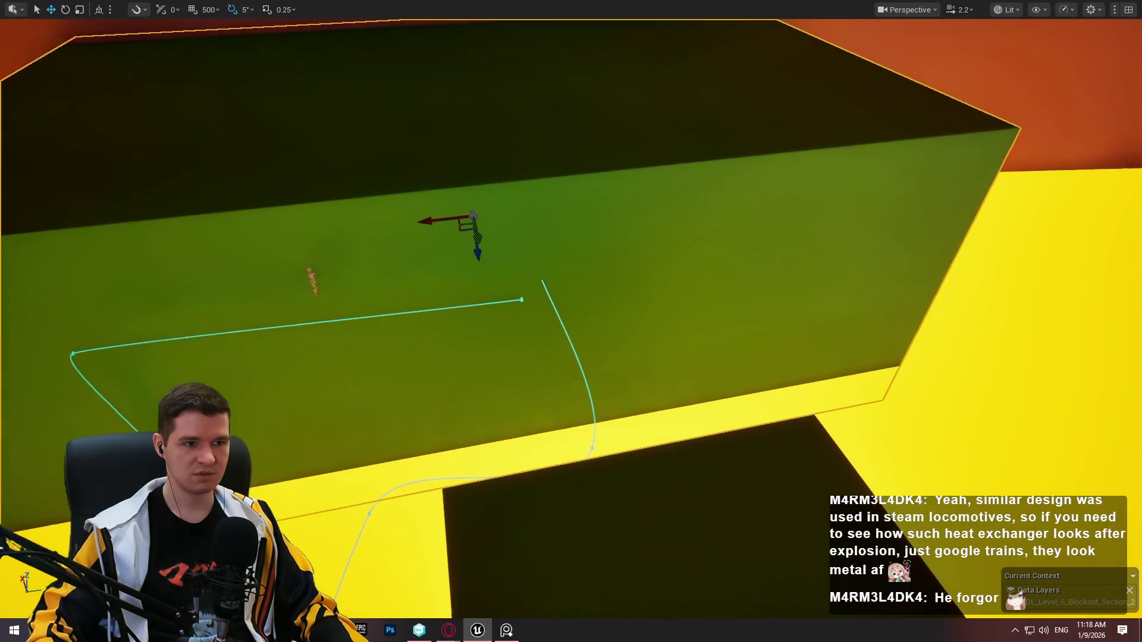
Frame the large block and rotate it -15° around its Z axis
key("f")
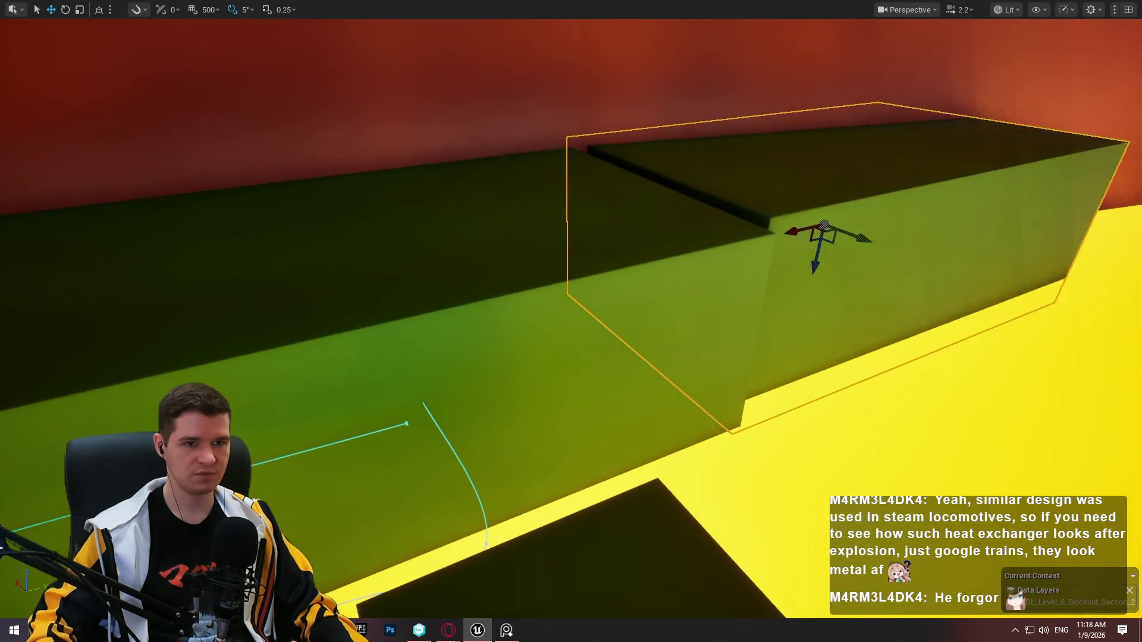
key("e")
left_click_drag(829, 254, 773, 255)
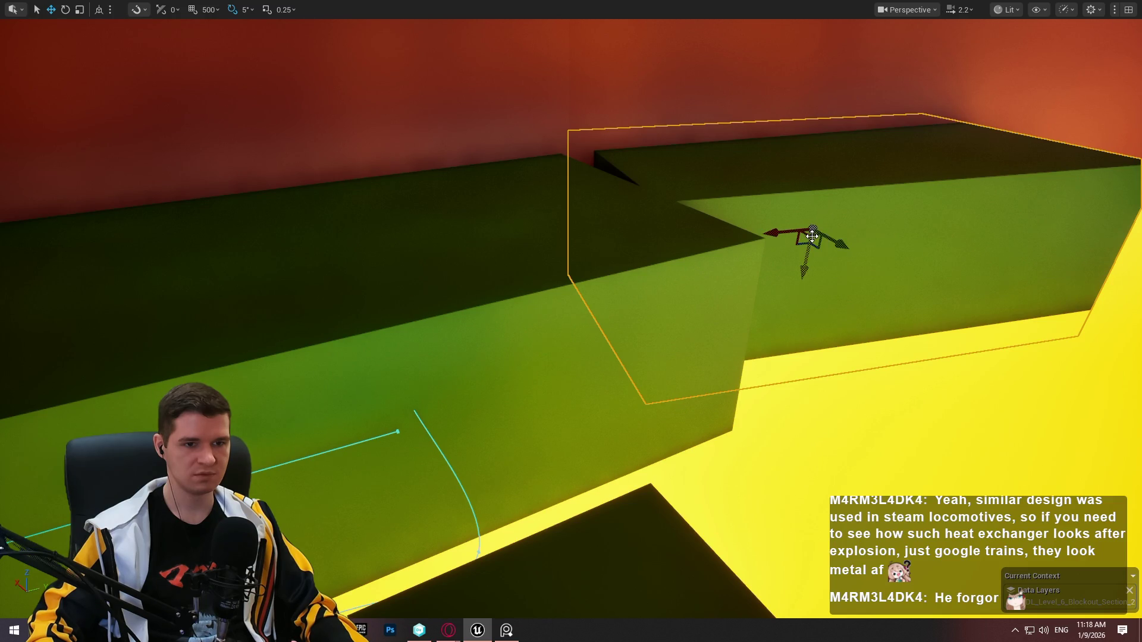
Swing the view around the dark outlined block toward the orange room and select the brown plank
mouse_move(813, 235)
left_mouse_down()
mouse_move(879, 288)
mouse_move(879, 273)
mouse_move(480, 609)
mouse_move(591, 352)
mouse_move(744, 343)
mouse_move(788, 375)
mouse_move(776, 385)
mouse_move(776, 356)
mouse_move(711, 383)
mouse_move(783, 314)
left_mouse_up()
key("e")
scroll(729, 369, "up", 1)
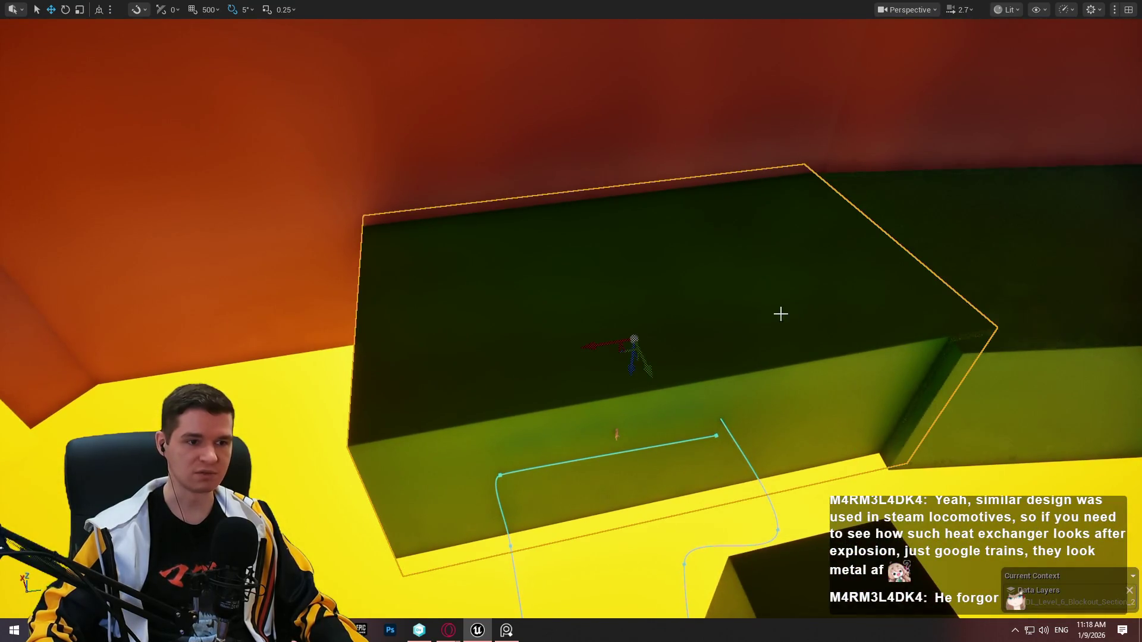
left_click_drag(931, 278, 1031, 324)
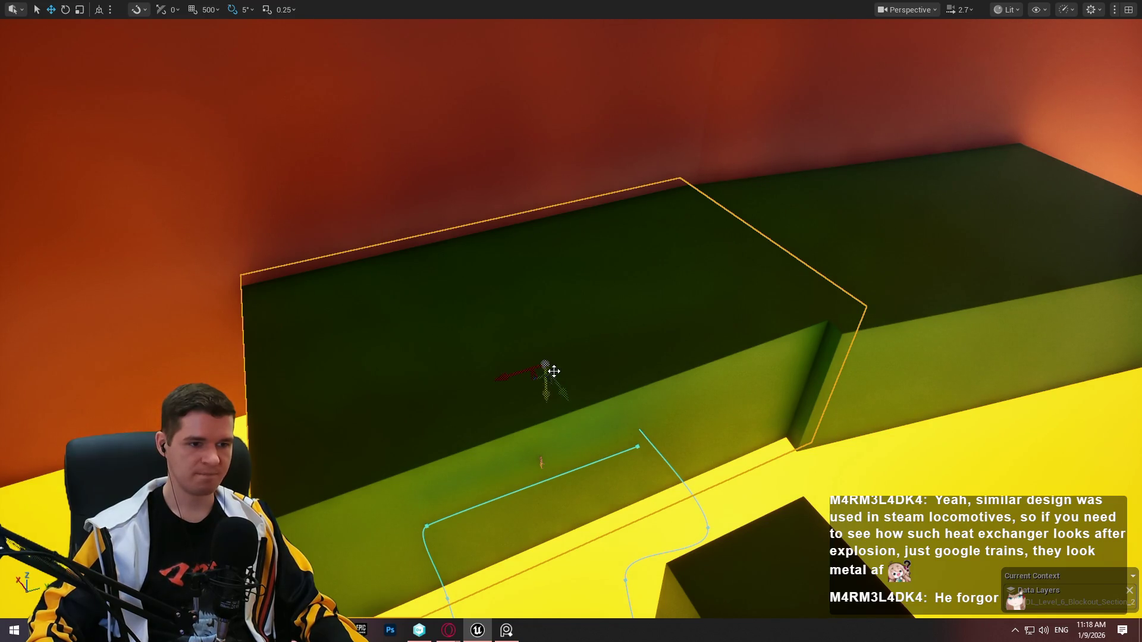
mouse_move(546, 376)
left_mouse_down()
mouse_move(466, 433)
mouse_move(502, 408)
mouse_move(438, 425)
mouse_move(453, 426)
mouse_move(453, 410)
mouse_move(658, 395)
mouse_move(594, 368)
mouse_move(828, 298)
left_mouse_up()
left_click(752, 217)
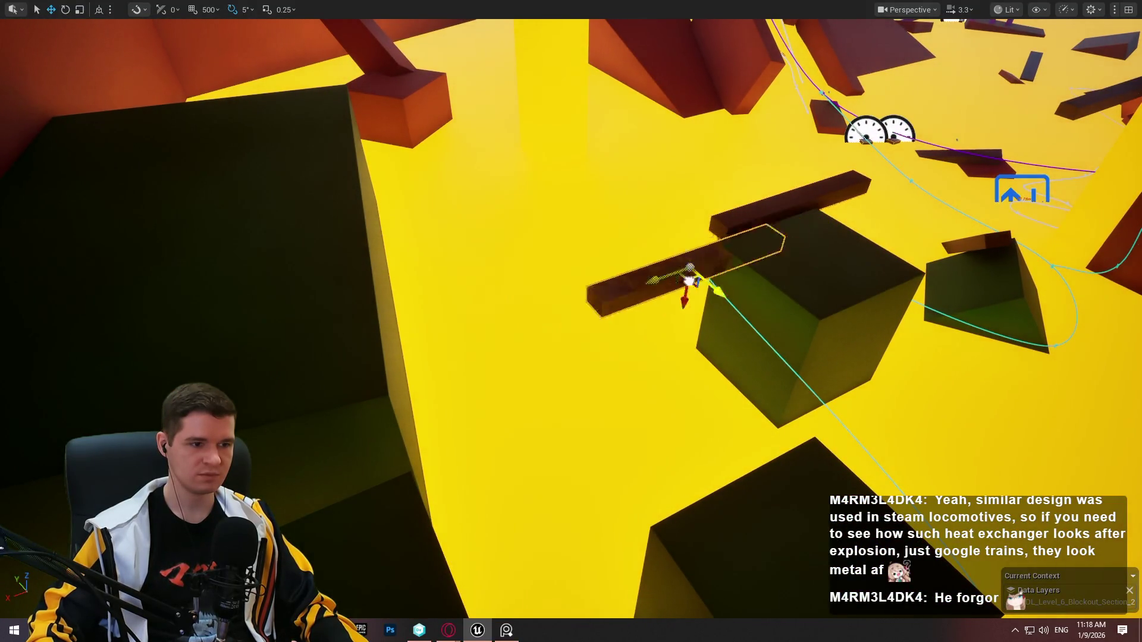
Rotate the dark red plank about -85° and slide it down beside the black block
left_click_drag(796, 213, 796, 213)
key("e")
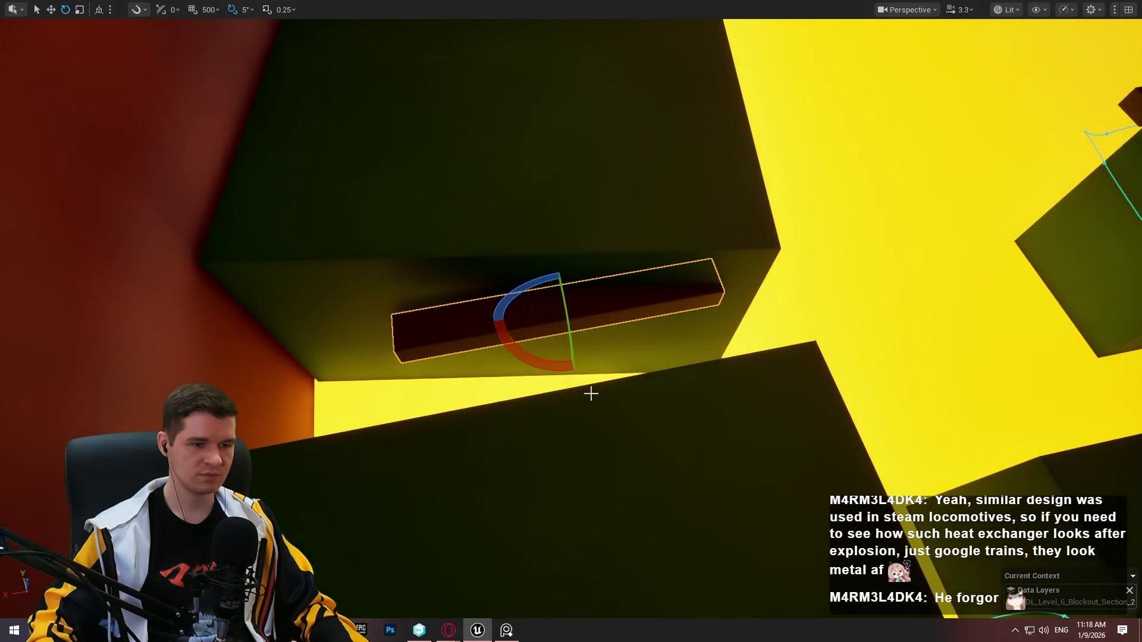
left_click_drag(553, 363, 629, 303)
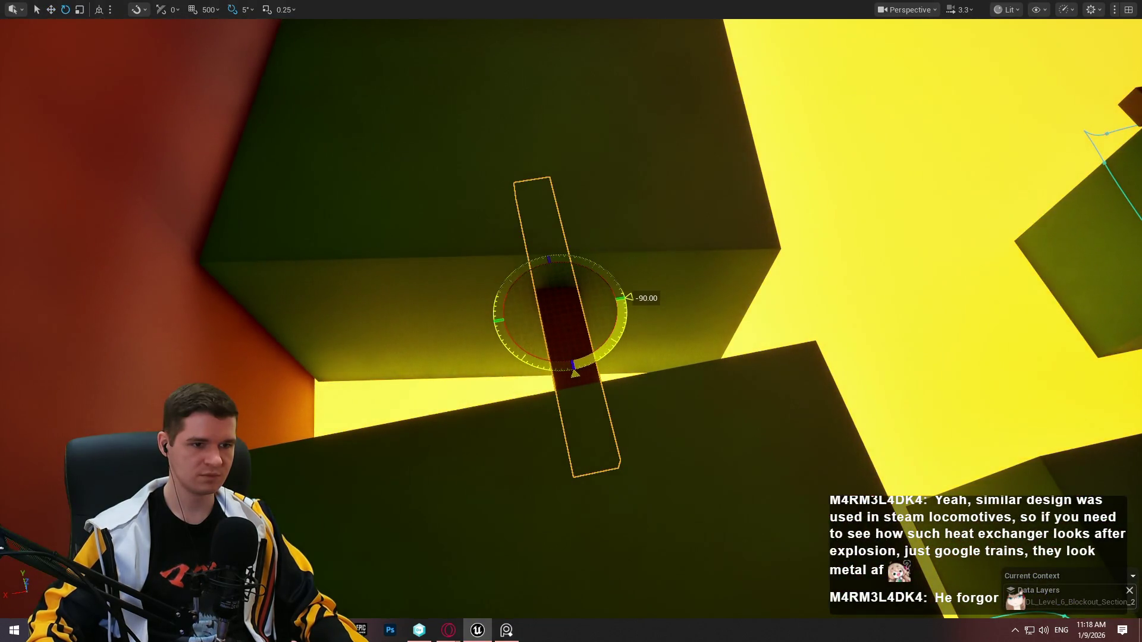
left_click_drag(572, 325, 515, 367)
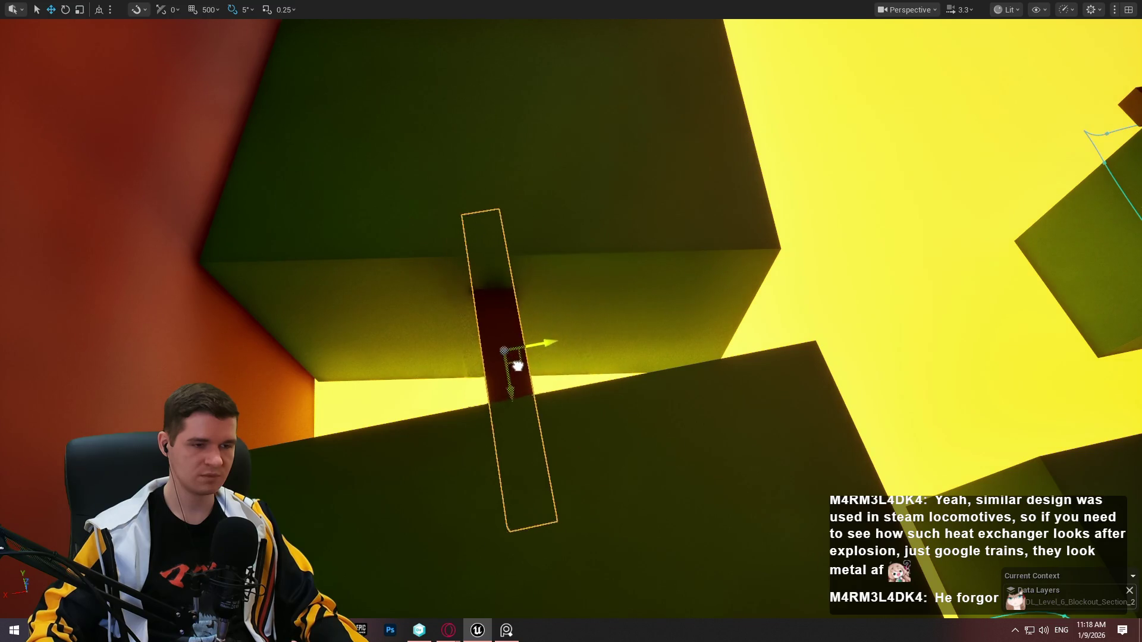
scroll(678, 372, "up", 2)
Fly around the green boxes and red wall to check the plank's placement, then exit fullscreen
key("w")
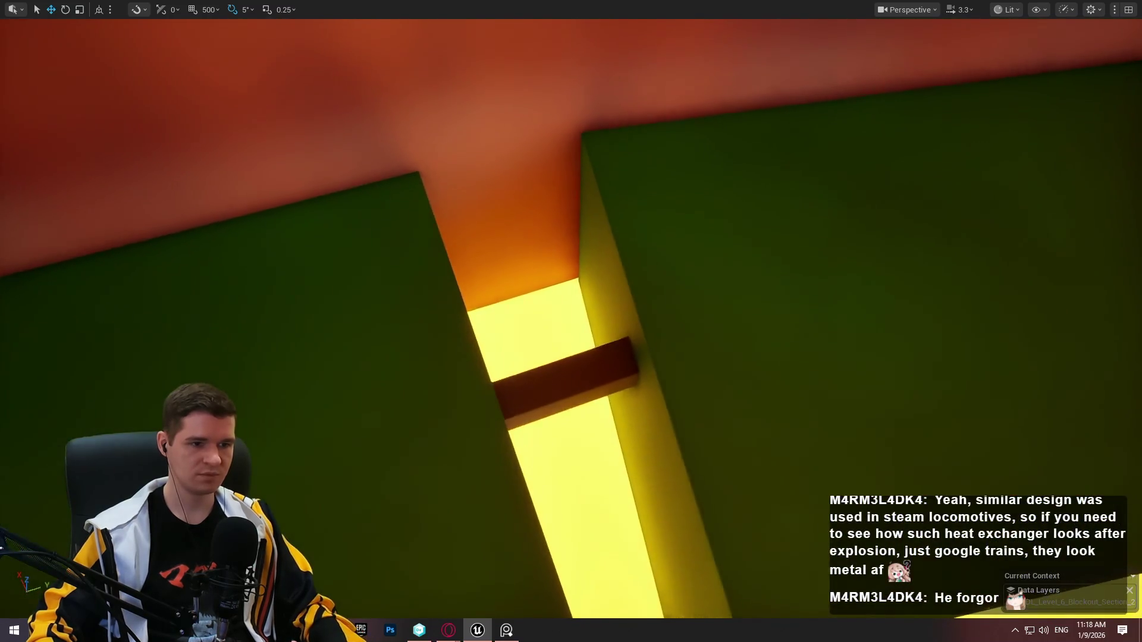
key("s")
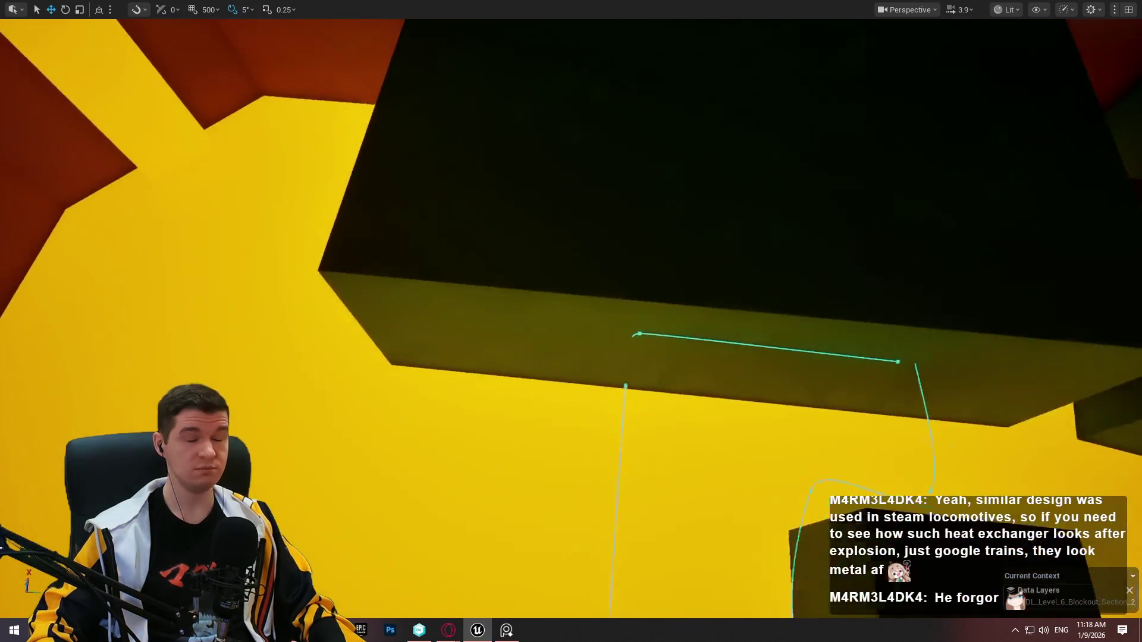
key("s")
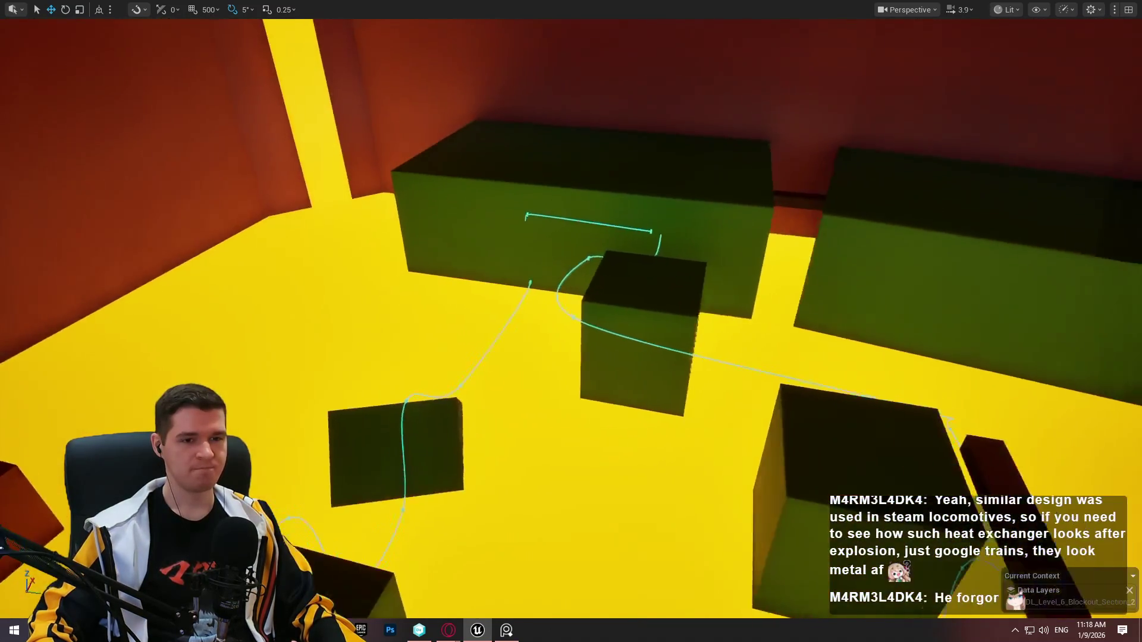
key("s")
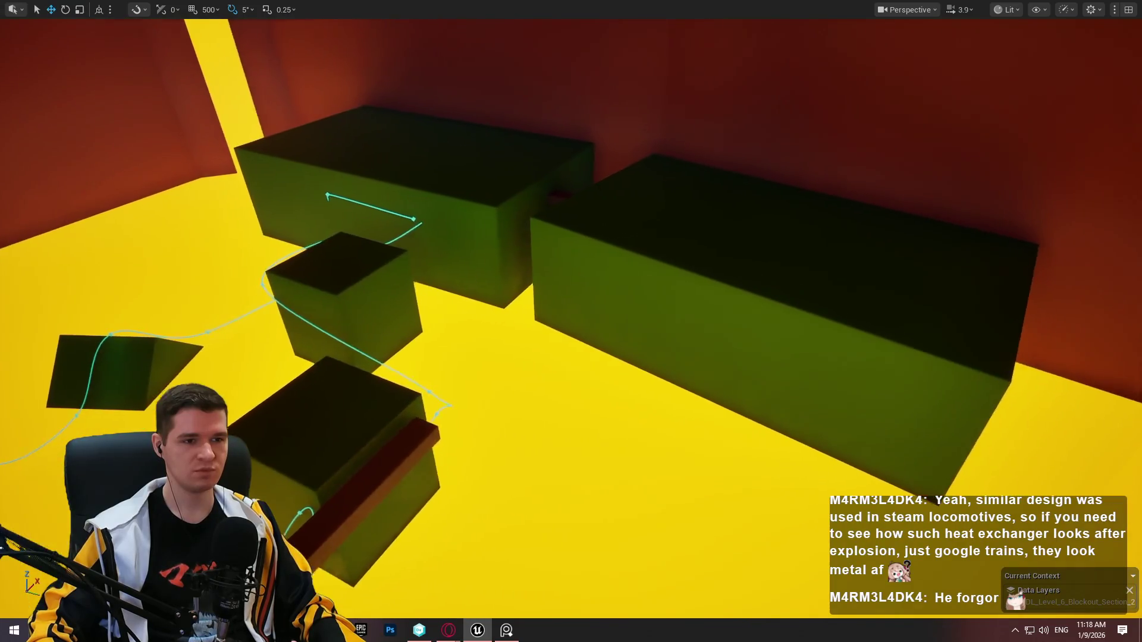
key("s")
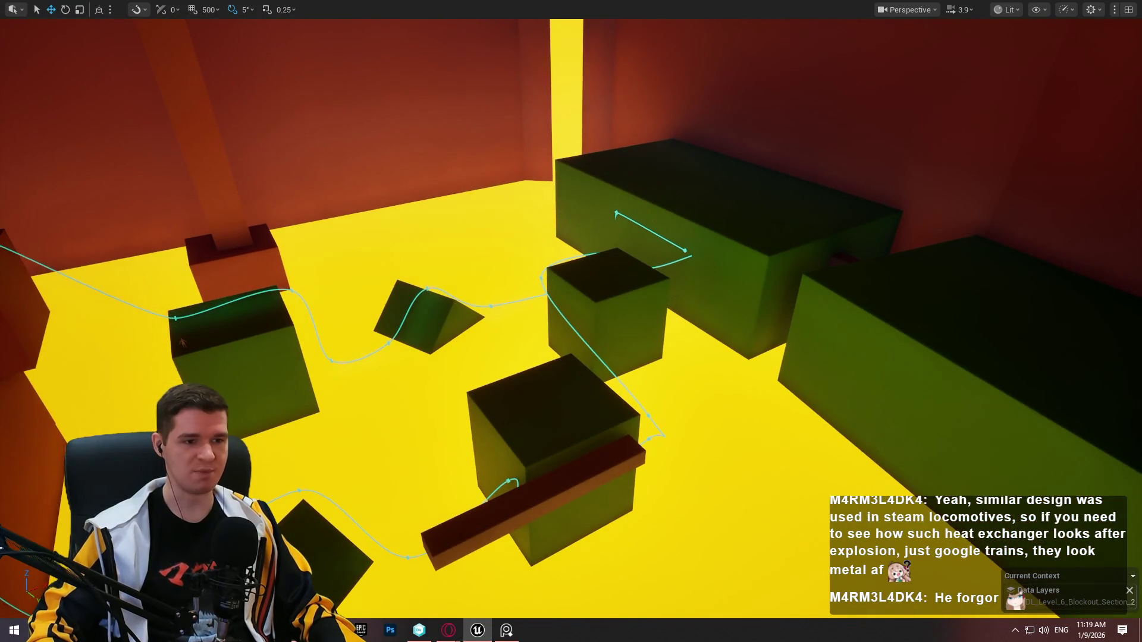
key("s")
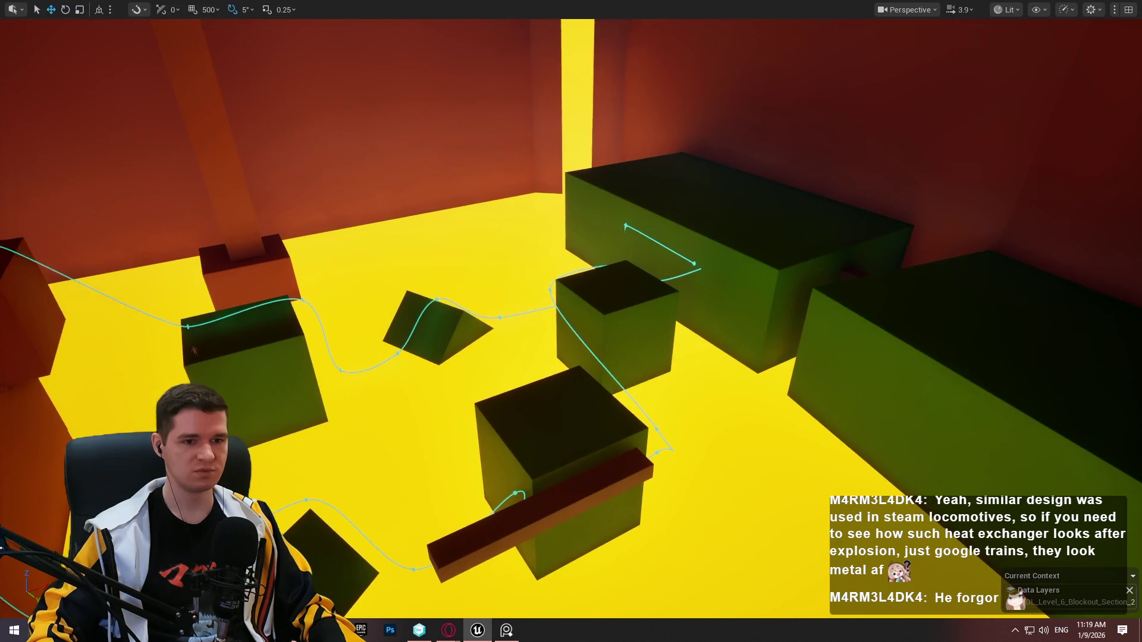
key("s")
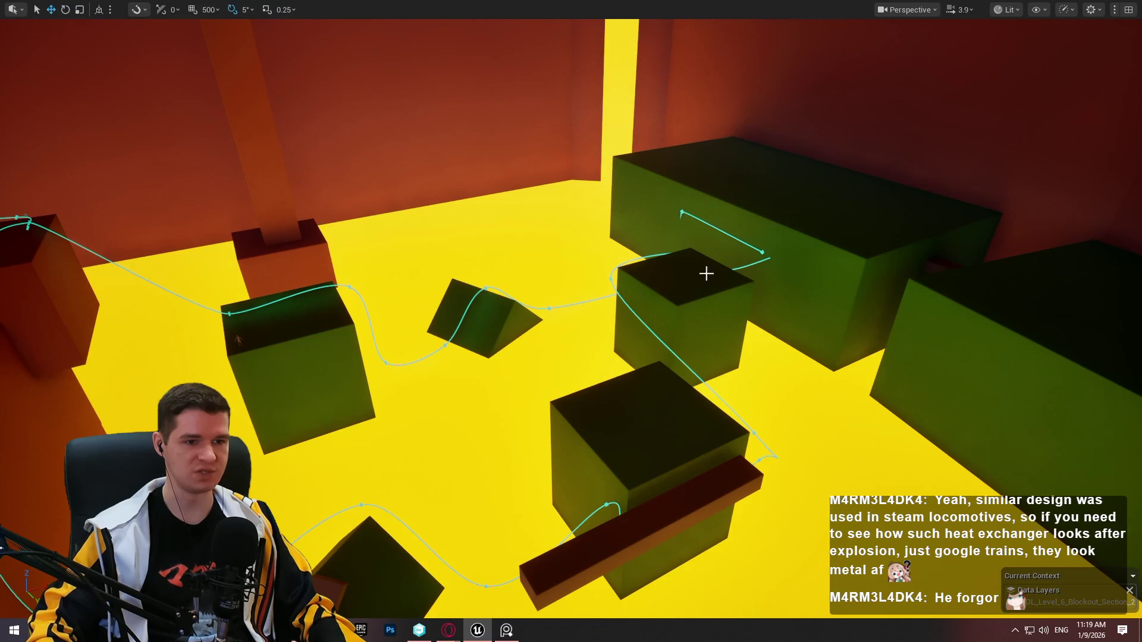
key("s")
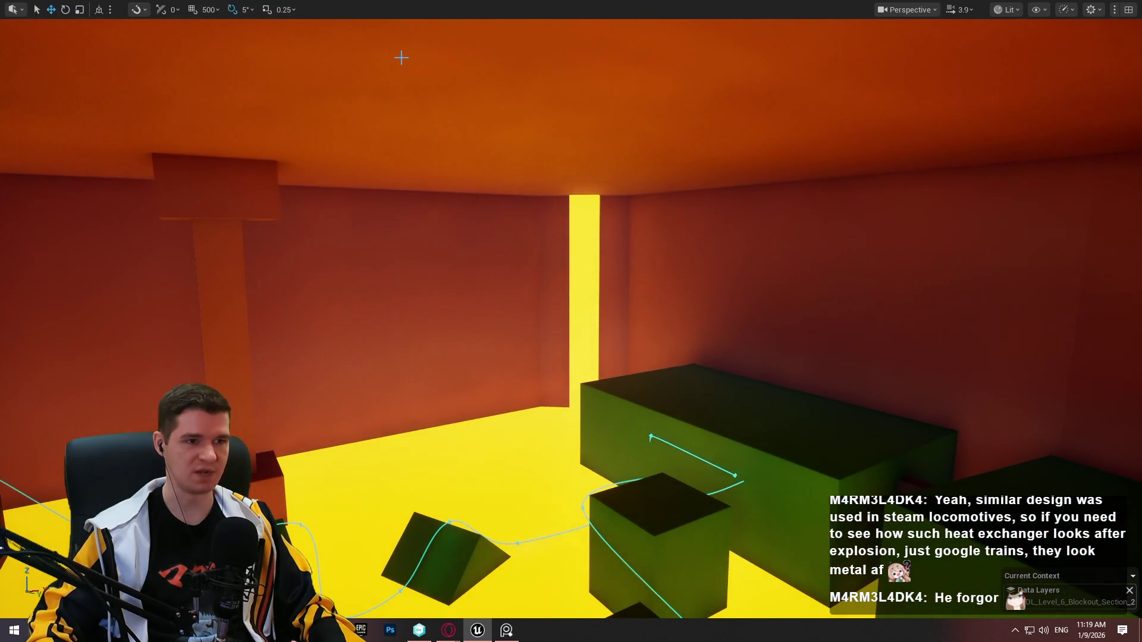
key("w")
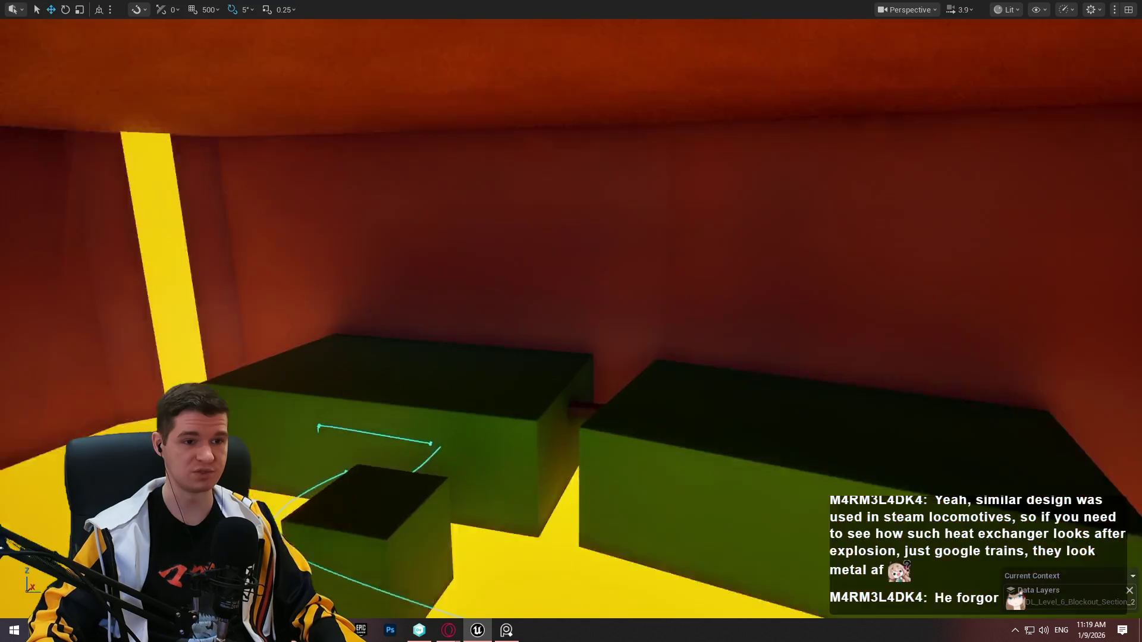
key("w")
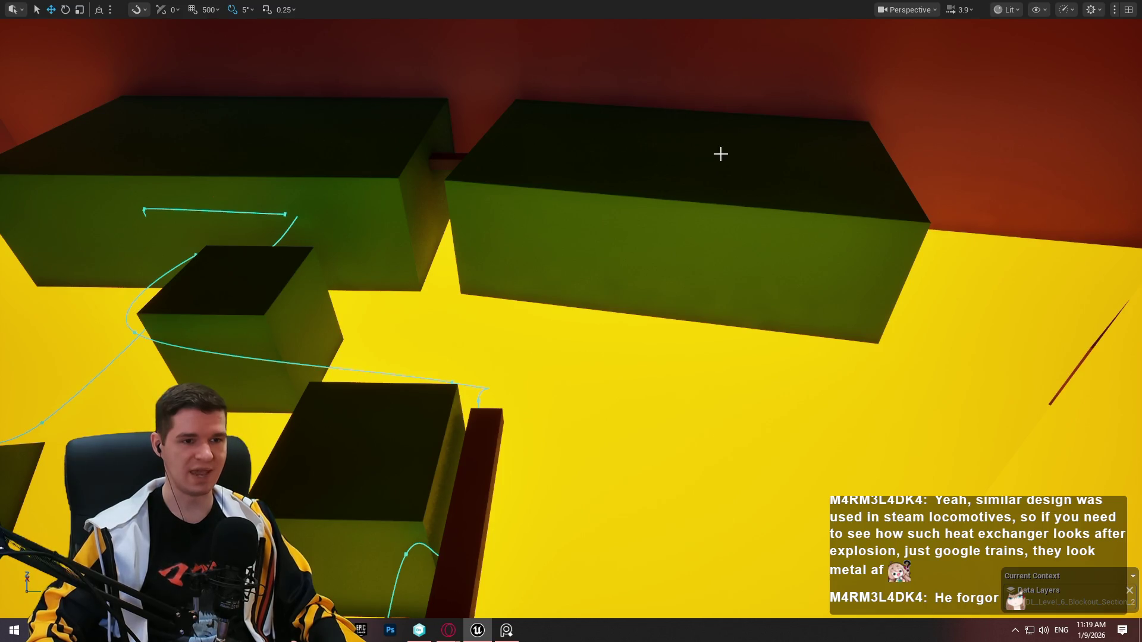
left_click_drag(672, 165, 837, 274)
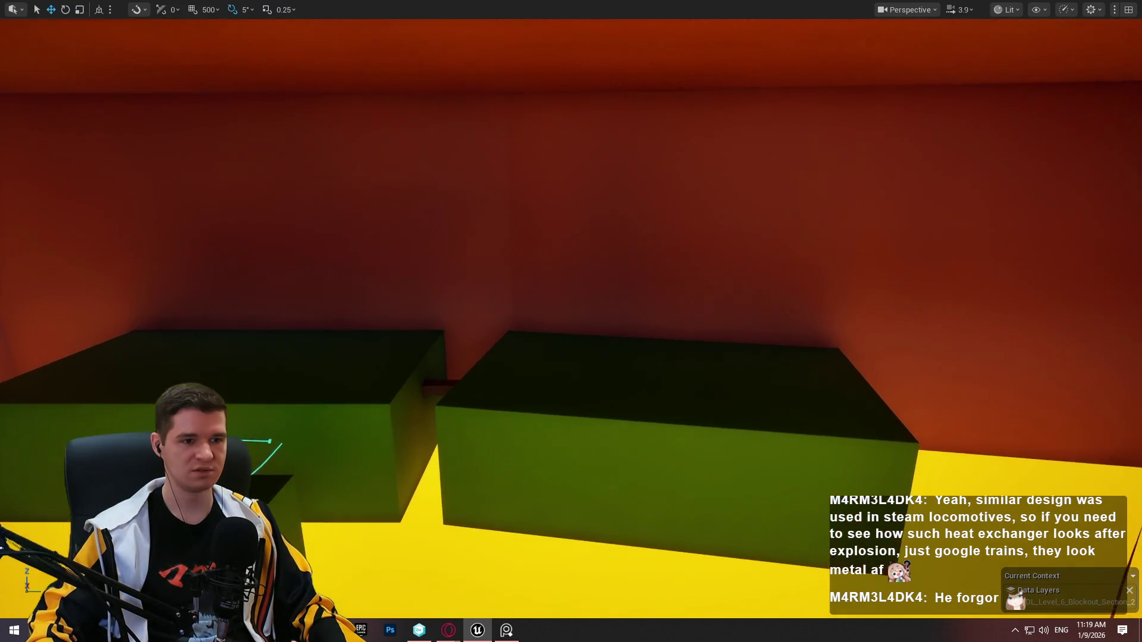
mouse_move(985, 179)
left_mouse_down()
mouse_move(975, 107)
mouse_move(1023, 98)
left_mouse_up()
mouse_move(571, 321)
left_mouse_down()
mouse_move(512, 356)
mouse_move(541, 330)
mouse_move(535, 357)
mouse_move(506, 355)
left_mouse_up()
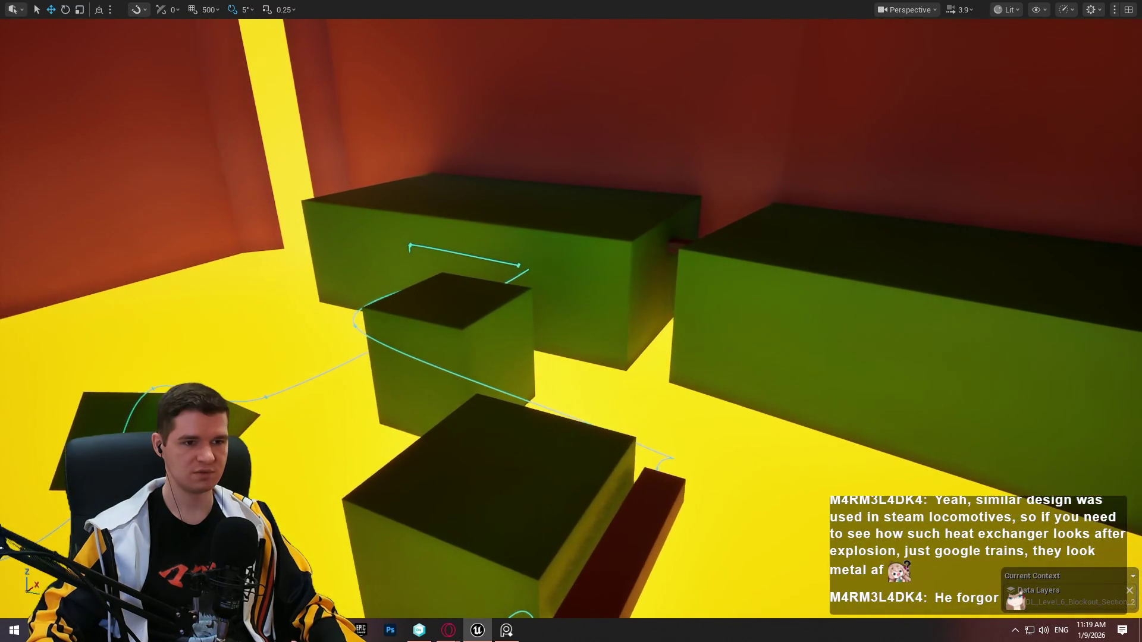
key("F11")
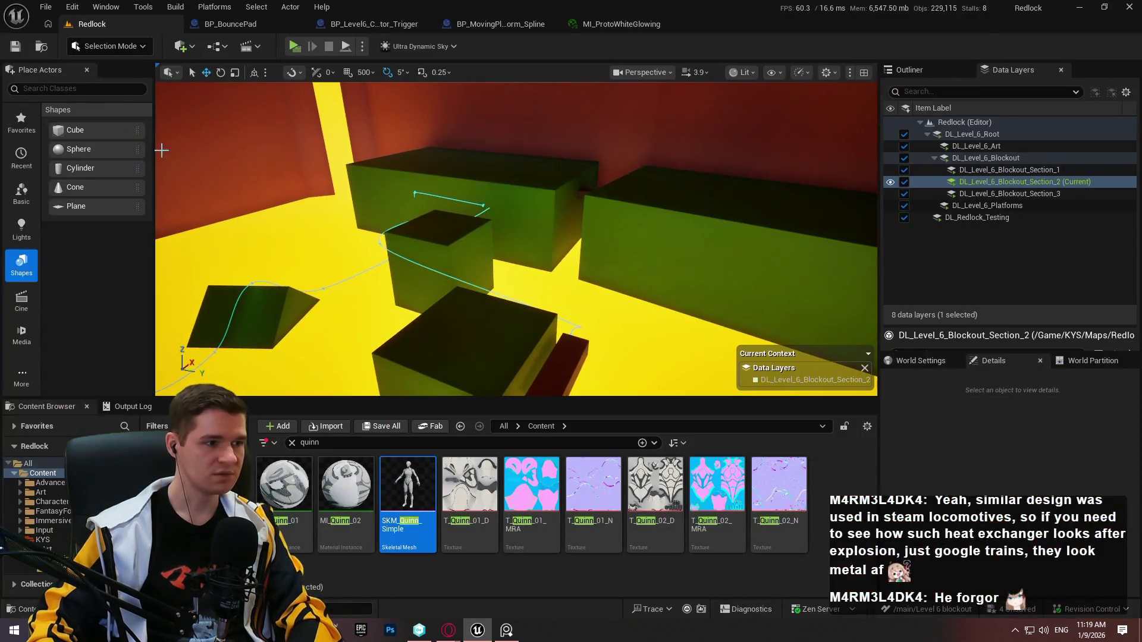
Widen the small cylinder on the black block and raise it up into a pillar
left_click(476, 320)
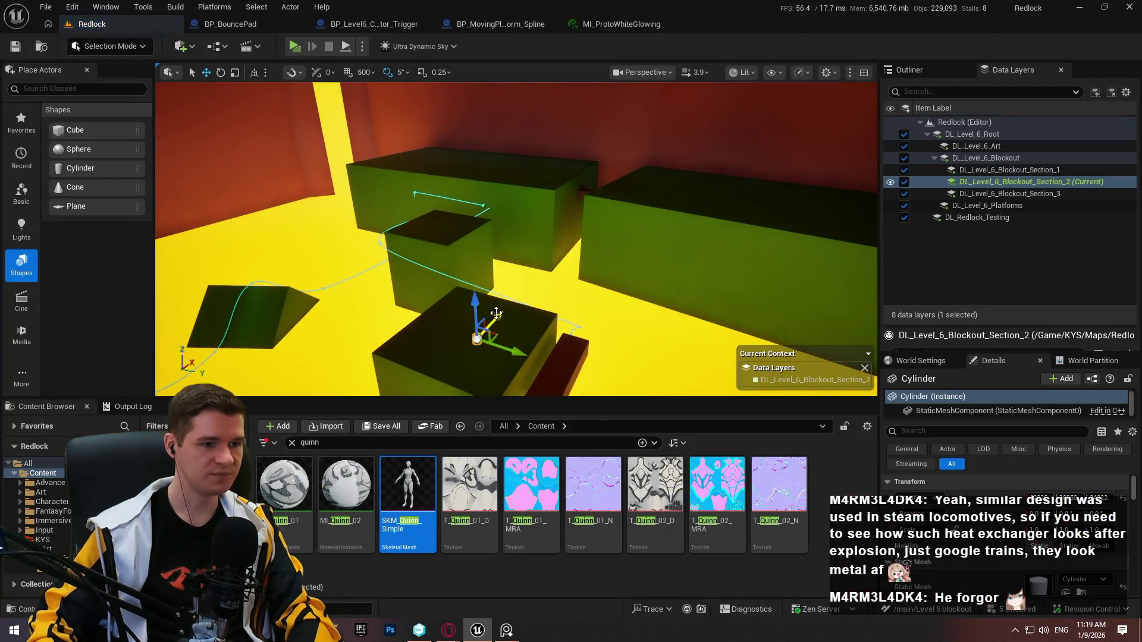
key("F11")
mouse_move(527, 474)
left_mouse_down()
mouse_move(571, 470)
mouse_move(535, 471)
left_mouse_up()
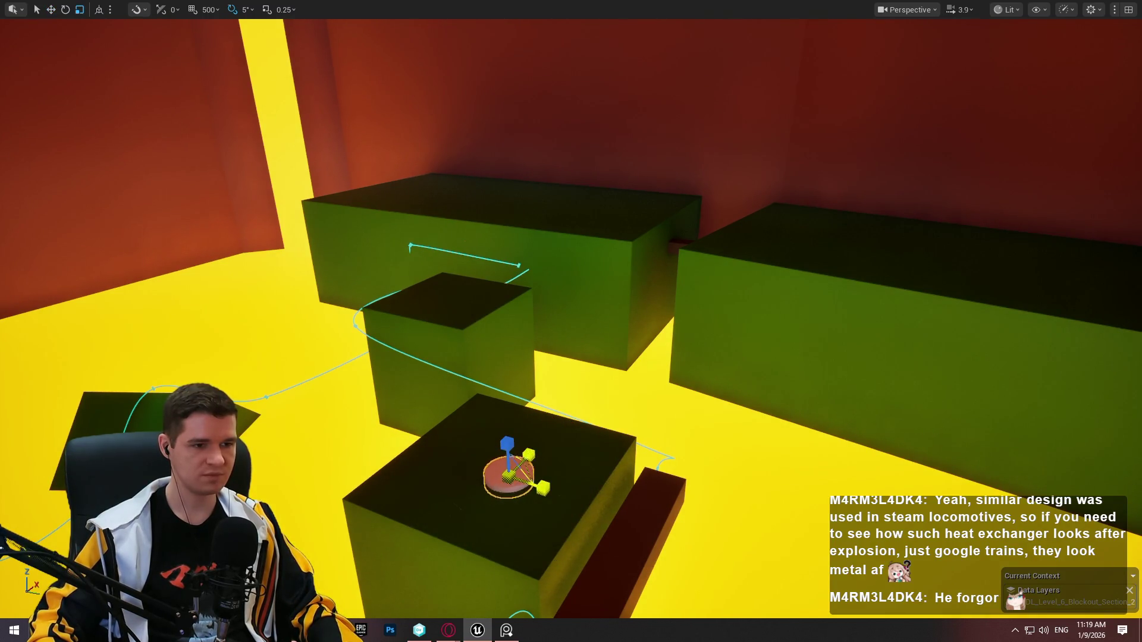
key("w")
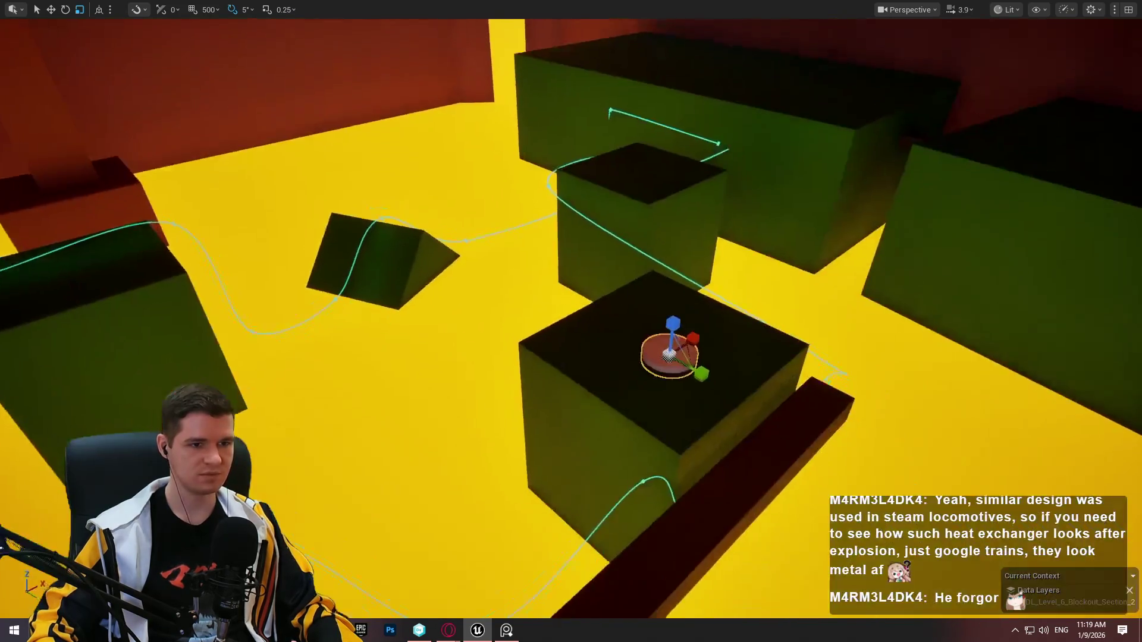
left_click_drag(656, 306, 667, 89)
scroll(650, 267, "down", 4)
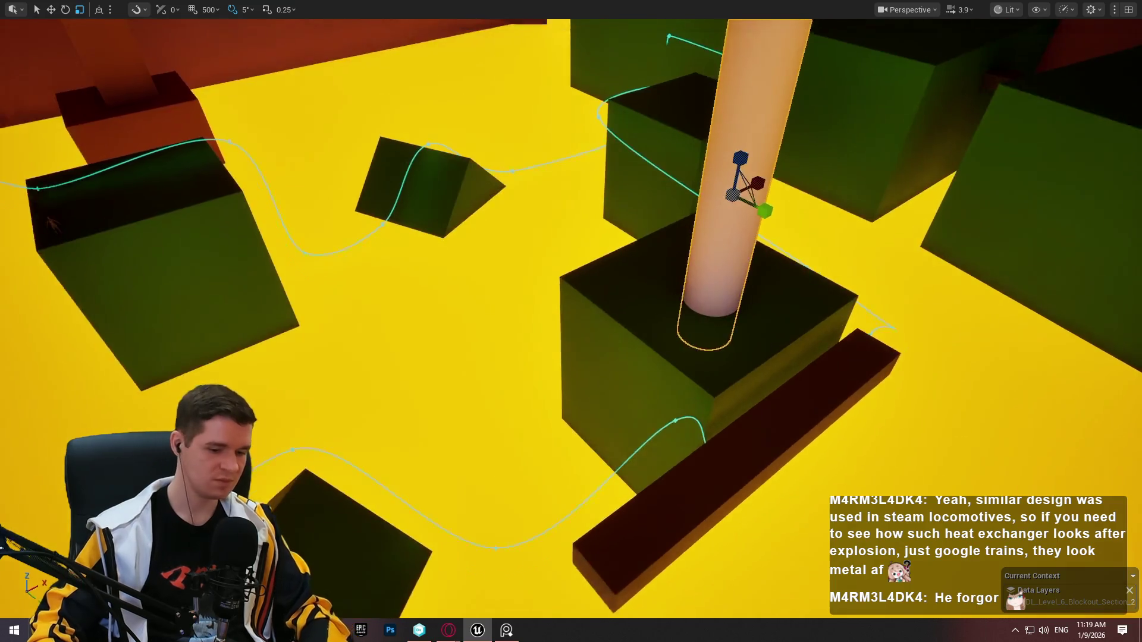
key("F11")
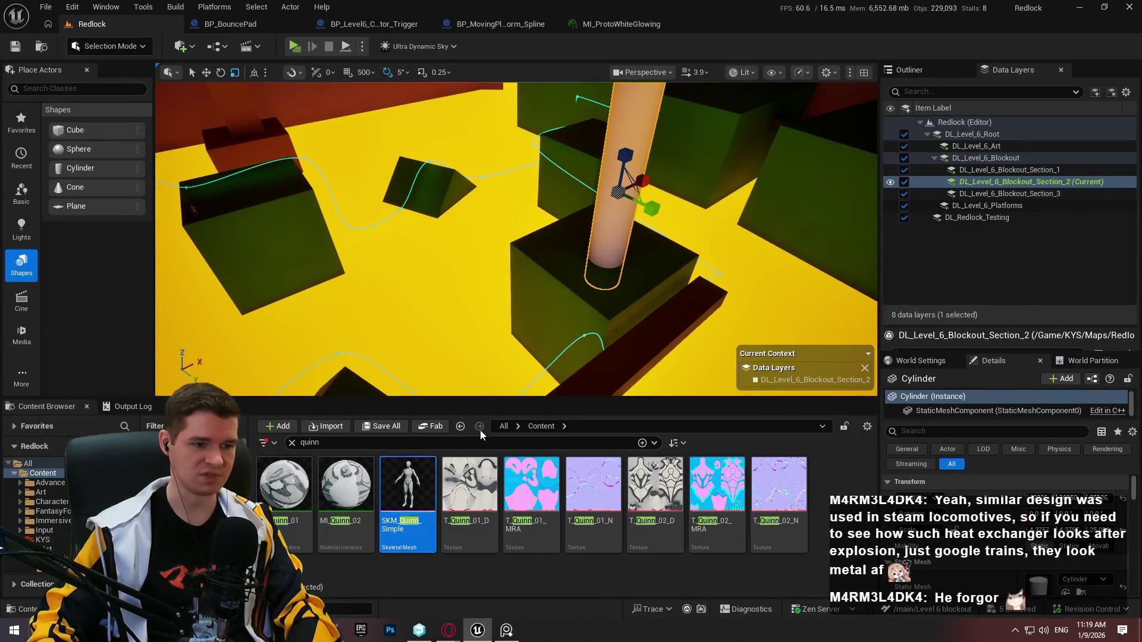
Clear the 'quinn' search, open KYS > Materials > Prototyping and drag a prototyping material onto the cylinder
left_click(291, 443)
double_click(683, 493)
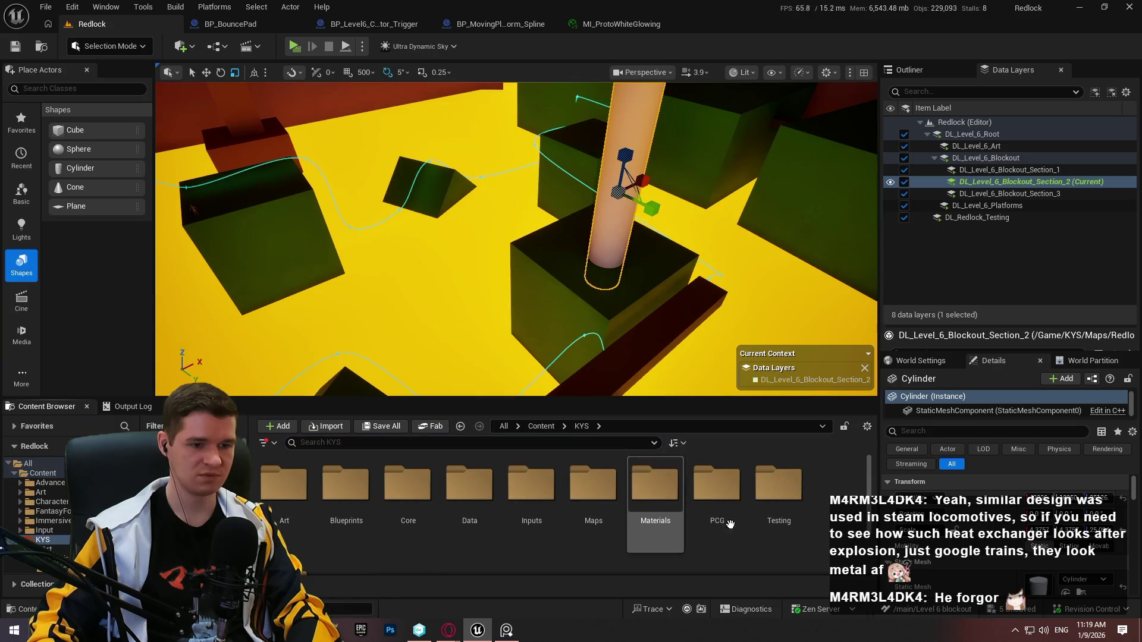
double_click(654, 488)
double_click(416, 500)
scroll(713, 508, "down", 3)
scroll(739, 510, "down", 2)
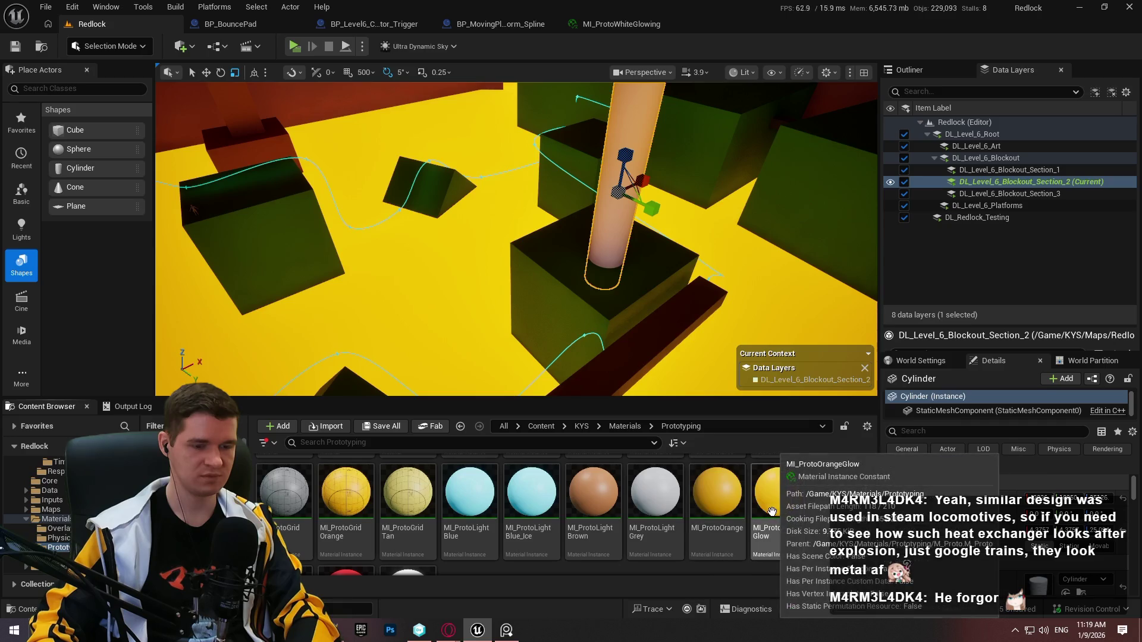
scroll(516, 238, "up", 5)
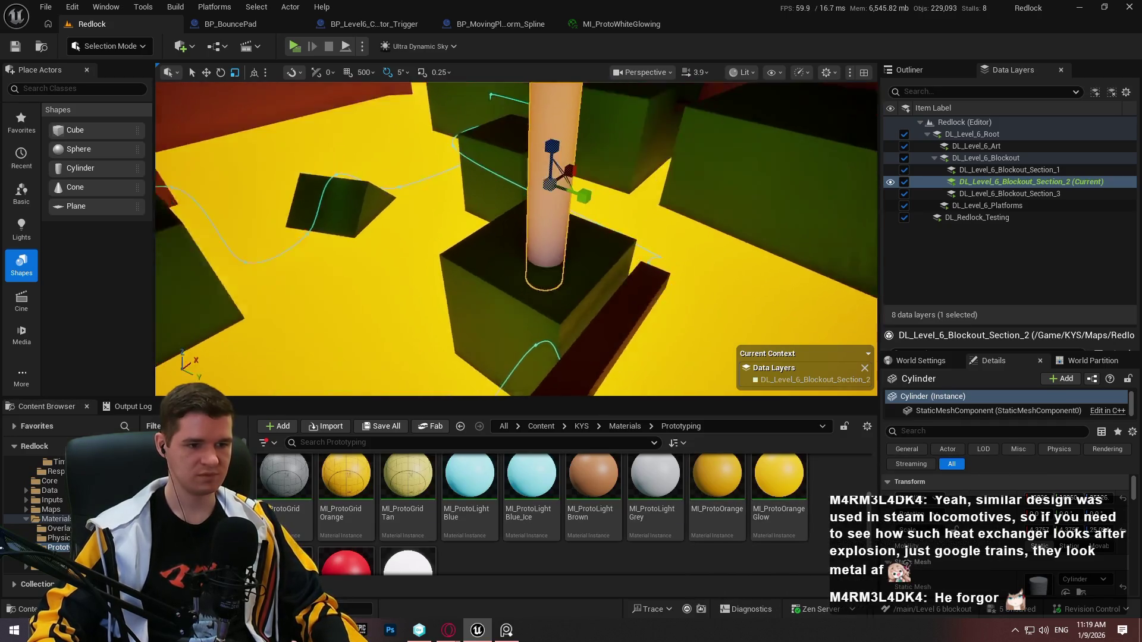
mouse_move(654, 482)
left_mouse_down()
mouse_move(609, 411)
mouse_move(613, 321)
mouse_move(624, 356)
mouse_move(631, 298)
mouse_move(697, 231)
mouse_move(640, 271)
mouse_move(615, 38)
mouse_move(555, 44)
mouse_move(296, 153)
mouse_move(186, 171)
mouse_move(163, 192)
mouse_move(360, 448)
mouse_move(324, 442)
mouse_move(297, 404)
left_mouse_up()
Duplicate the cylinder further back, tip it crosswise and move it left as a horizontal pipe
scroll(619, 321, "down", 4)
key("F11")
scroll(624, 325, "down", 3)
key("w")
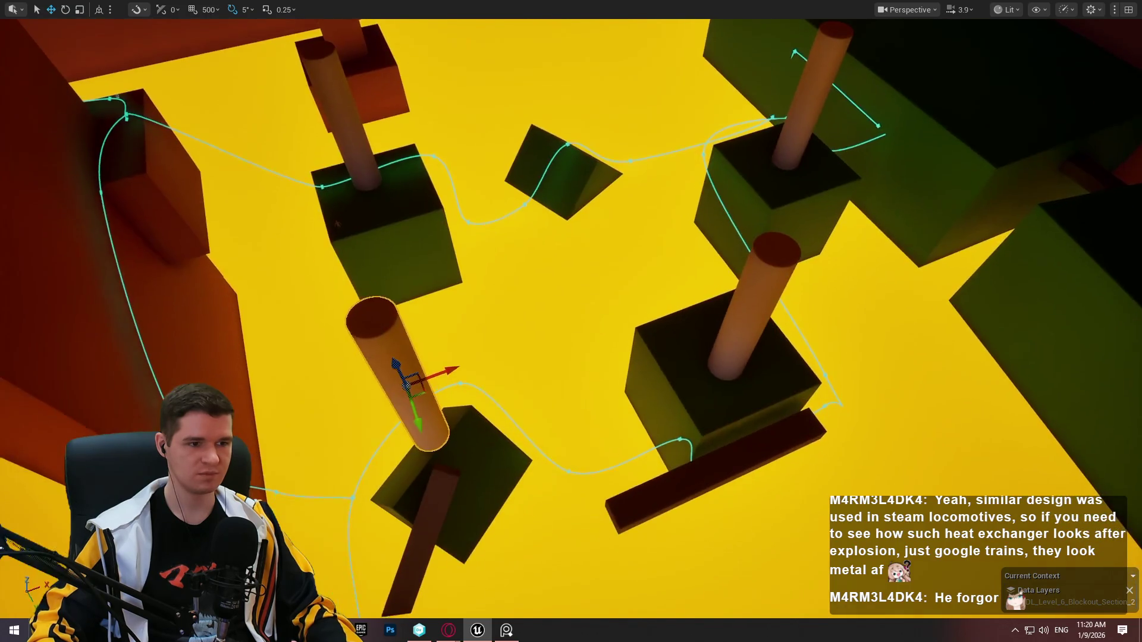
left_click_drag(421, 395, 576, 45, "alt")
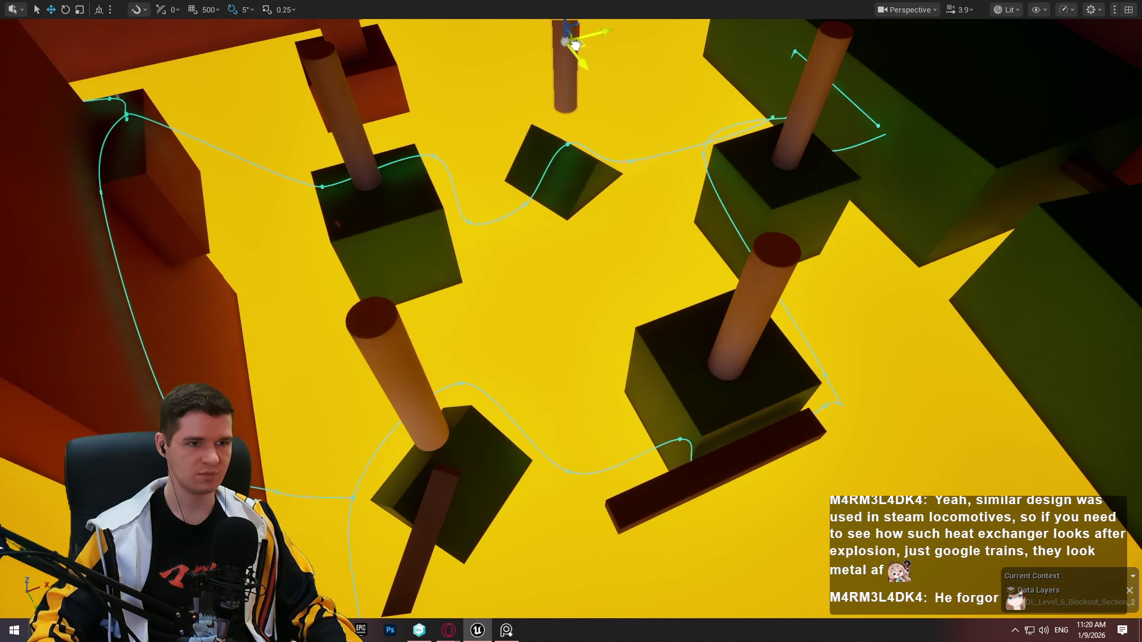
mouse_move(575, 88)
left_mouse_down()
mouse_move(574, 59)
mouse_move(574, 155)
left_mouse_up()
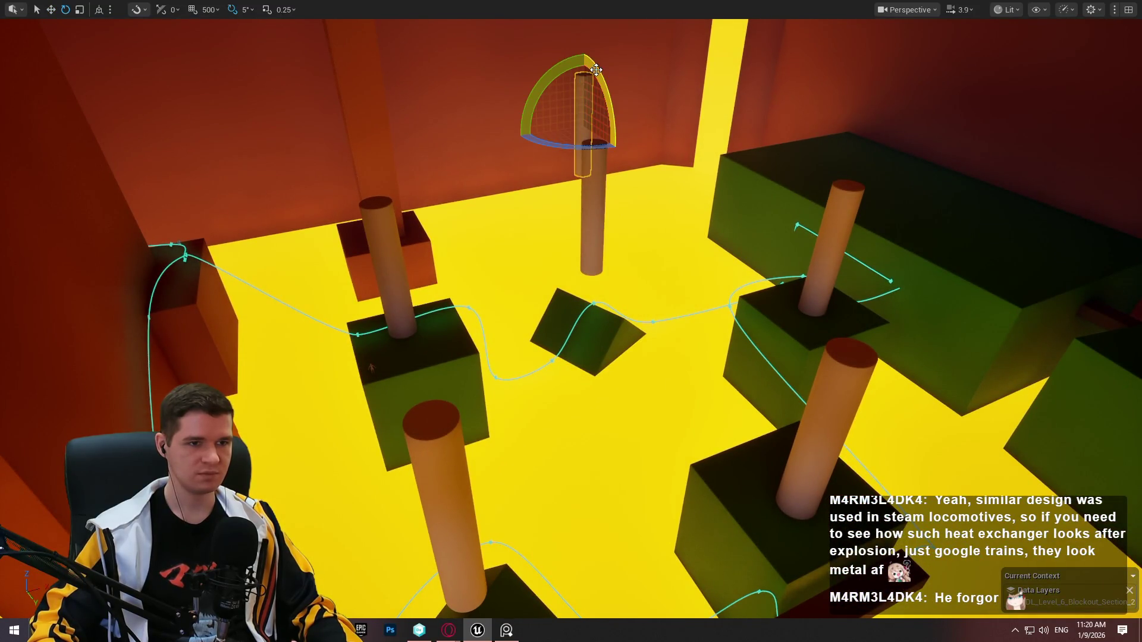
key("ctrl+z")
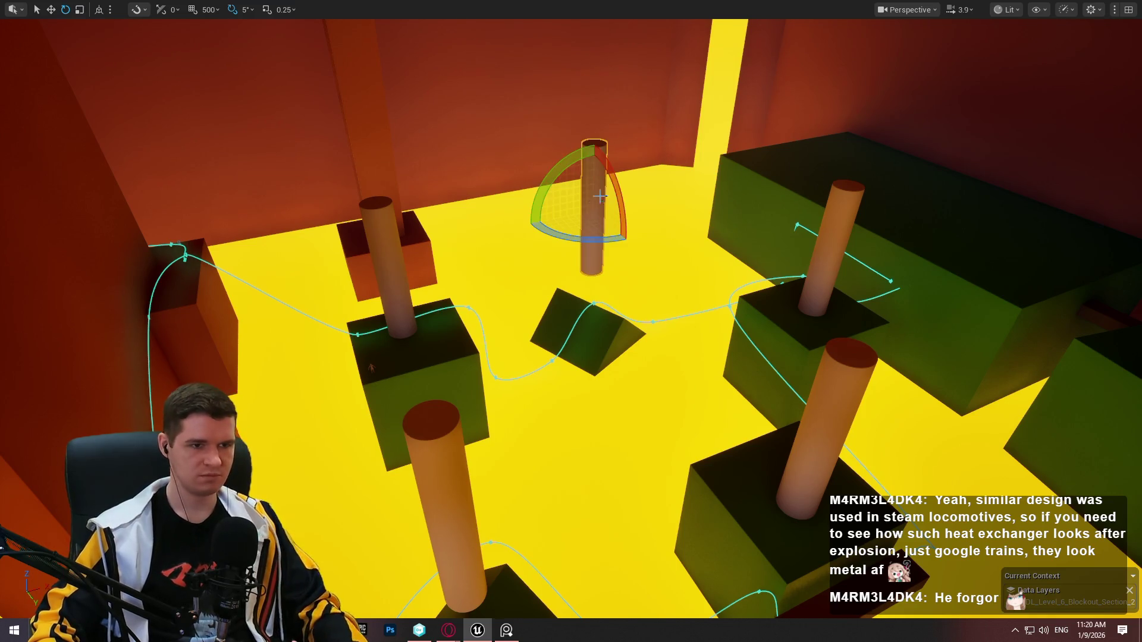
left_click_drag(579, 154, 618, 164)
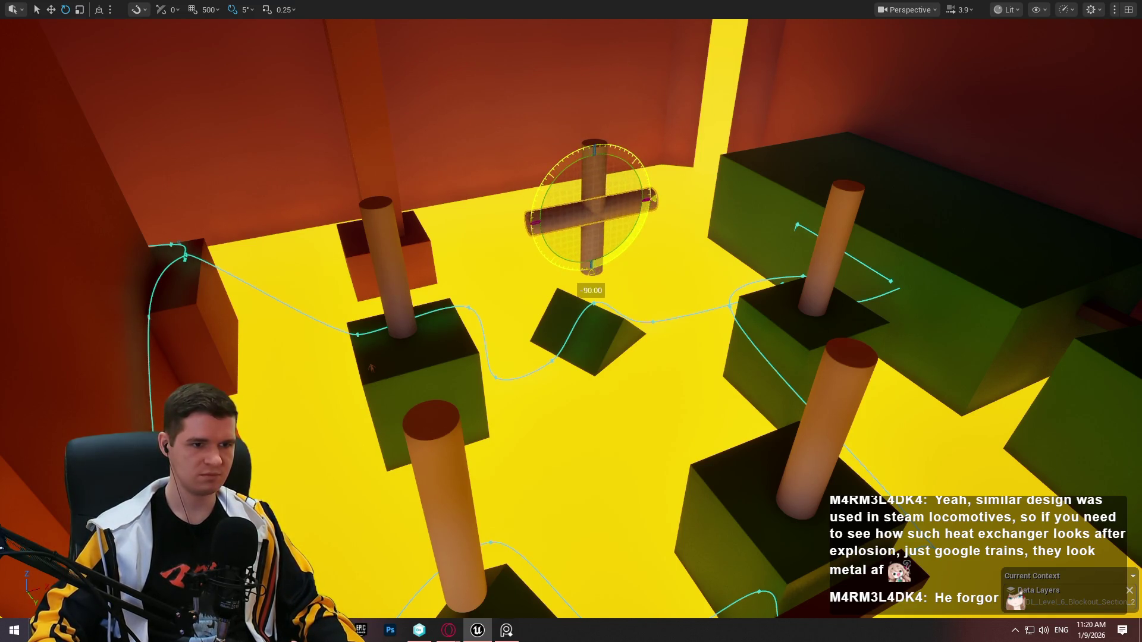
key("w")
mouse_move(610, 217)
left_mouse_down()
mouse_move(509, 229)
mouse_move(483, 205)
mouse_move(484, 215)
left_mouse_up()
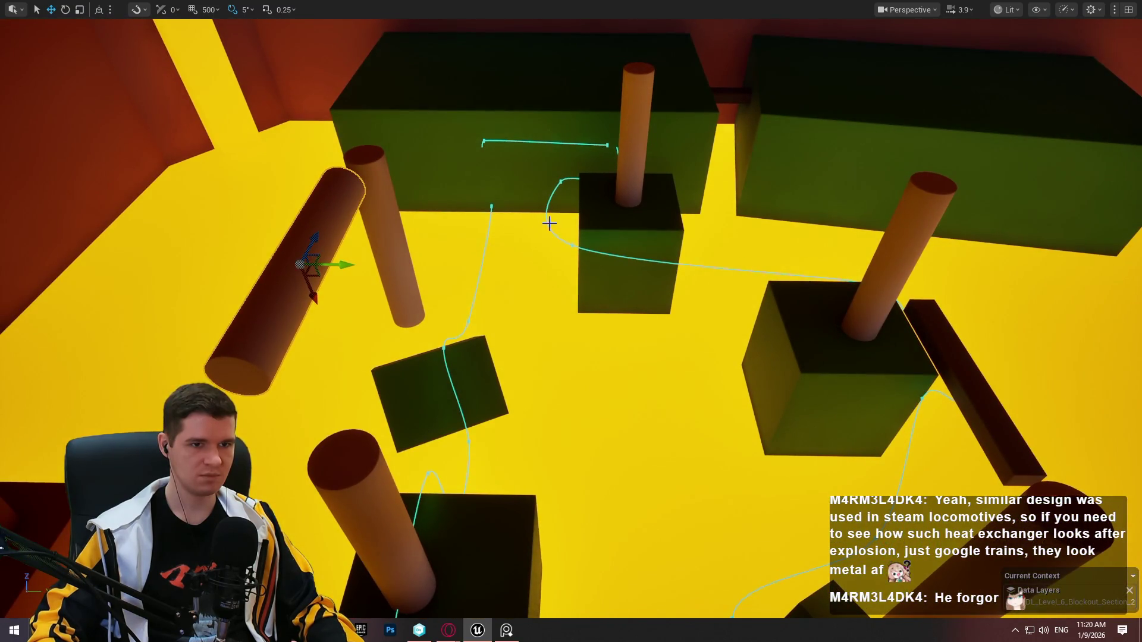
Tilt the horizontal pipe about 10°, then nudge it up-left and flatten it
key("e")
mouse_move(314, 228)
left_mouse_down()
mouse_move(348, 239)
mouse_move(334, 321)
left_mouse_up()
key("r")
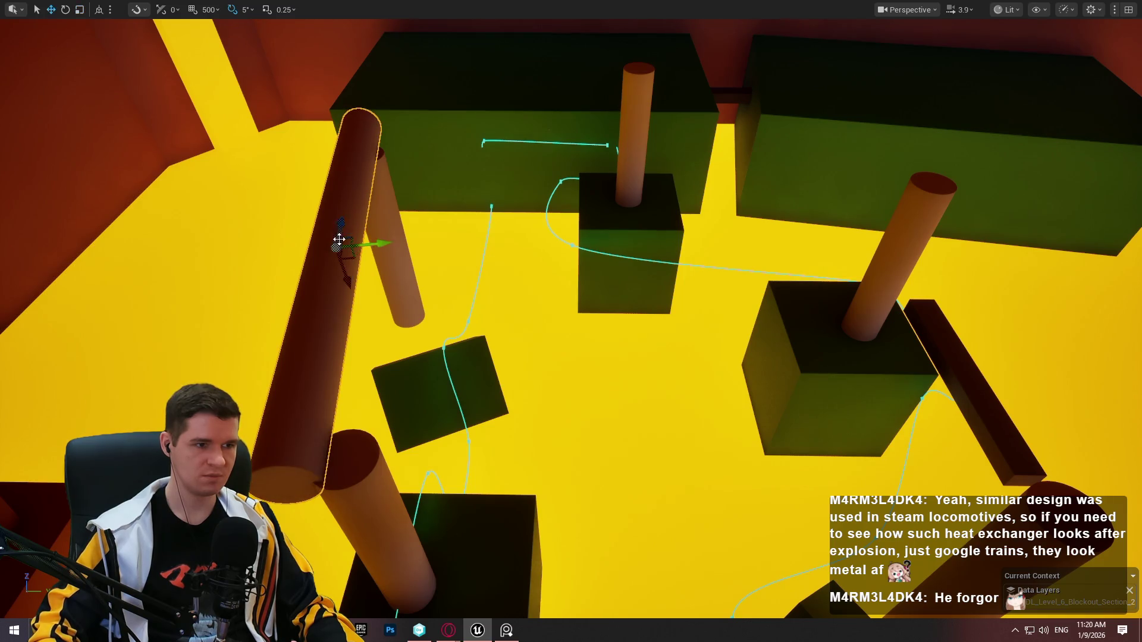
scroll(353, 236, "up", 2)
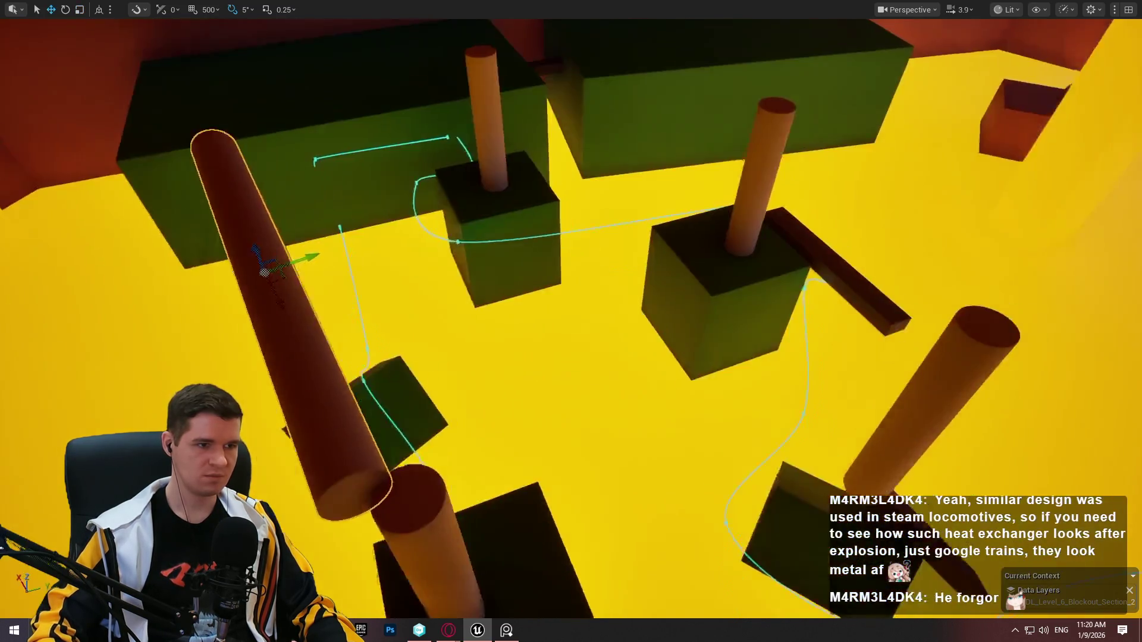
key("s")
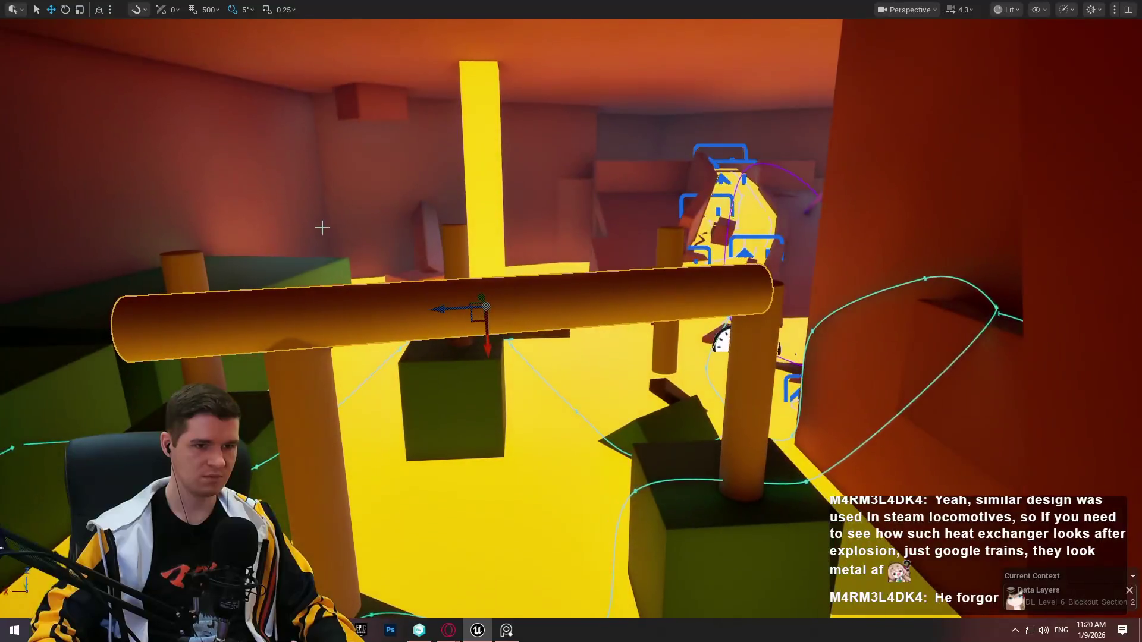
key("w")
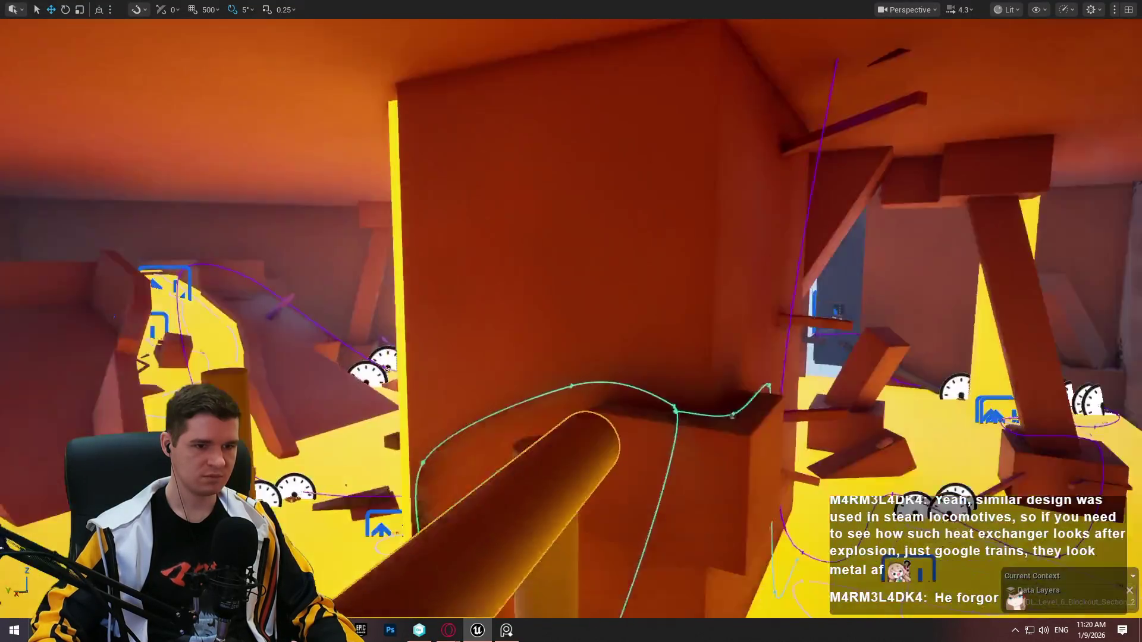
key("w")
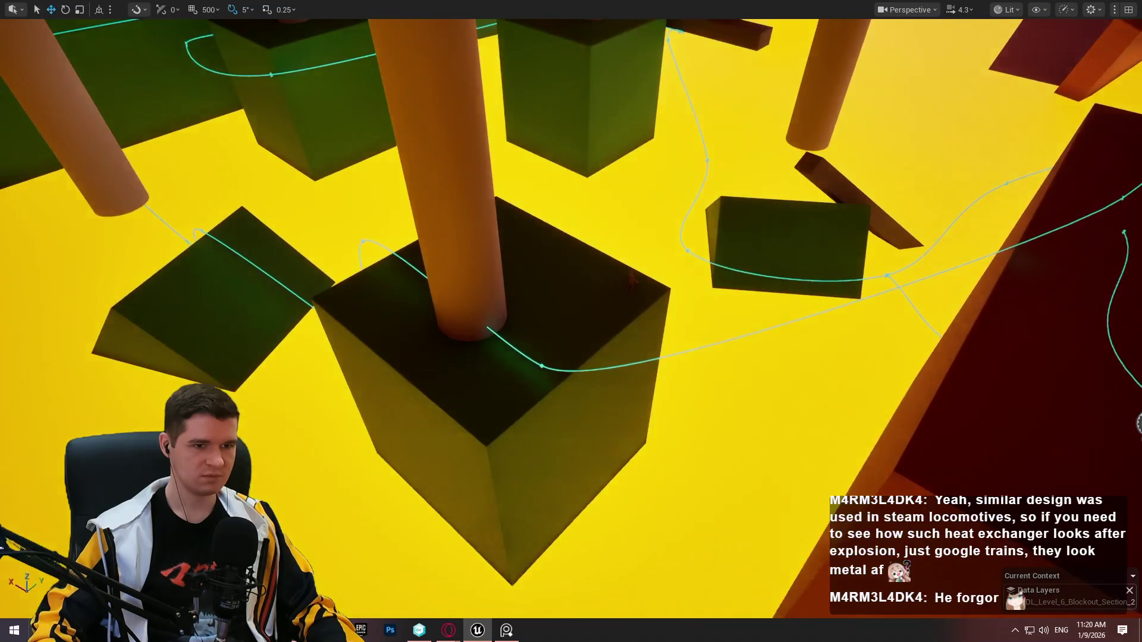
key("w")
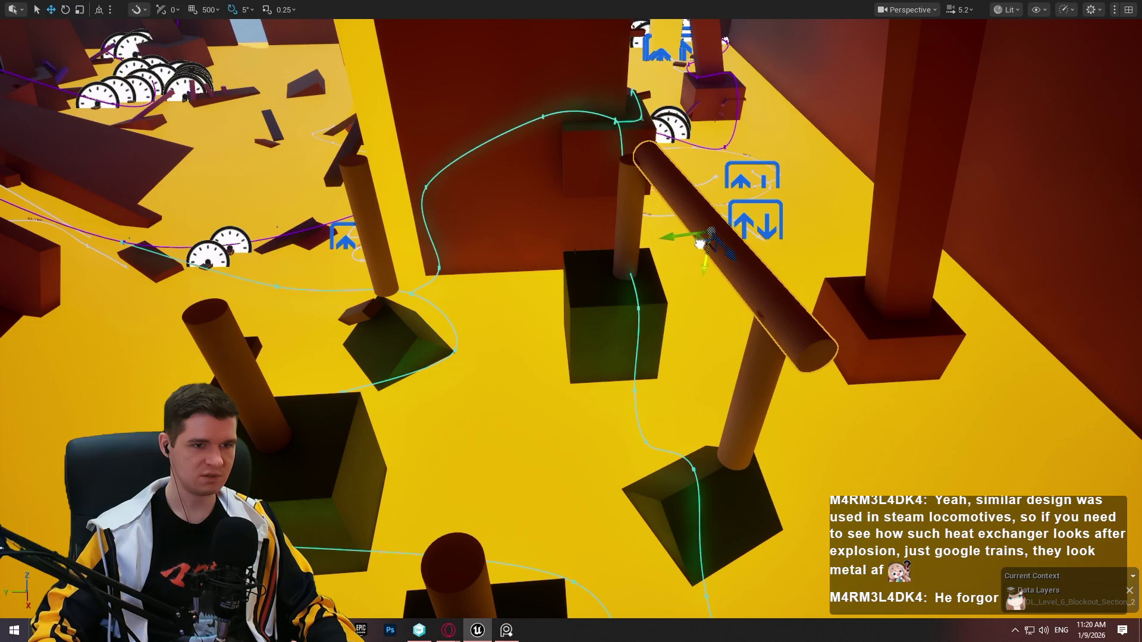
mouse_move(704, 238)
left_mouse_down()
mouse_move(689, 245)
mouse_move(691, 219)
left_mouse_up()
key("e")
key("w")
Add a copy of the pipe, tilt it about 10° and raise it among the supports
key("ctrl+v")
key("e")
mouse_move(290, 309)
left_mouse_down()
mouse_move(297, 324)
mouse_move(288, 312)
left_mouse_up()
key("w")
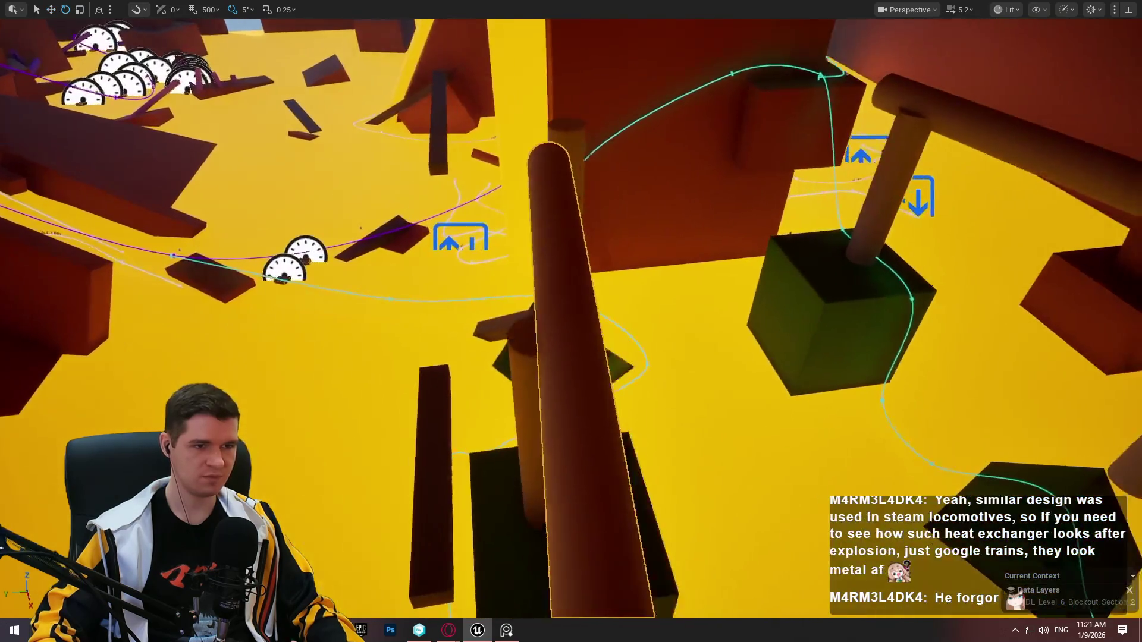
left_click_drag(580, 325, 568, 343)
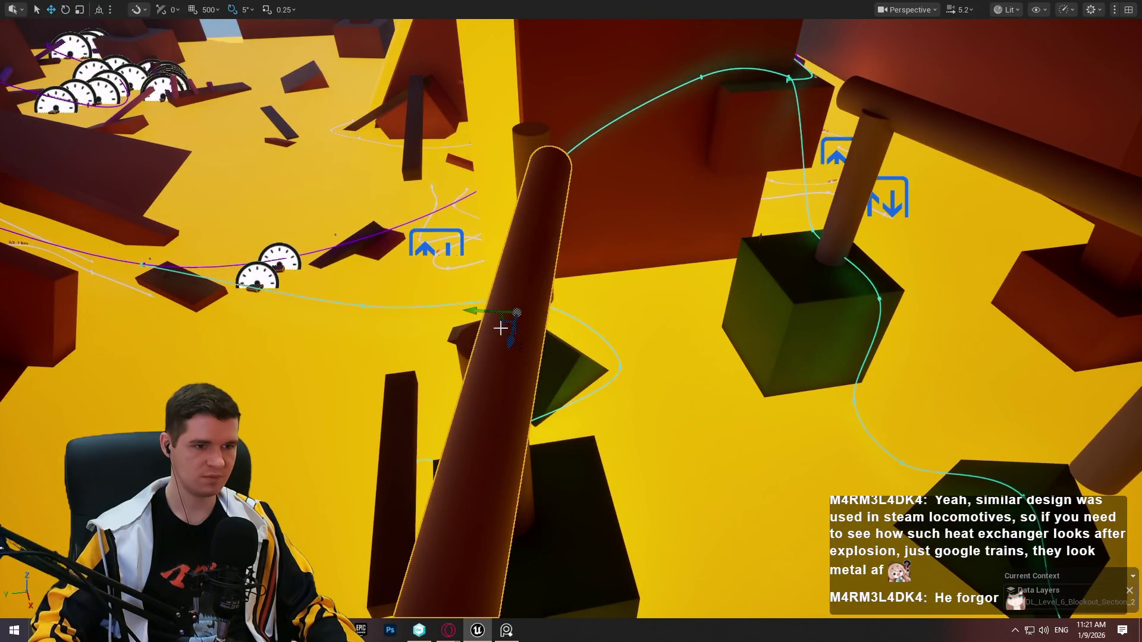
mouse_move(499, 323)
left_mouse_down()
mouse_move(484, 190)
mouse_move(502, 224)
left_mouse_up()
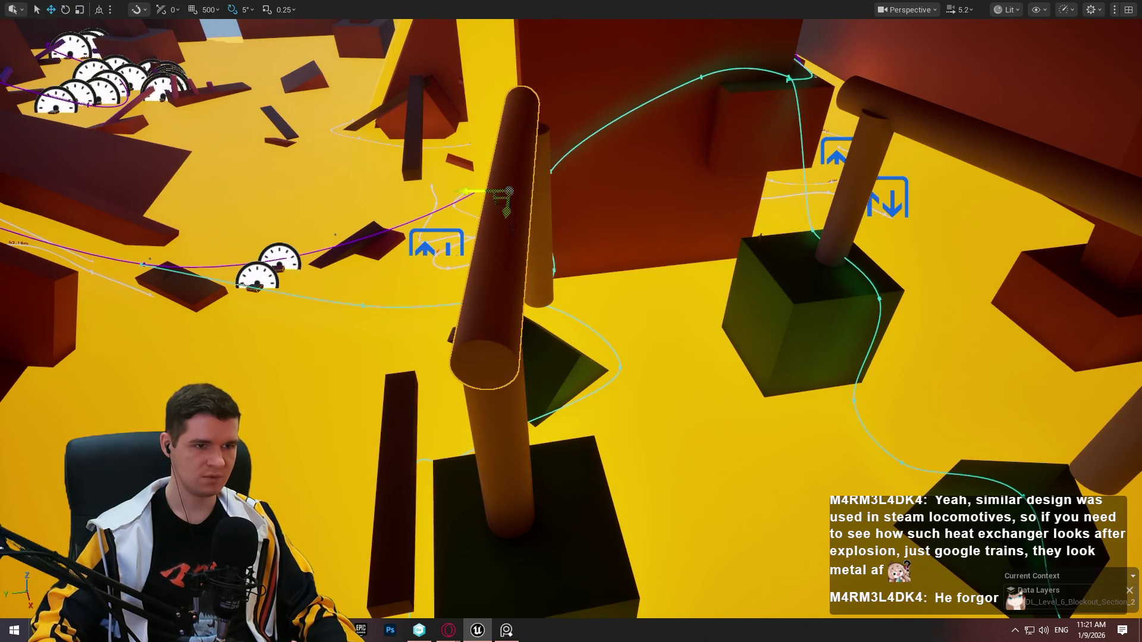
left_click_drag(512, 201, 499, 235)
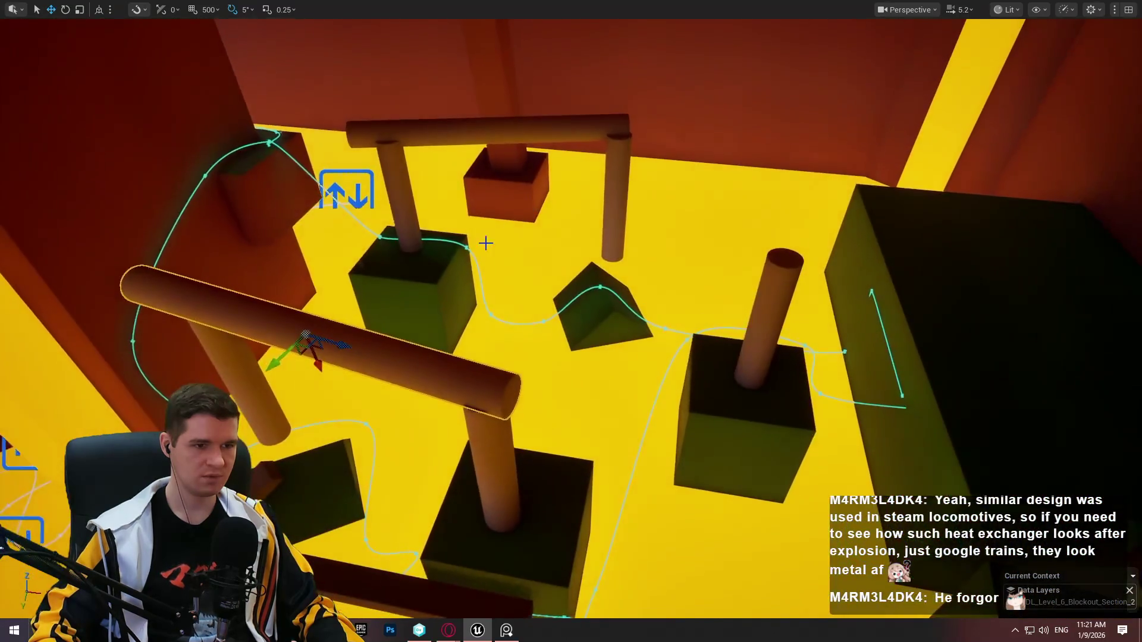
Place pipe copies on the top arch, one rotated 45° and a centre one at -115°
mouse_move(311, 346)
left_mouse_down()
mouse_move(668, 186)
mouse_move(721, 229)
left_mouse_up()
key("e")
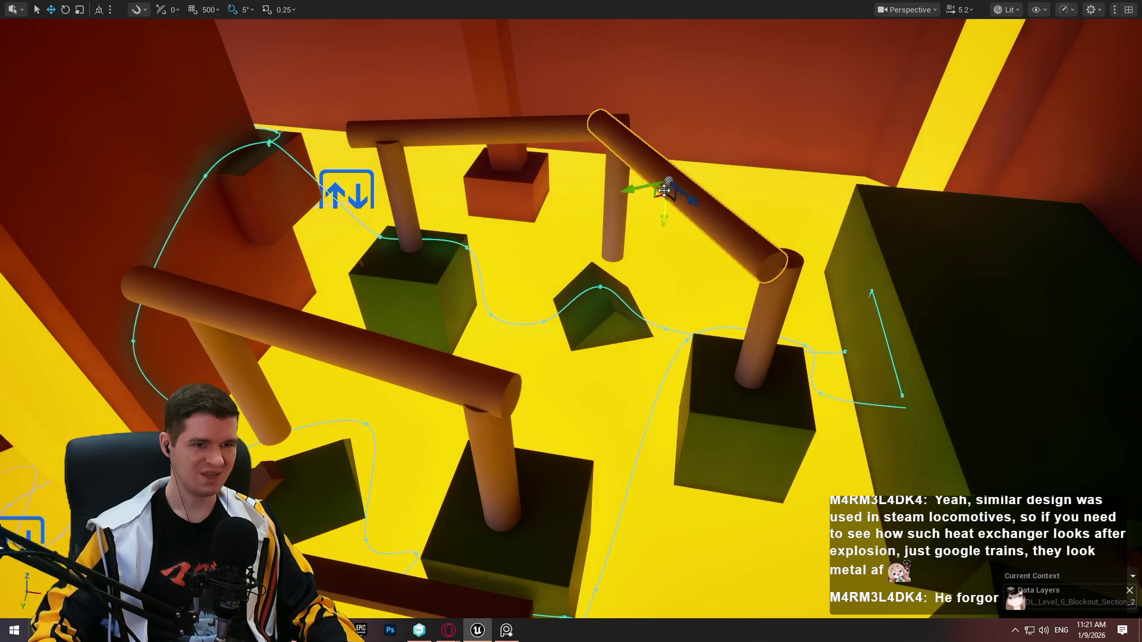
mouse_move(672, 184)
left_mouse_down()
mouse_move(708, 185)
mouse_move(650, 242)
mouse_move(601, 333)
left_mouse_up()
key("e")
mouse_move(660, 362)
left_mouse_down()
mouse_move(654, 300)
mouse_move(595, 356)
mouse_move(691, 309)
left_mouse_up()
key("w")
scroll(682, 306, "down", 10)
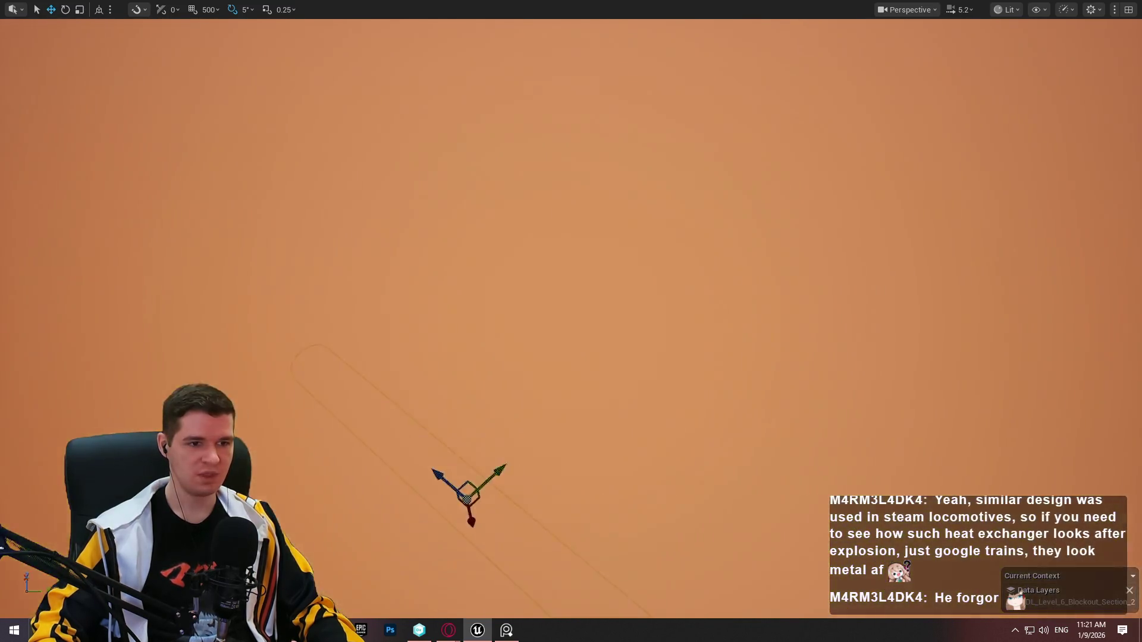
mouse_move(539, 308)
left_mouse_down()
mouse_move(518, 374)
mouse_move(539, 309)
mouse_move(469, 298)
left_mouse_up()
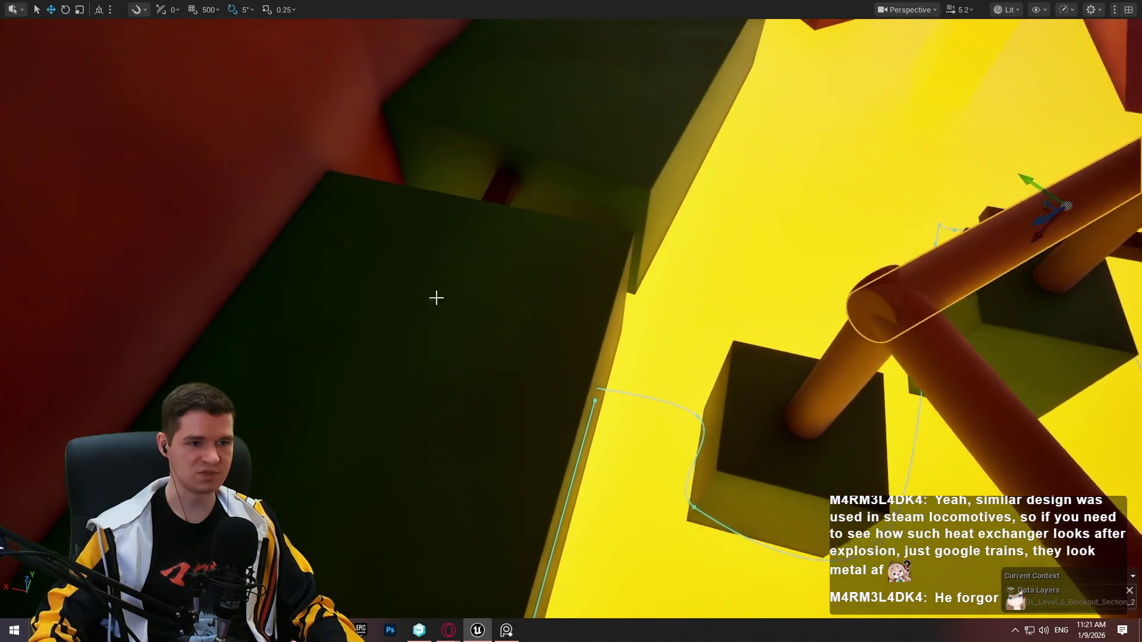
Angle a pipe to -65°, drop it onto the green block, then rotate it -45°
key("f")
mouse_move(823, 383)
left_mouse_down()
mouse_move(695, 333)
mouse_move(658, 236)
left_mouse_up()
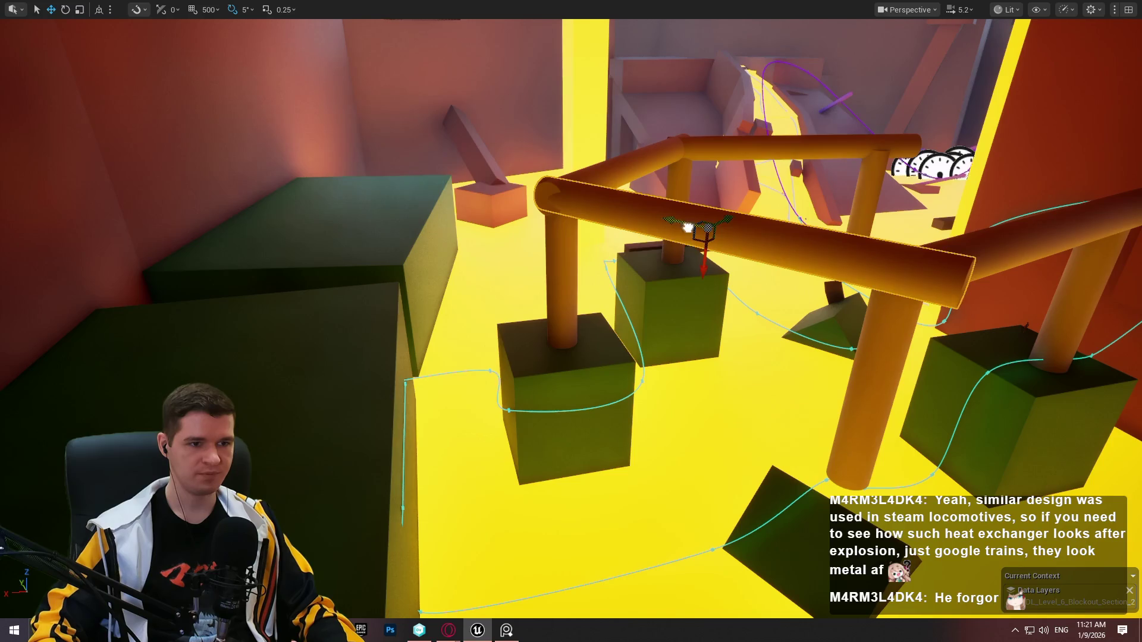
left_click_drag(466, 201, 392, 198)
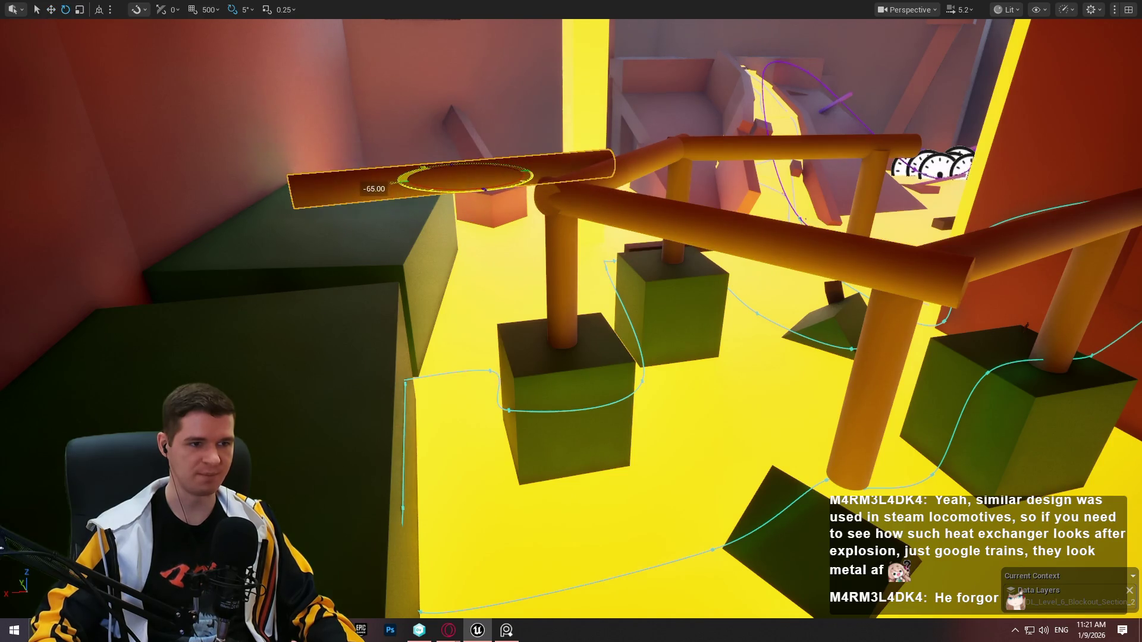
mouse_move(449, 174)
left_mouse_down()
mouse_move(425, 197)
mouse_move(344, 221)
mouse_move(474, 198)
left_mouse_up()
key("e")
mouse_move(580, 172)
left_mouse_down()
mouse_move(647, 189)
mouse_move(615, 189)
mouse_move(767, 173)
mouse_move(1099, 168)
mouse_move(763, 172)
mouse_move(705, 191)
left_mouse_up()
key("e")
key("w")
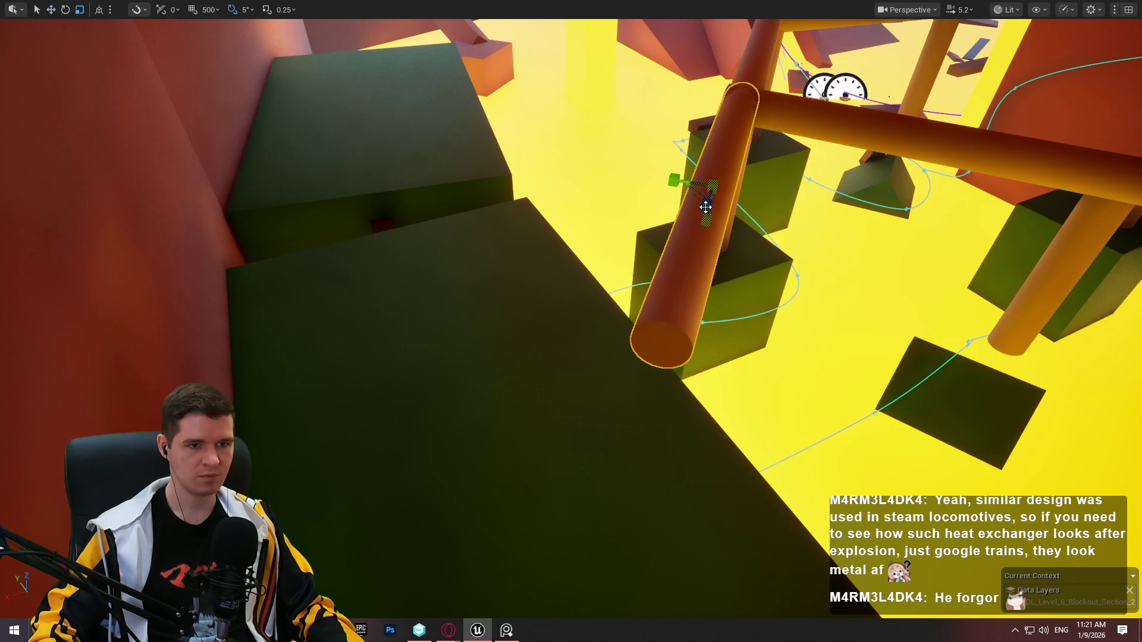
Copy the diagonal pipe to the left and stretch it along Z up to the ceiling
left_click_drag(724, 198, 759, 198)
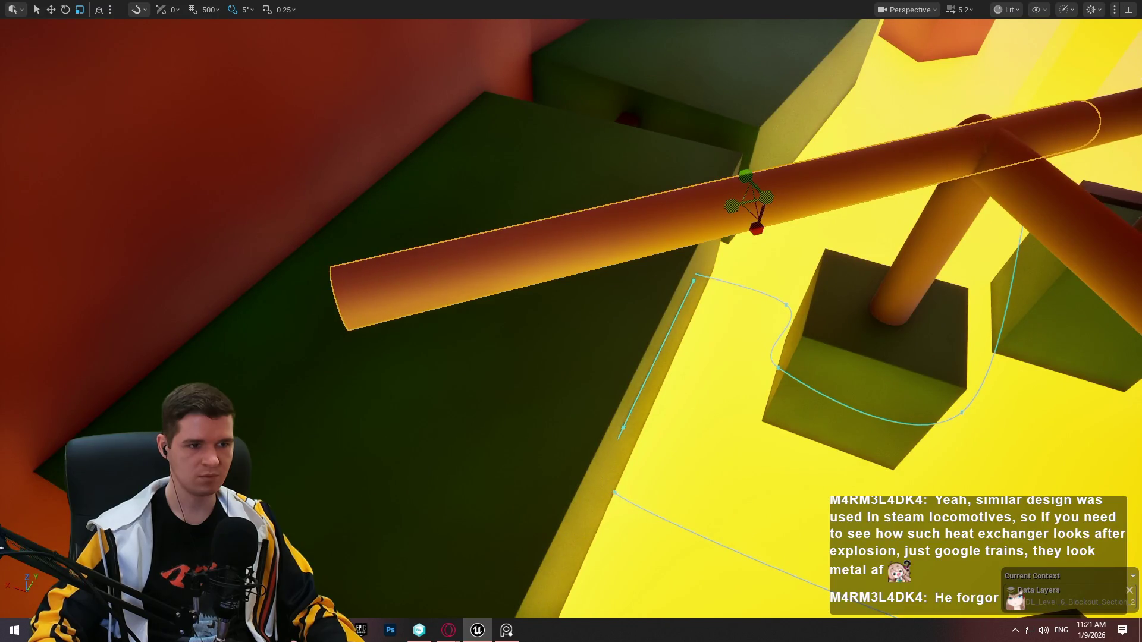
left_click(942, 263)
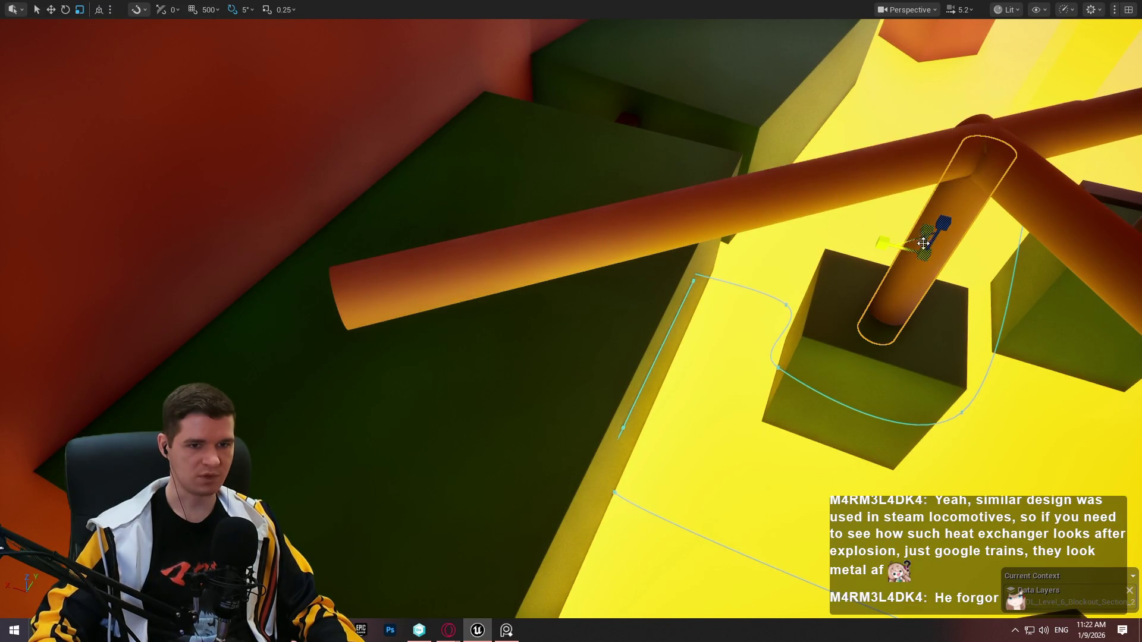
mouse_move(908, 240)
left_mouse_down()
mouse_move(331, 344)
mouse_move(377, 377)
mouse_move(461, 314)
mouse_move(721, 273)
mouse_move(954, 212)
mouse_move(902, 186)
mouse_move(950, 210)
left_mouse_up()
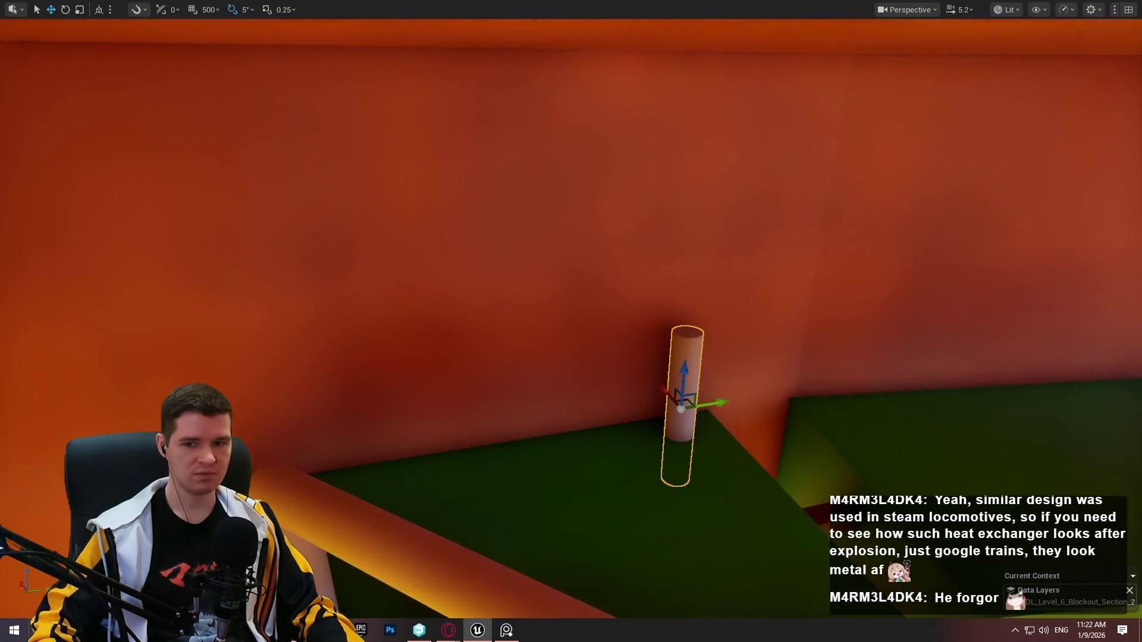
mouse_move(684, 373)
left_mouse_down()
mouse_move(711, 127)
mouse_move(715, 230)
left_mouse_up()
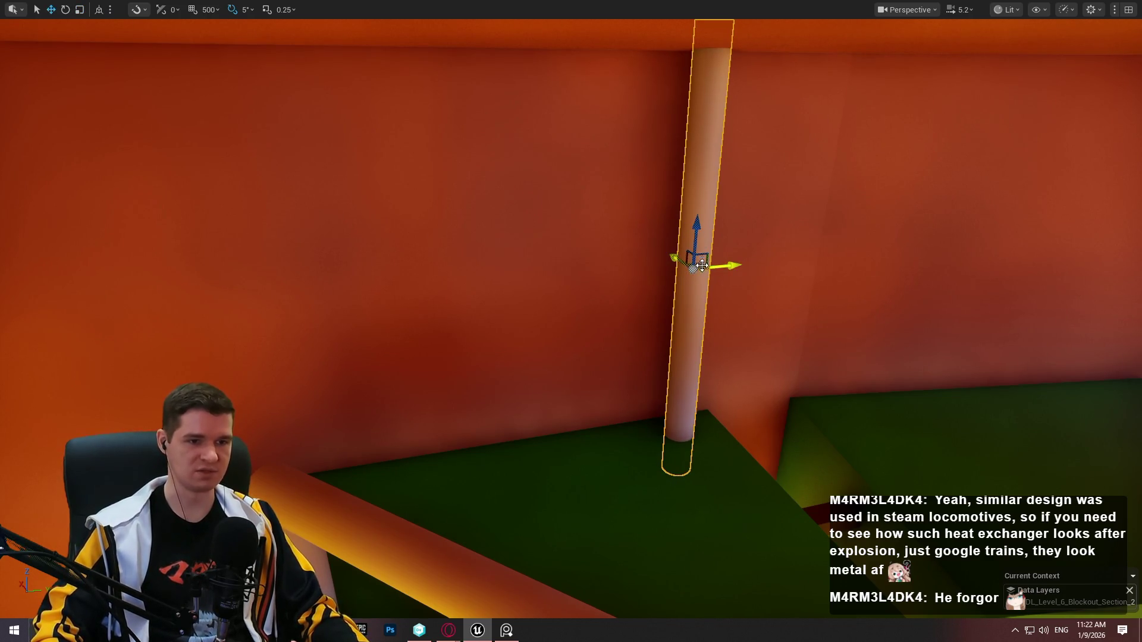
scroll(761, 329, "down", 10)
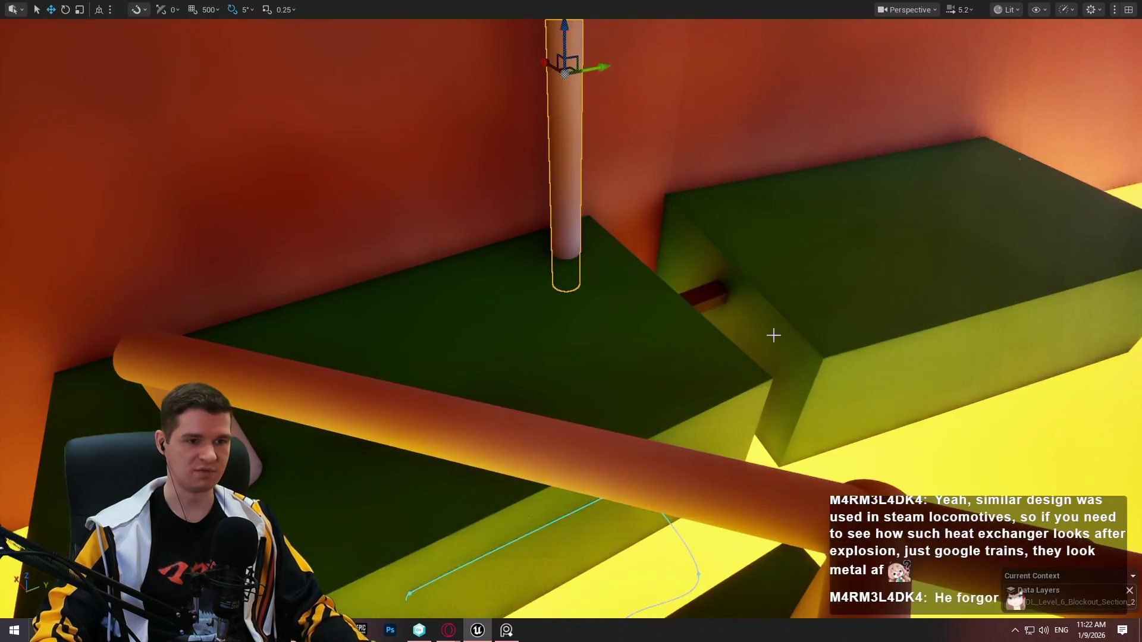
scroll(570, 319, "up", 2)
Fly under and around the orange pipe frames, green boxes and orange wall, then exit full-screen
key("w")
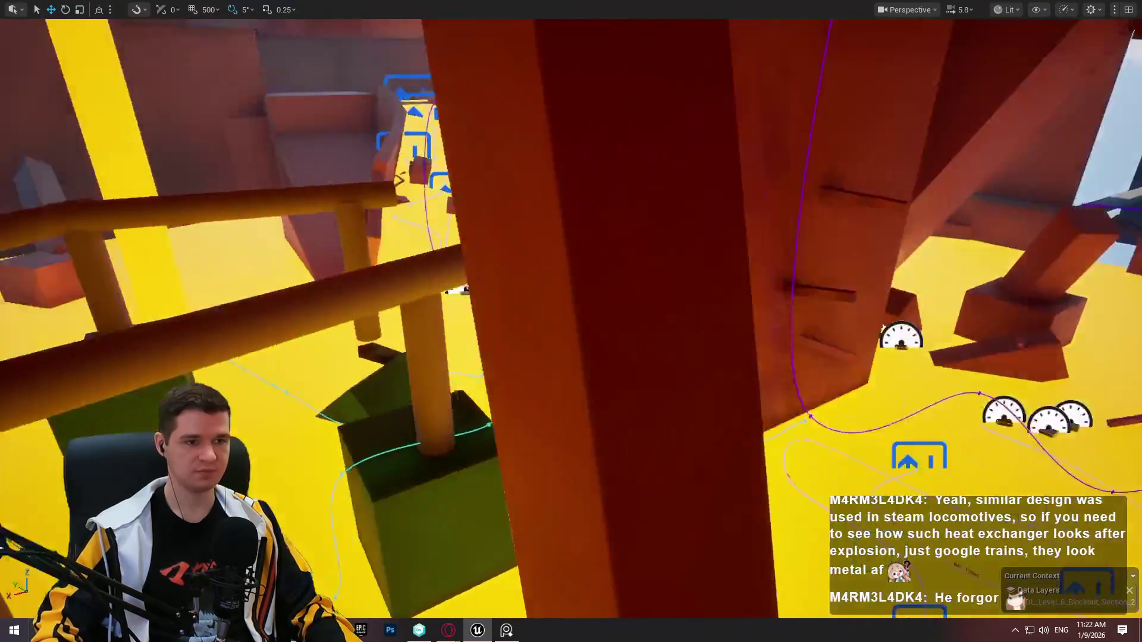
scroll(571, 319, "up", 1)
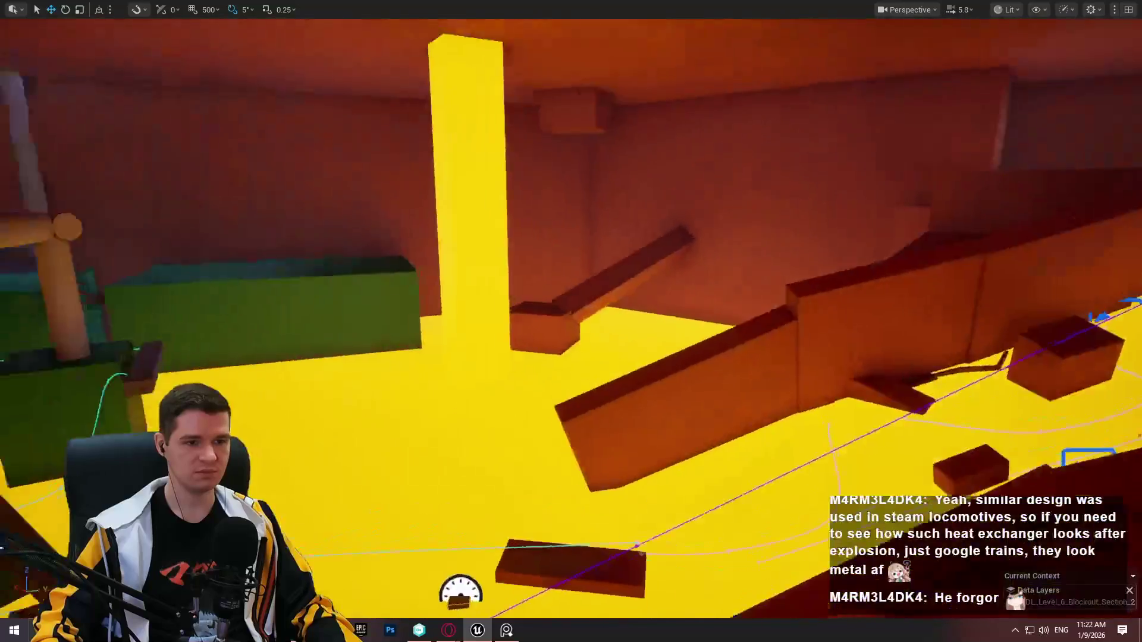
key("a")
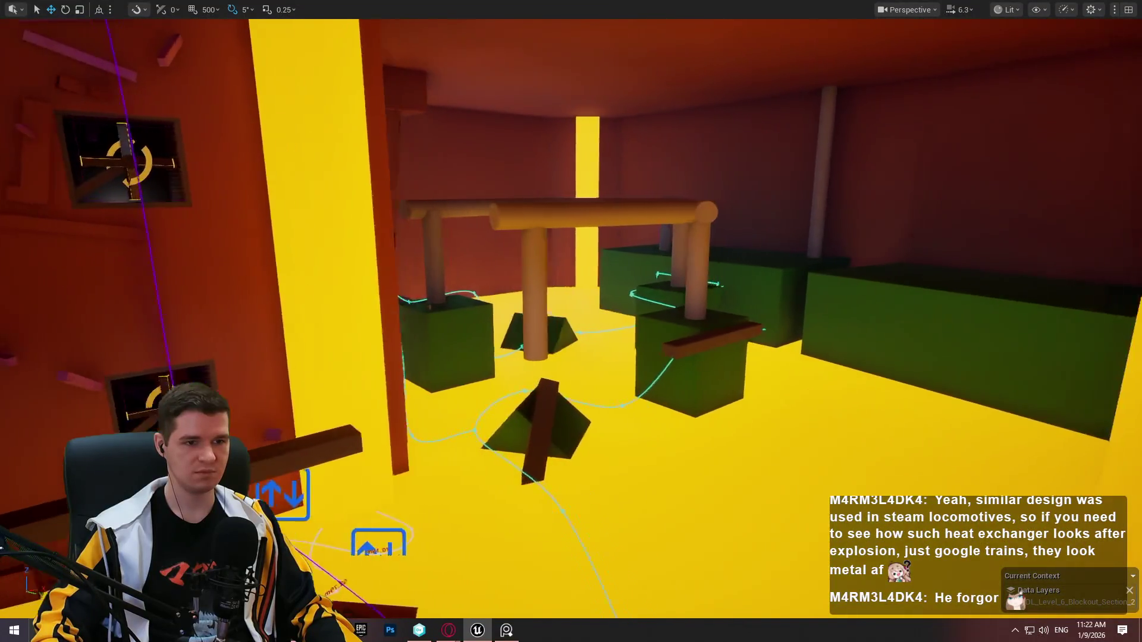
key("w")
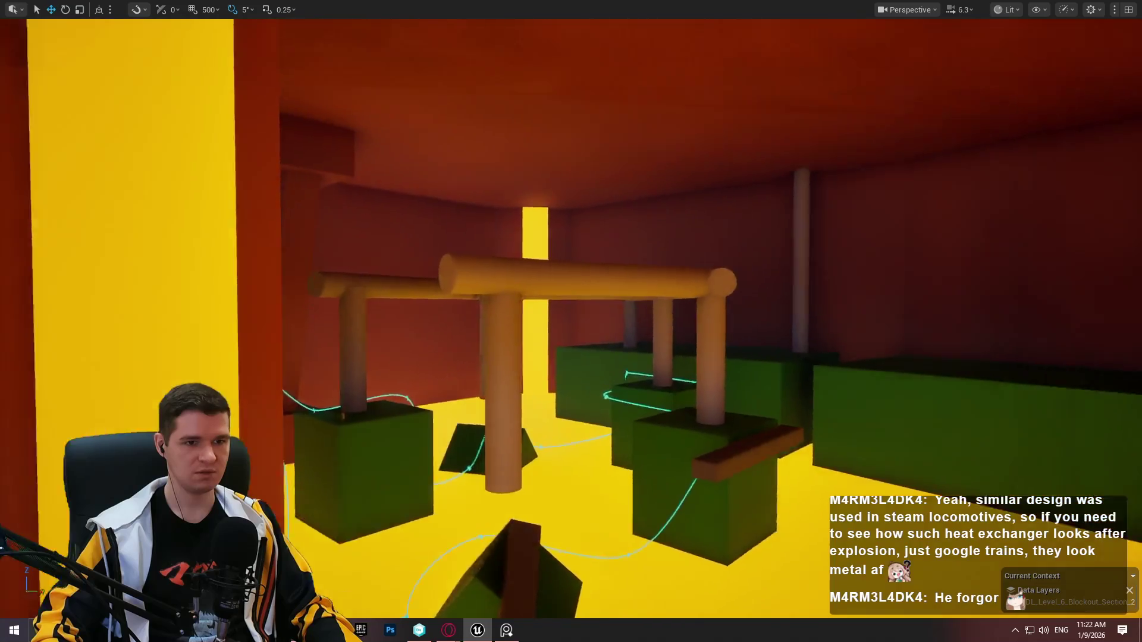
key("w")
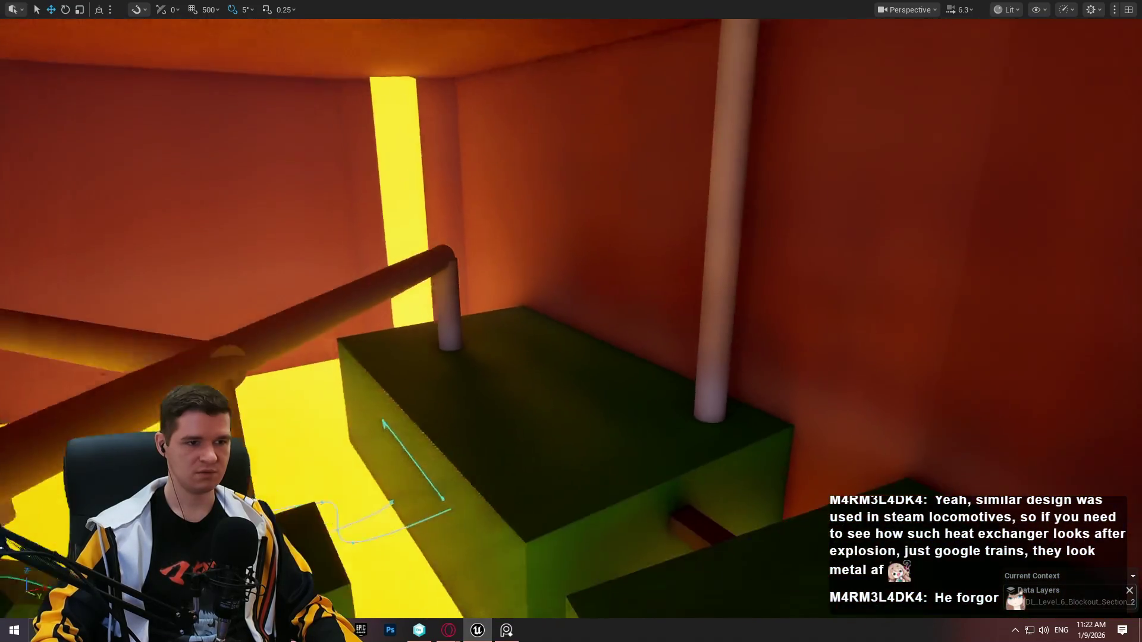
key("a")
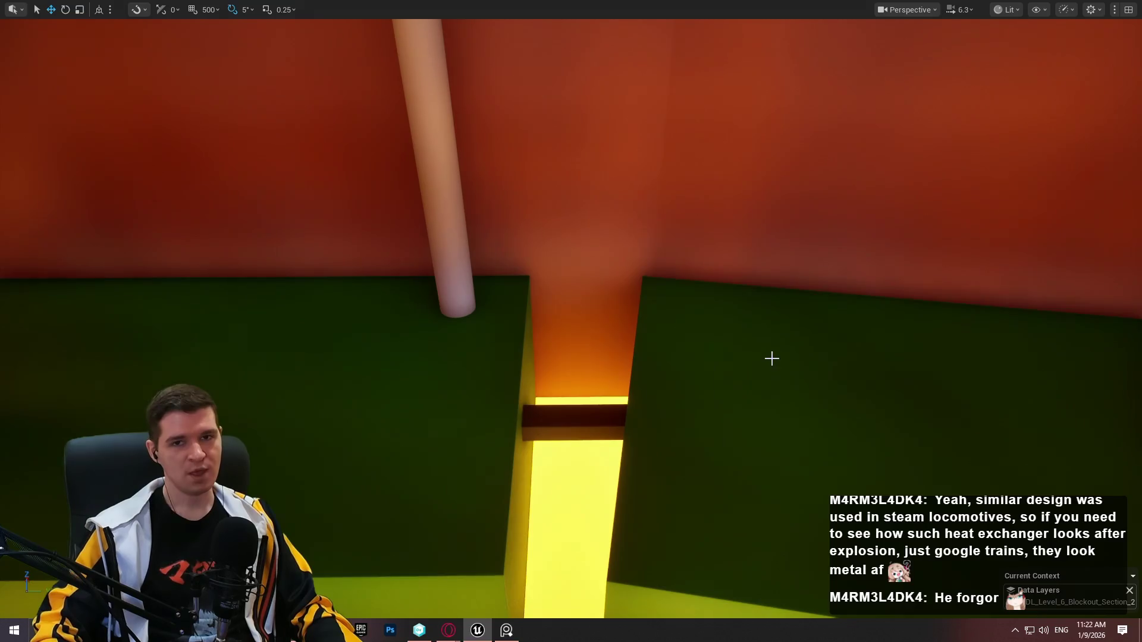
key("s")
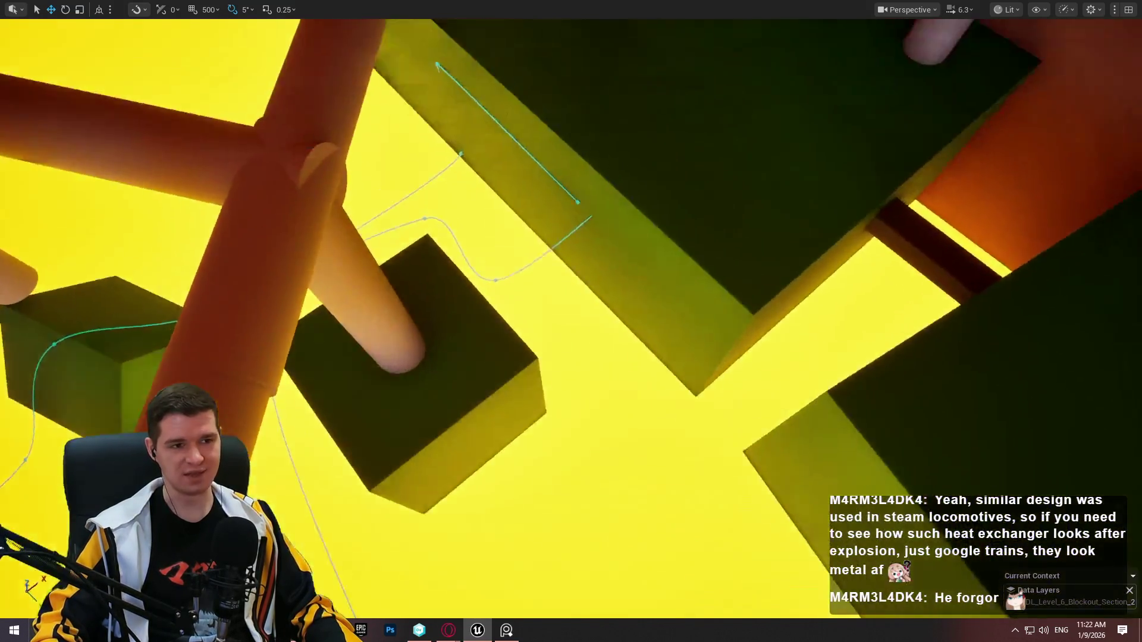
key("w")
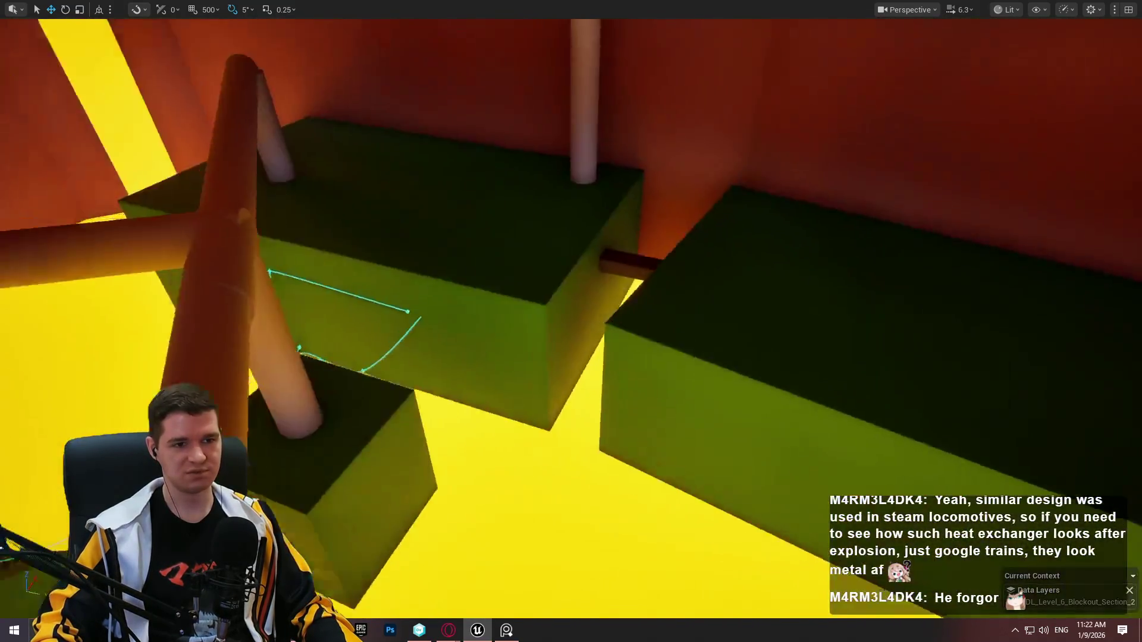
key("w")
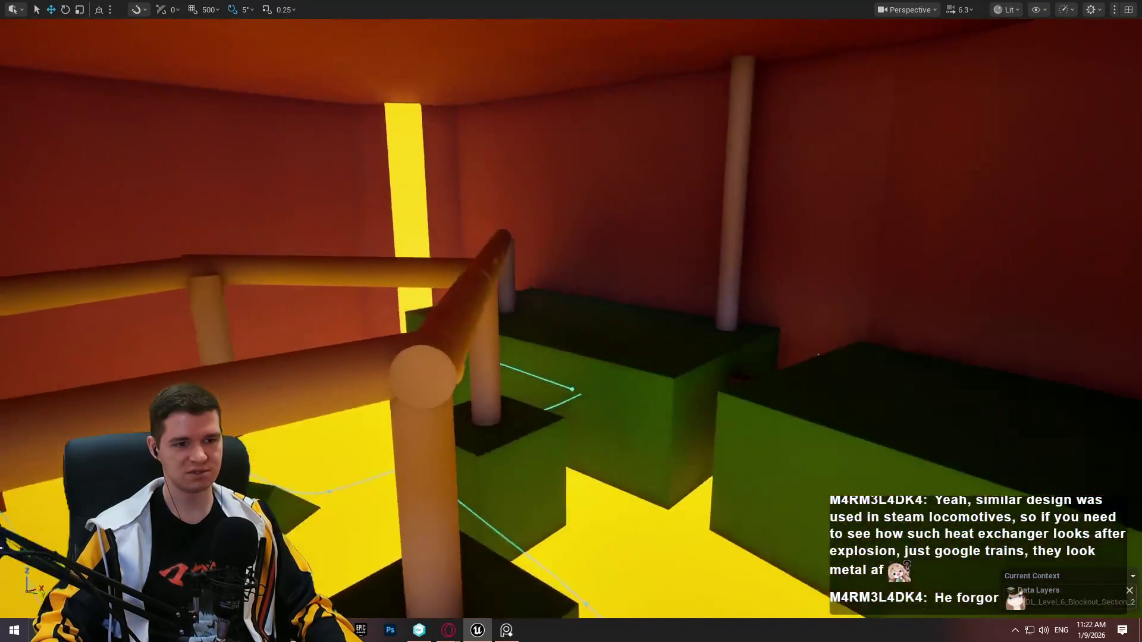
key("w")
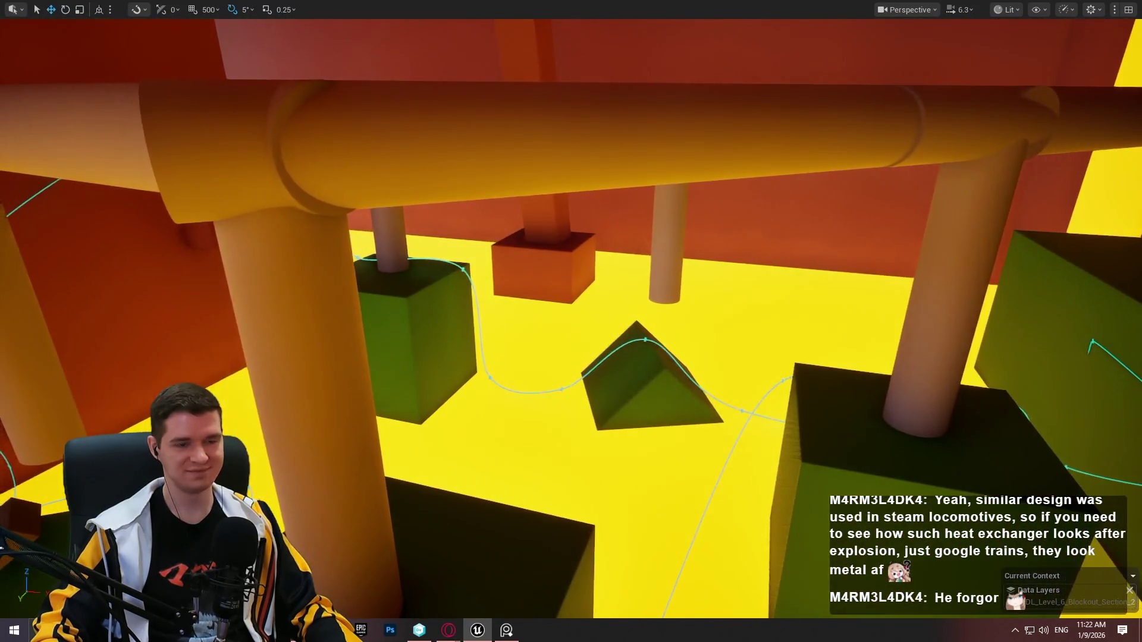
key("s")
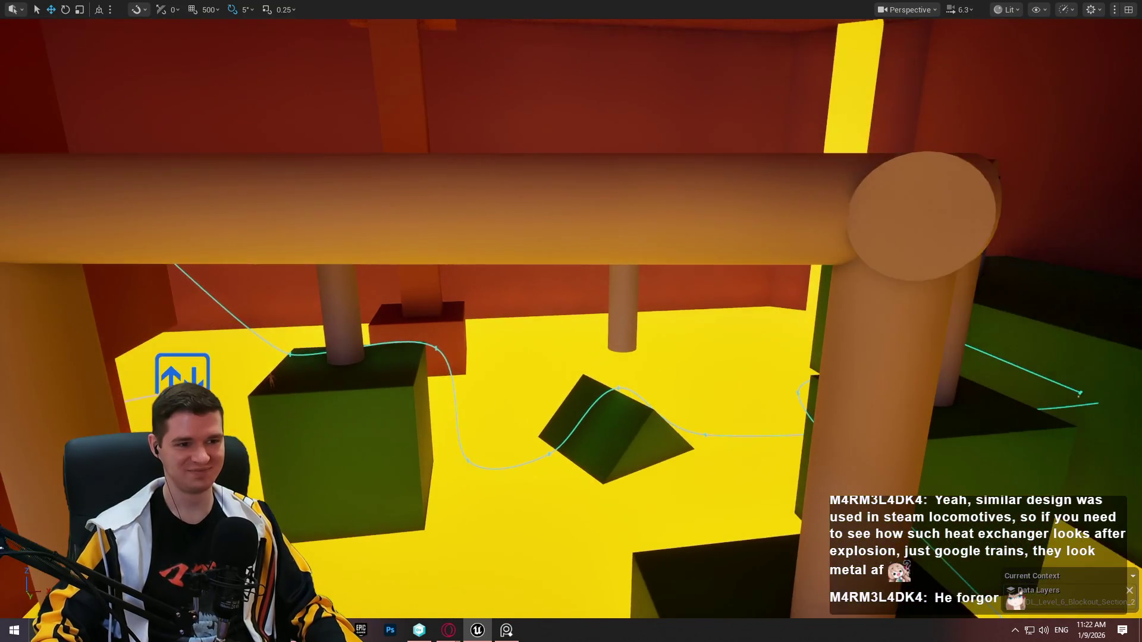
key("d")
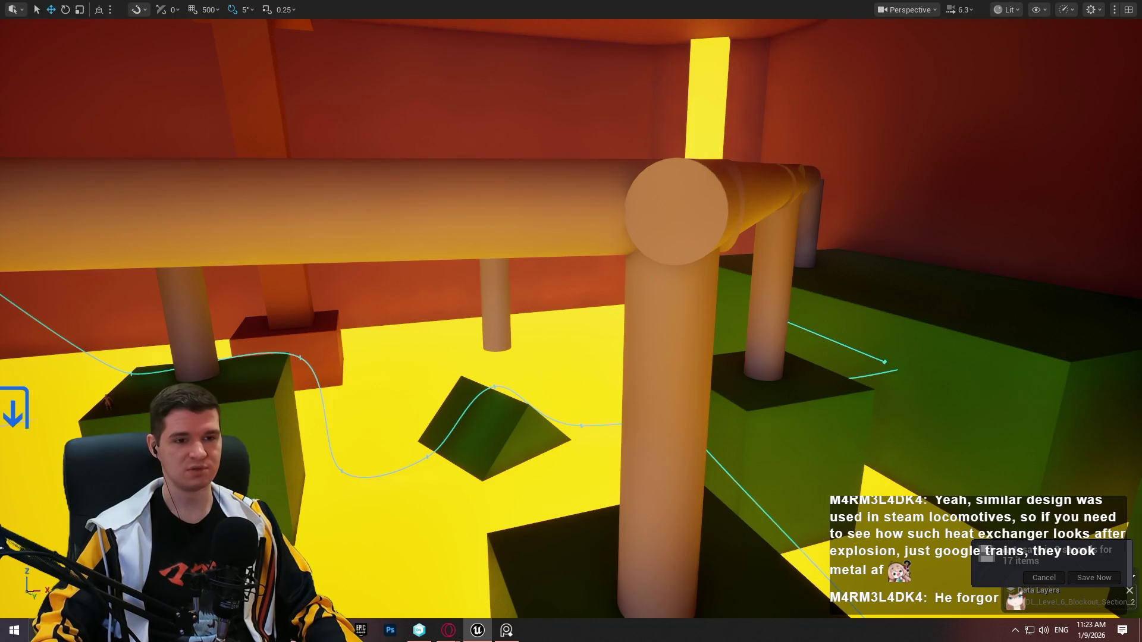
key("d")
key("w")
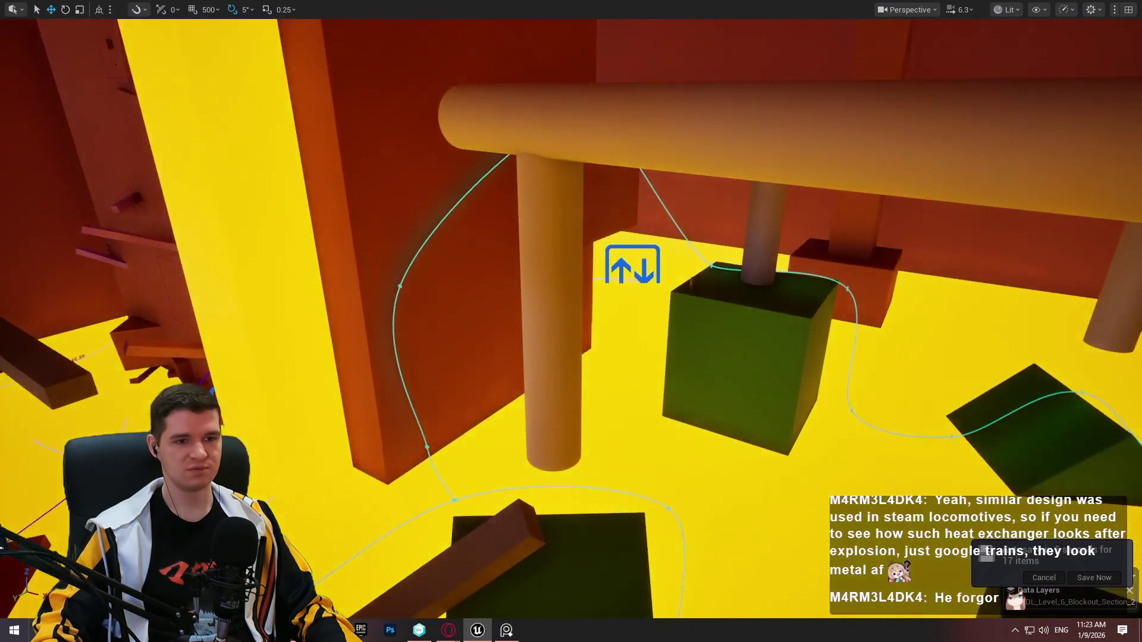
key("w")
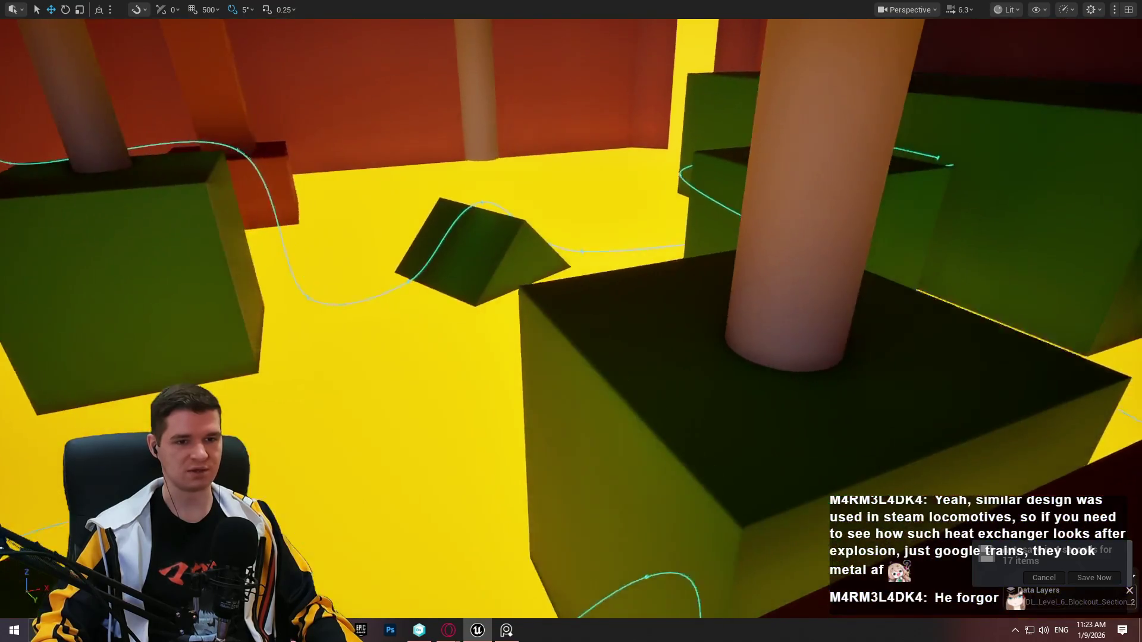
key("w")
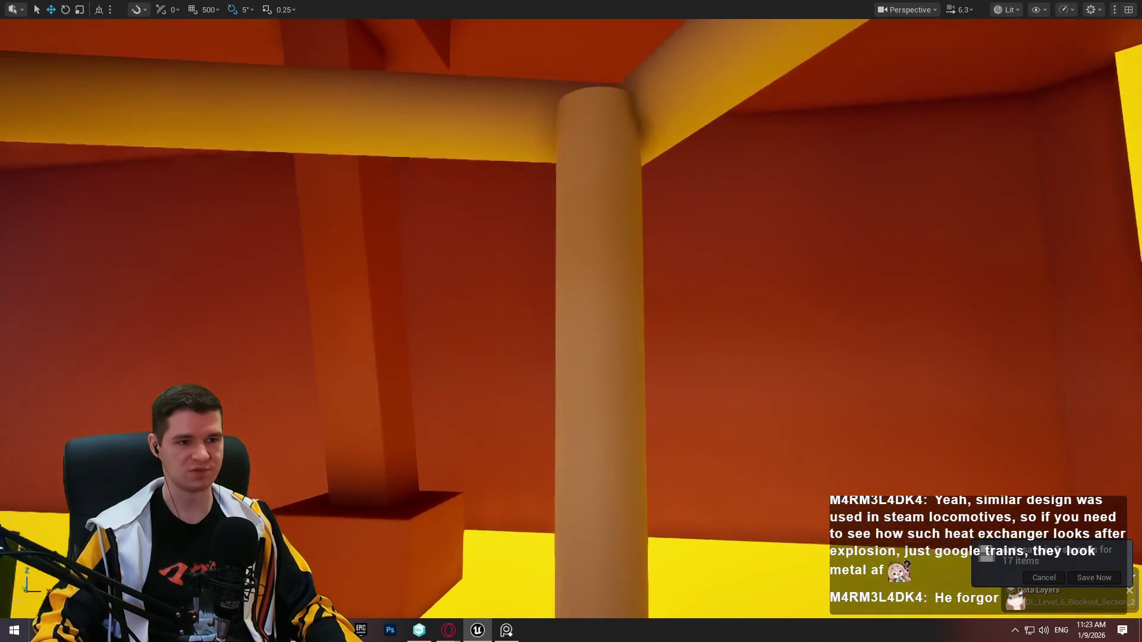
key("w")
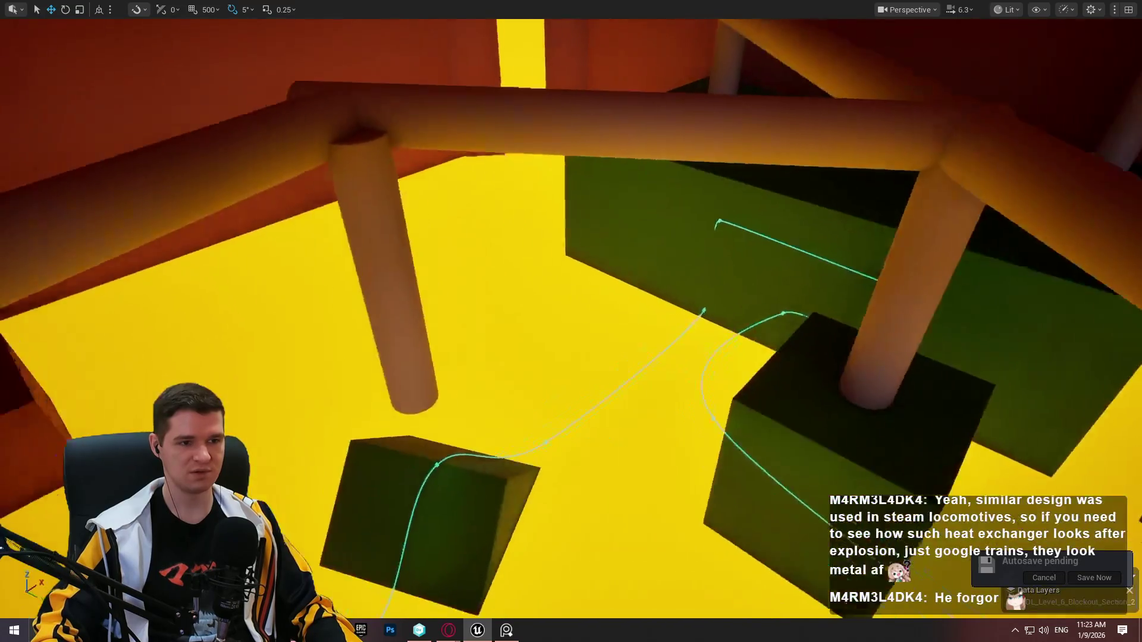
key("F11")
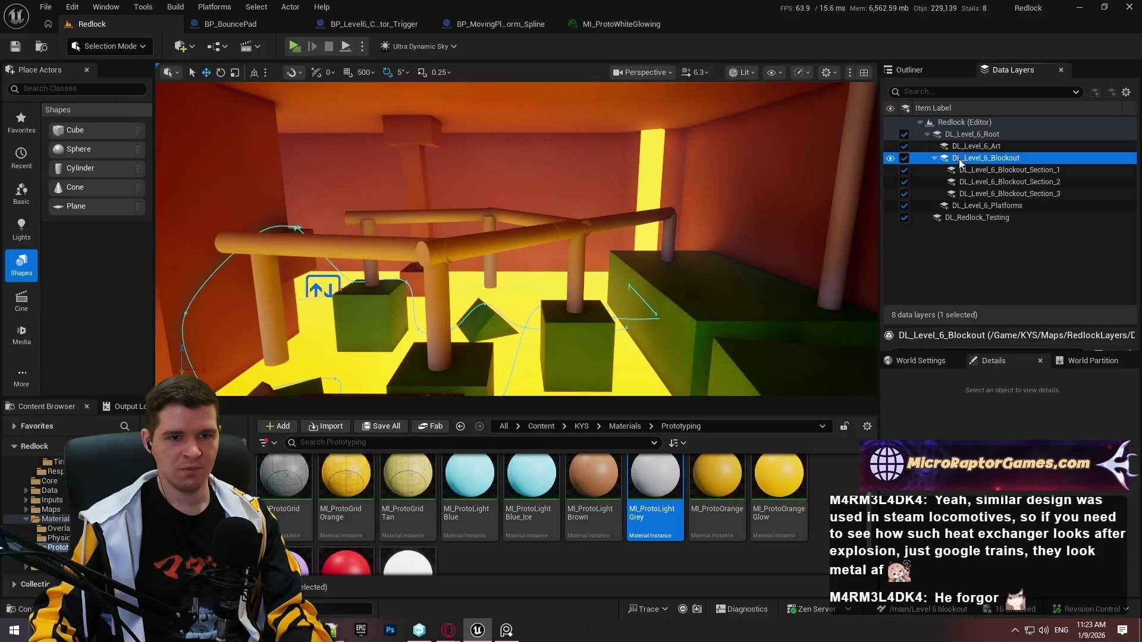
Make DL_Level_6_Blockout_Section_3 the current data layer and view the tower's grey beam full-screen
right_click(1018, 197)
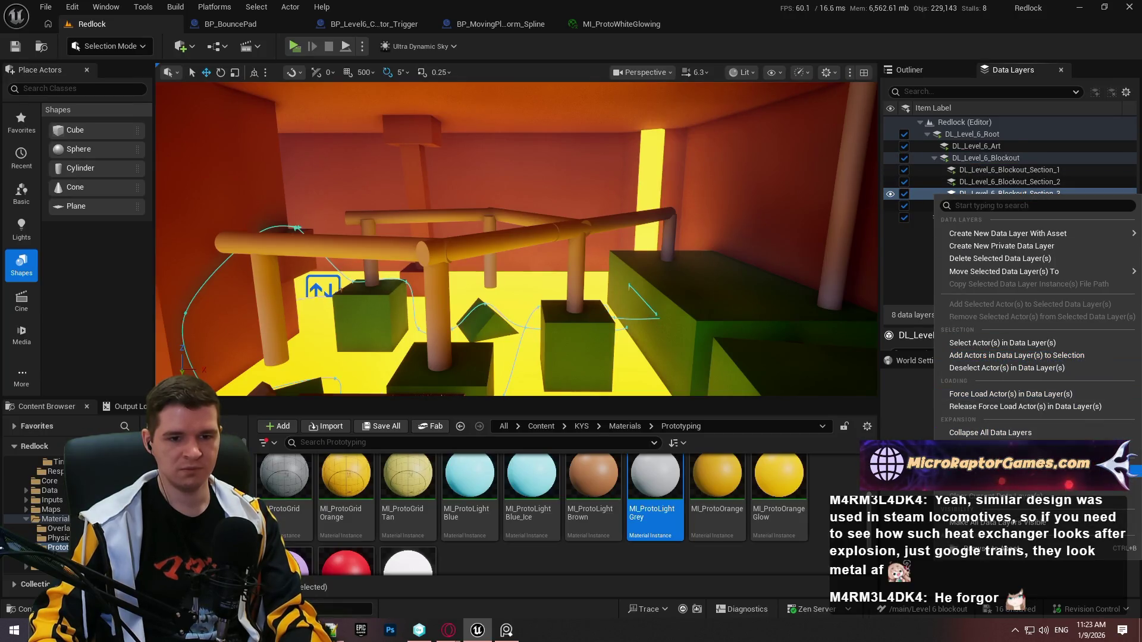
left_click(1065, 482)
left_click_drag(744, 187, 717, 214)
scroll(717, 213, "up", 2)
key("F11")
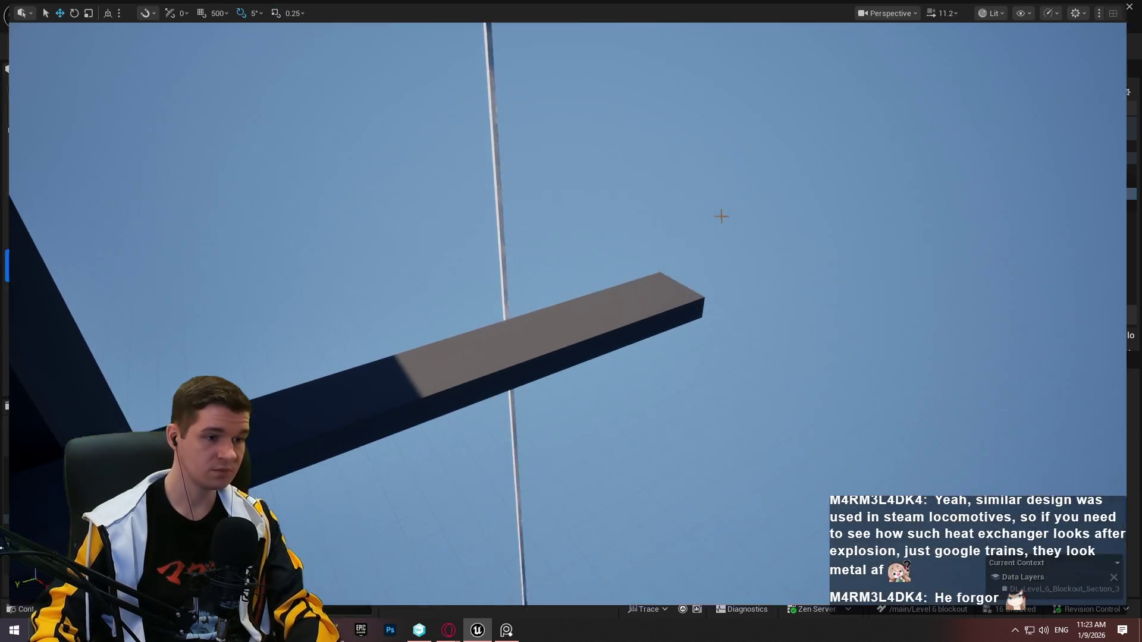
left_click_drag(561, 273, 561, 273)
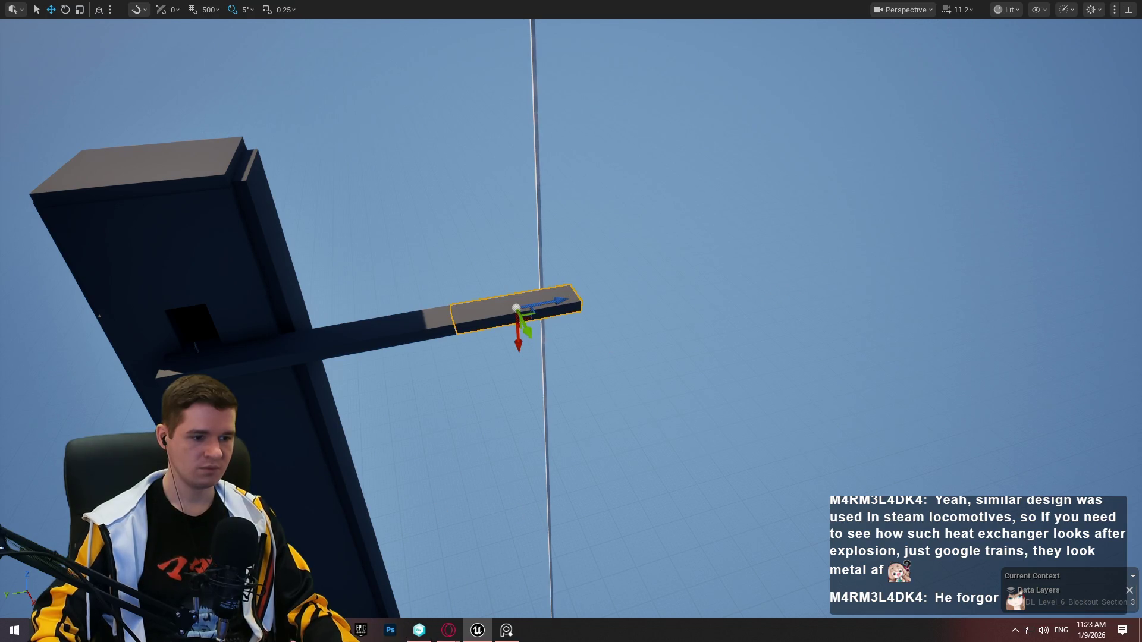
key("alt+Tab")
key("alt+Tab")
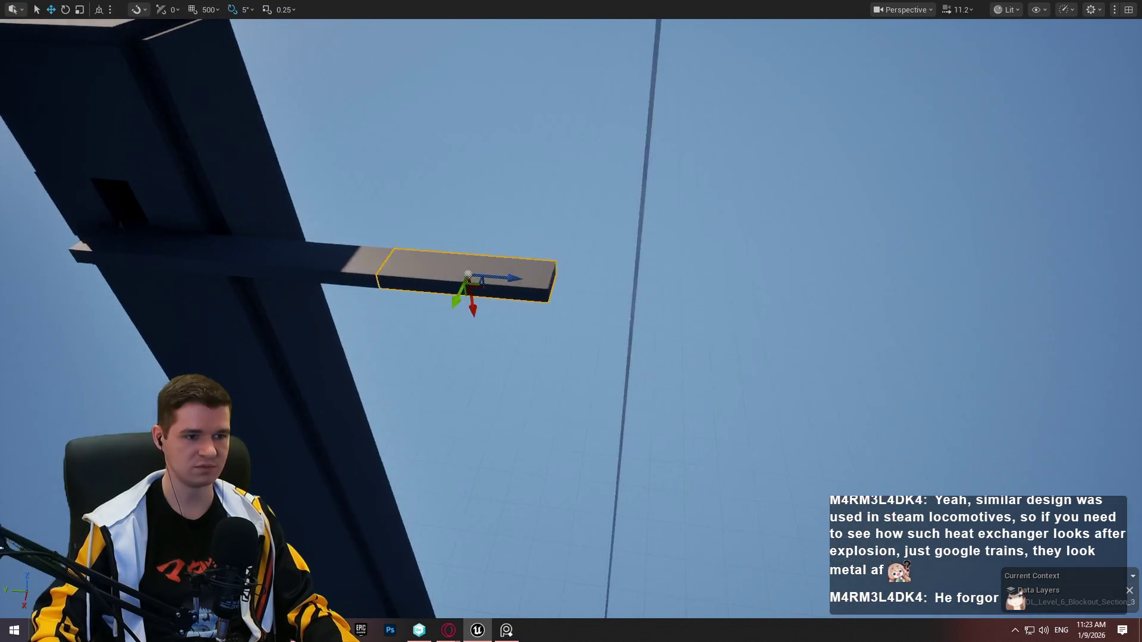
left_click_drag(409, 284, 408, 285)
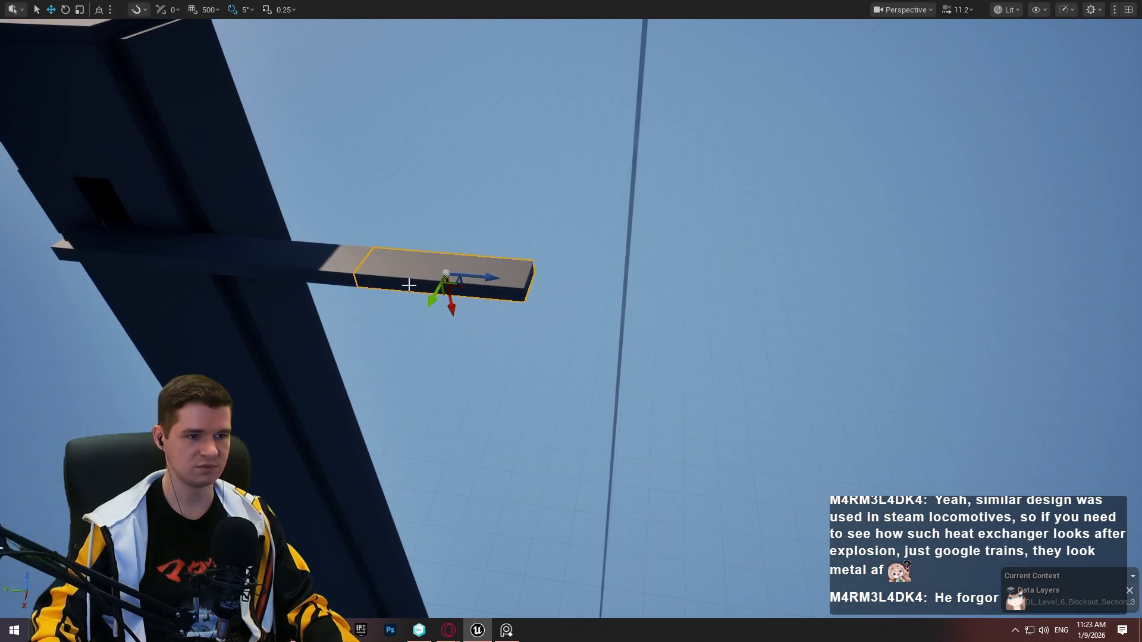
Duplicate the grey beam alongside, widen the copy into a slab and slide it to the beam's end
left_click_drag(488, 279, 704, 288)
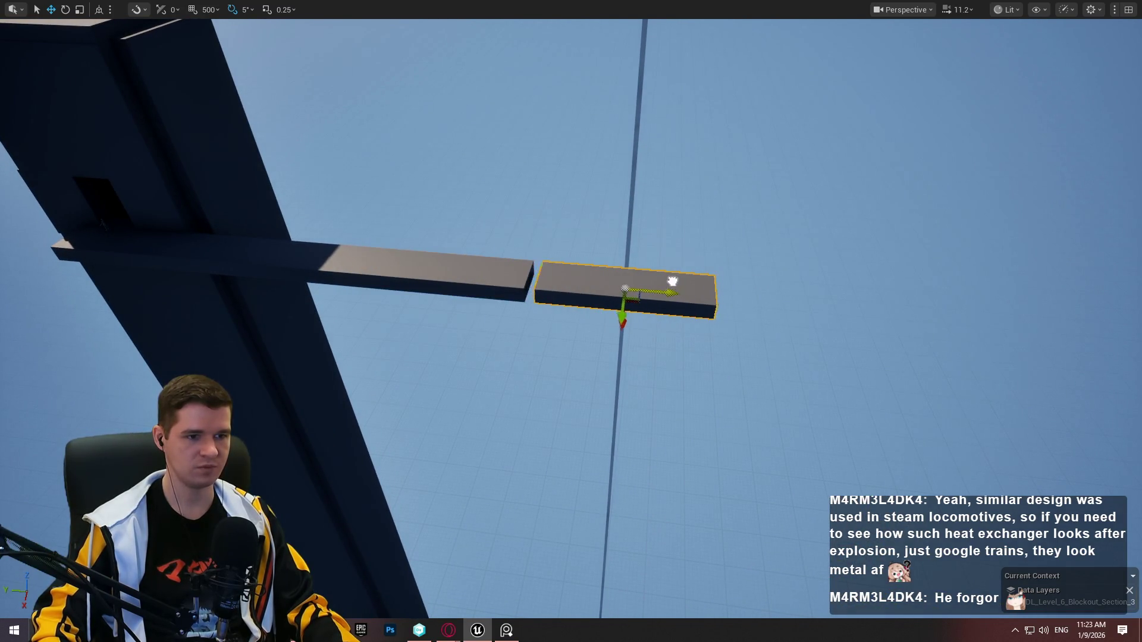
left_click_drag(618, 320, 618, 407)
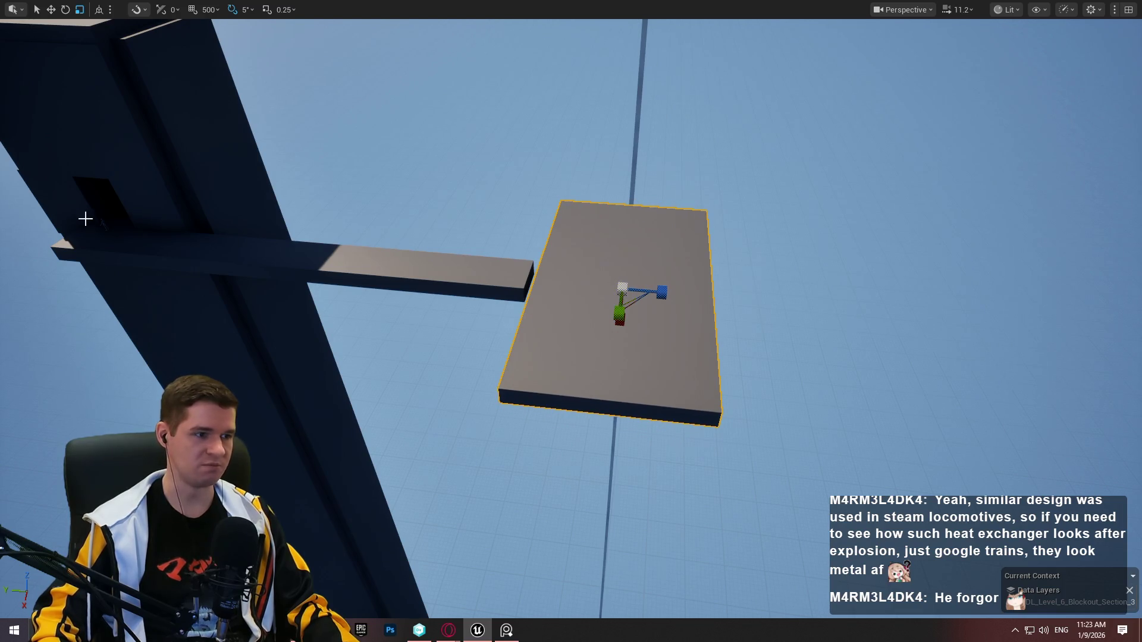
mouse_move(664, 291)
left_mouse_down()
mouse_move(650, 291)
mouse_move(678, 293)
mouse_move(658, 292)
left_mouse_up()
mouse_move(571, 321)
left_mouse_down()
mouse_move(571, 238)
mouse_move(318, 319)
mouse_move(402, 570)
mouse_move(416, 434)
mouse_move(538, 454)
left_mouse_up()
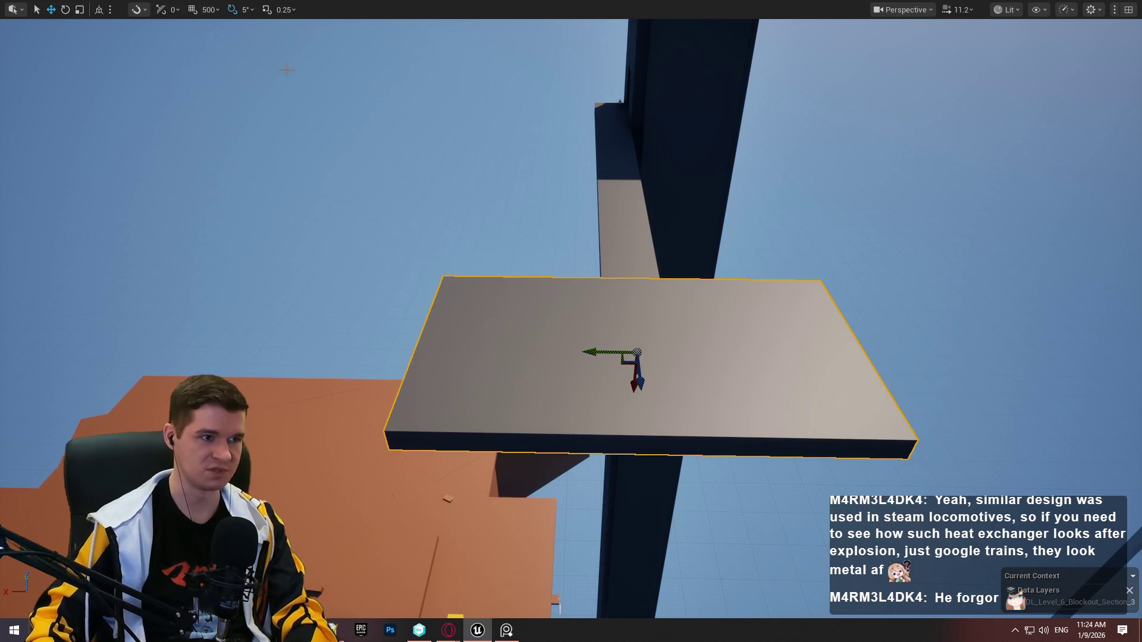
Search 'tex' in Place Actors and drop a Text Render Actor onto the platform
key("F11")
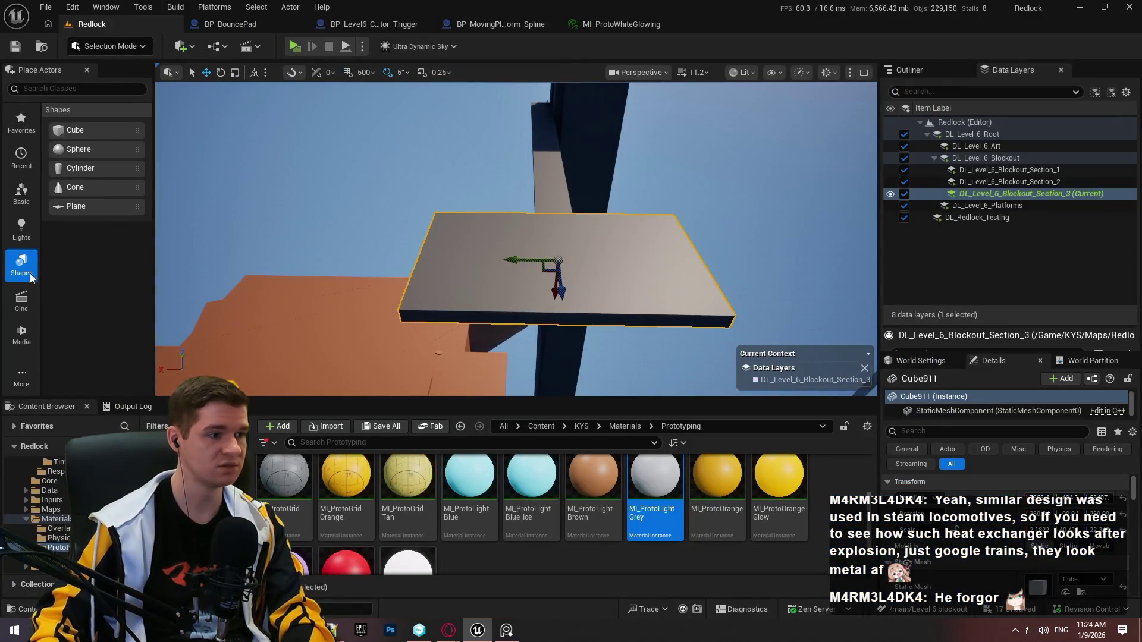
left_click(33, 89)
type("tex")
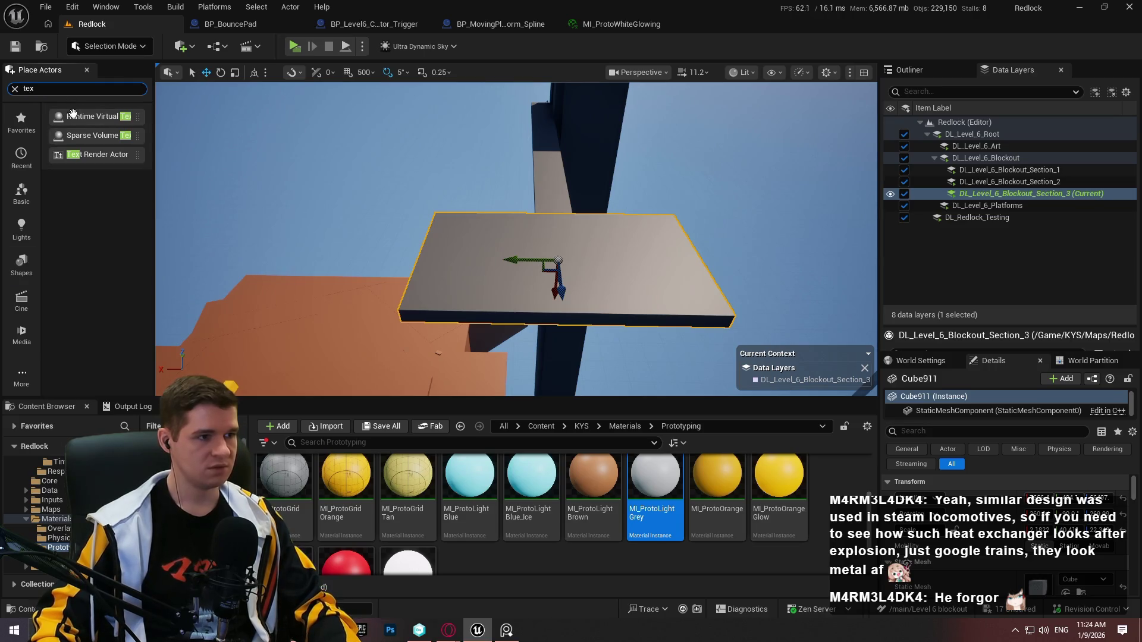
mouse_move(104, 155)
left_mouse_down()
mouse_move(600, 258)
mouse_move(580, 261)
left_mouse_up()
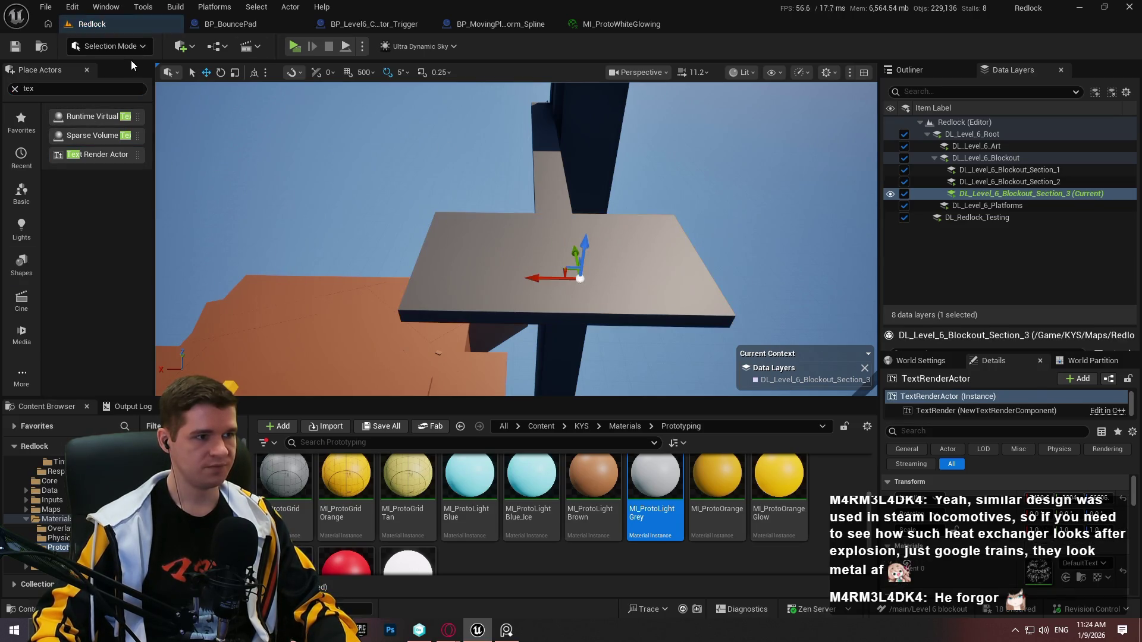
mouse_move(276, 142)
left_mouse_down()
mouse_move(350, 149)
mouse_move(386, 137)
mouse_move(394, 156)
left_mouse_up()
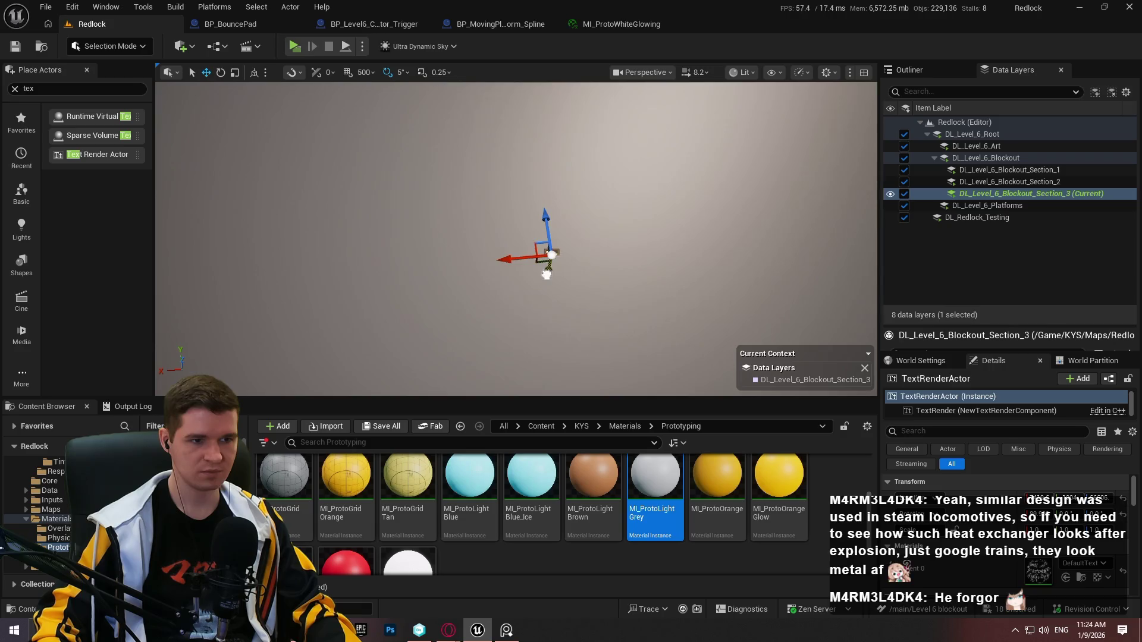
scroll(988, 528, "down", 10)
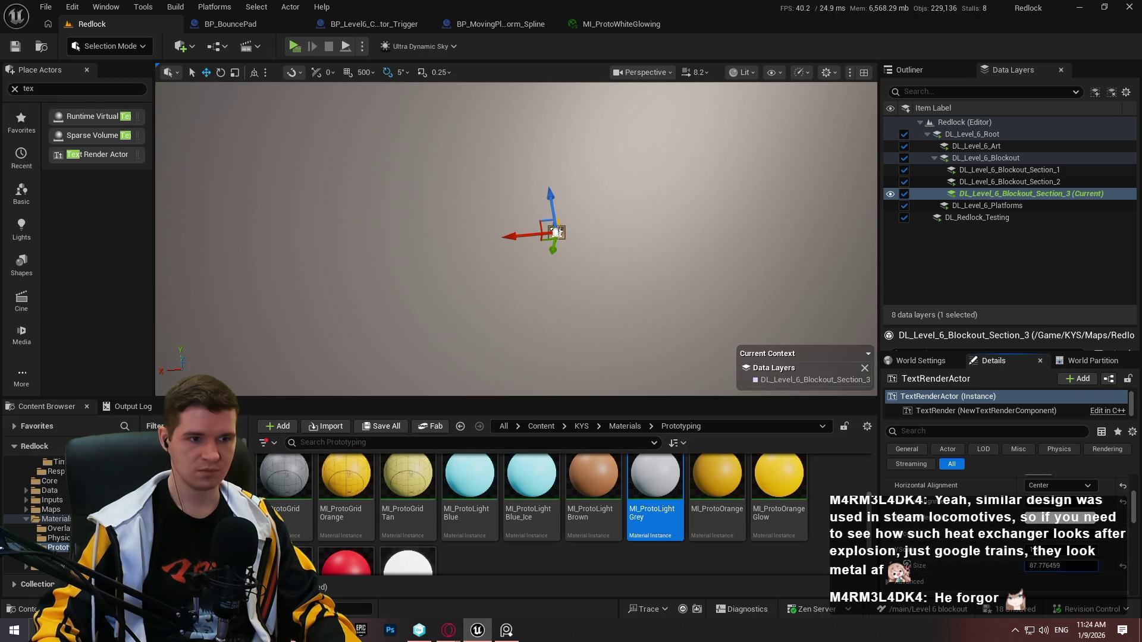
Rotate the text actor -90° to lie flat and set its text size to about 449
left_click_drag(1061, 565, 1089, 566)
key("e")
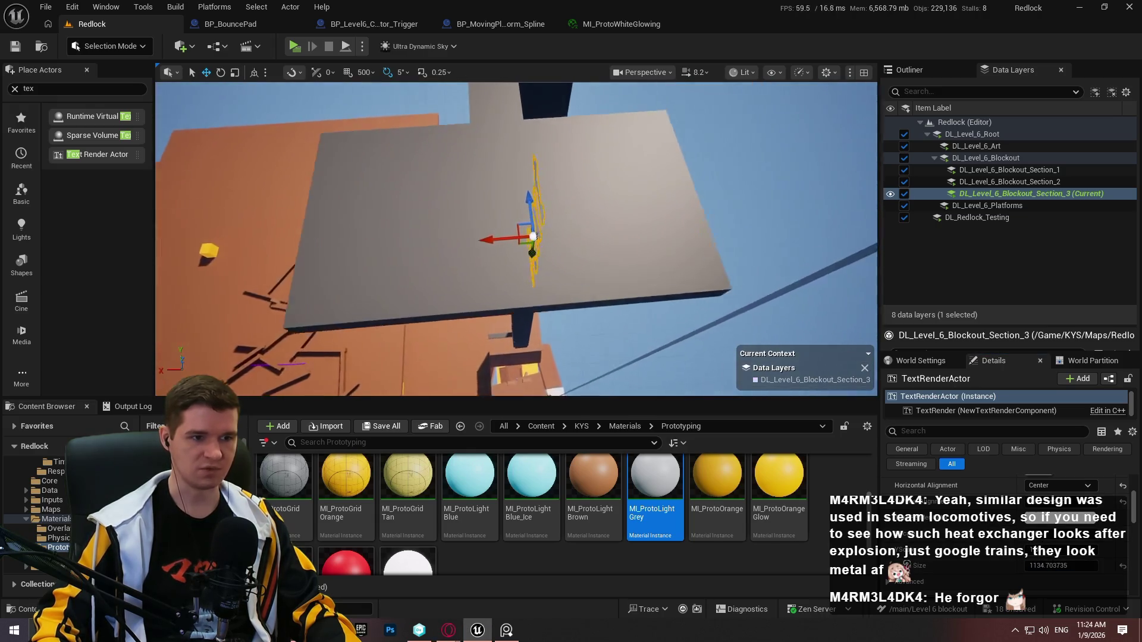
left_click_drag(543, 286, 569, 297)
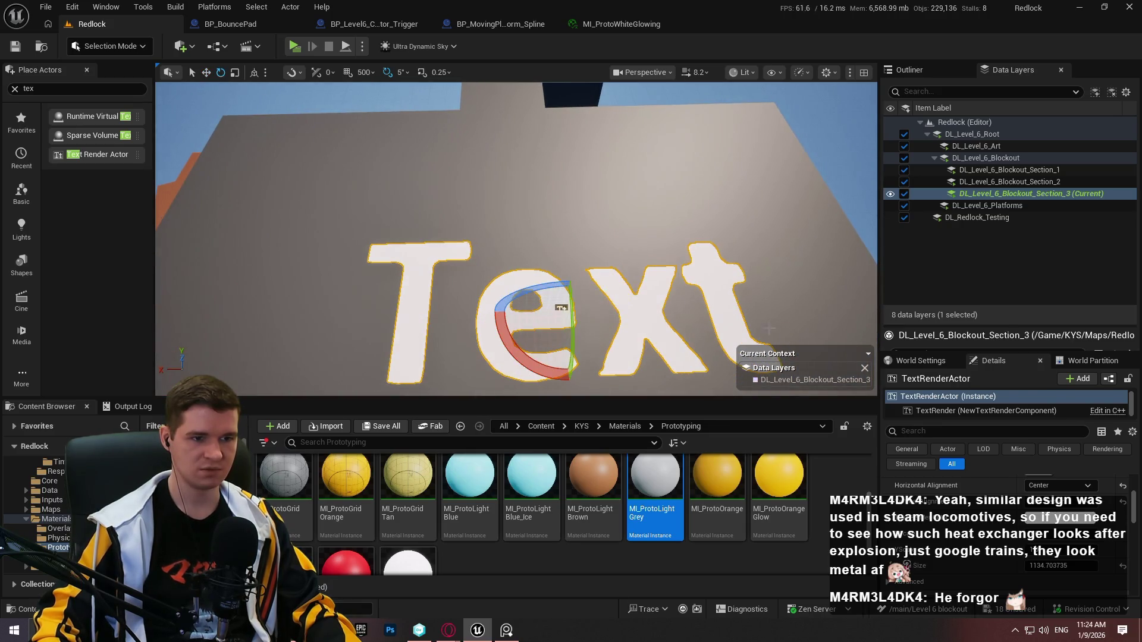
key("f")
left_click_drag(1074, 570, 1047, 570)
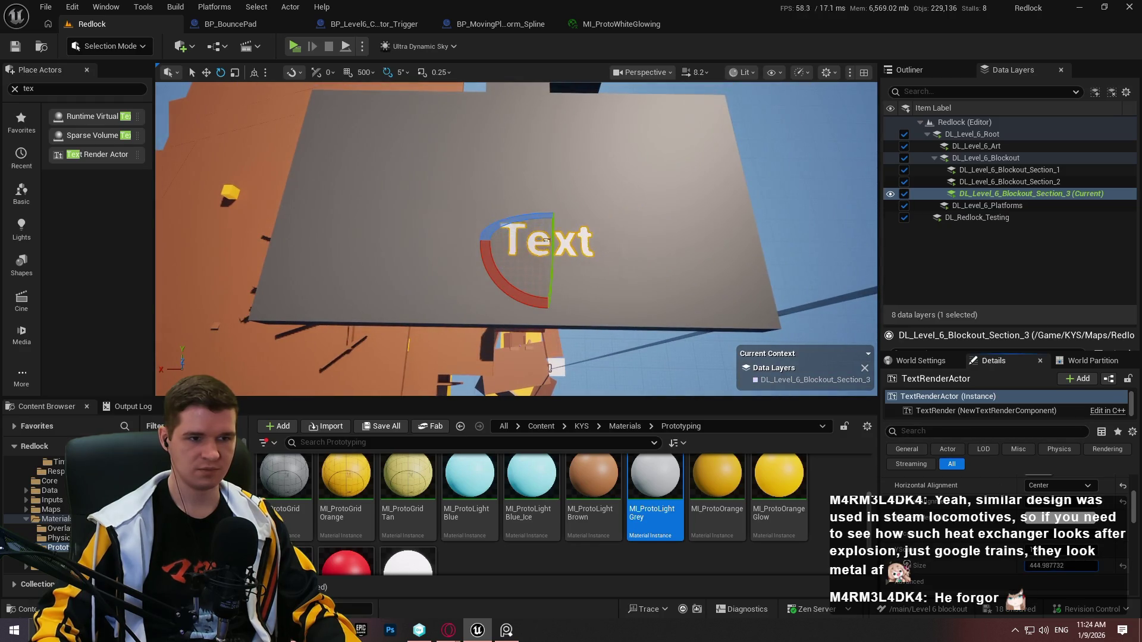
scroll(1064, 517, "down", 5)
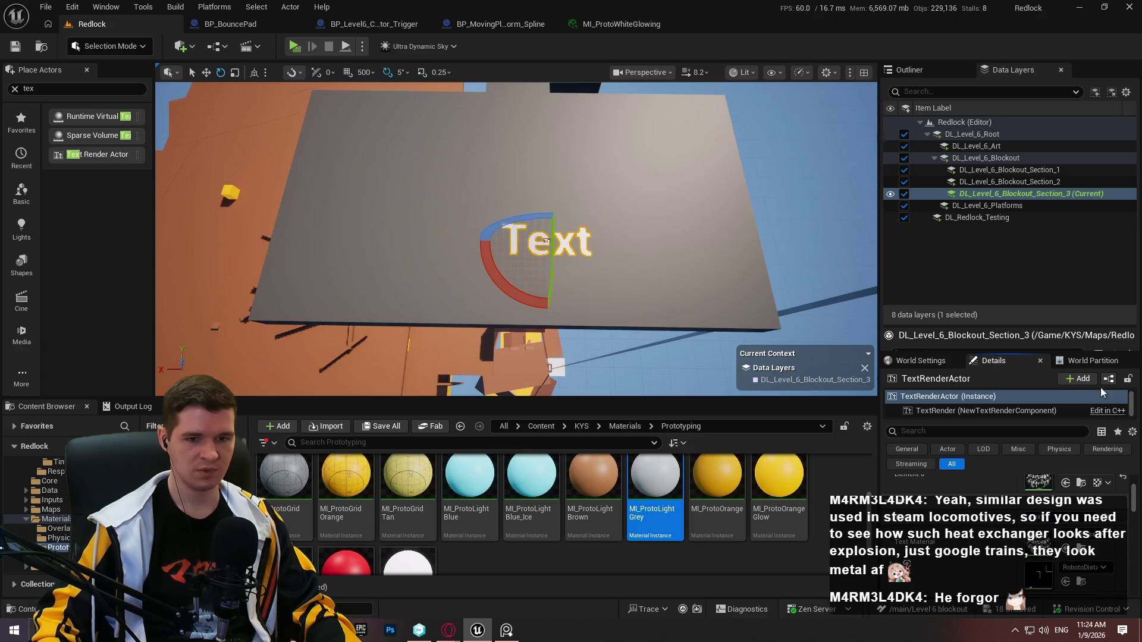
left_click_drag(1031, 349, 1013, 182)
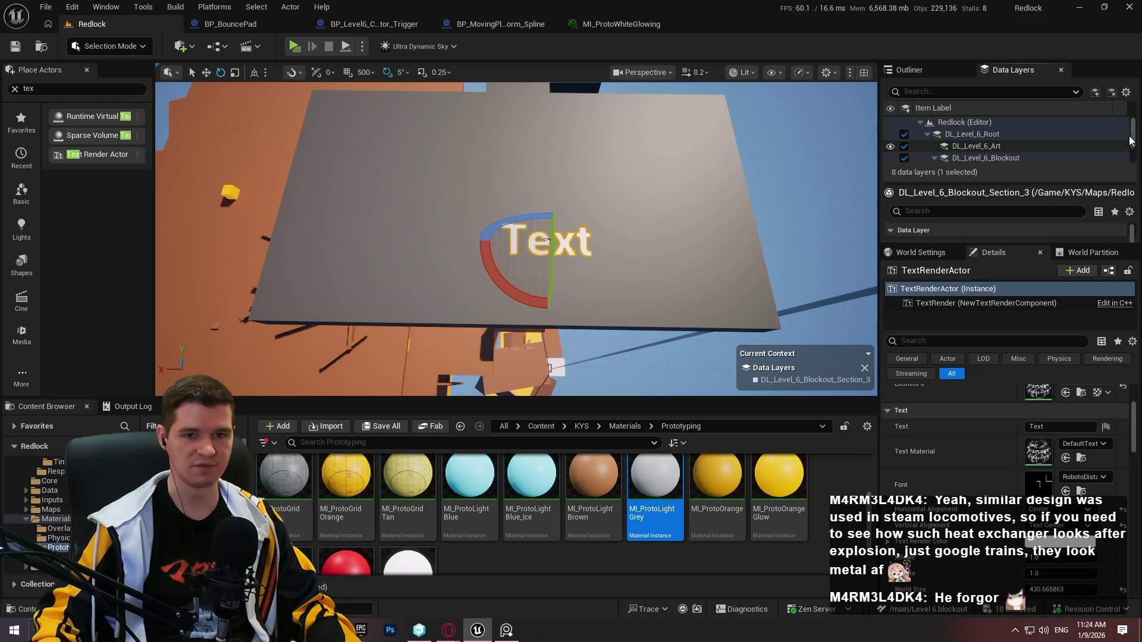
mouse_move(1133, 421)
left_mouse_down()
mouse_move(1133, 492)
mouse_move(1133, 480)
left_mouse_up()
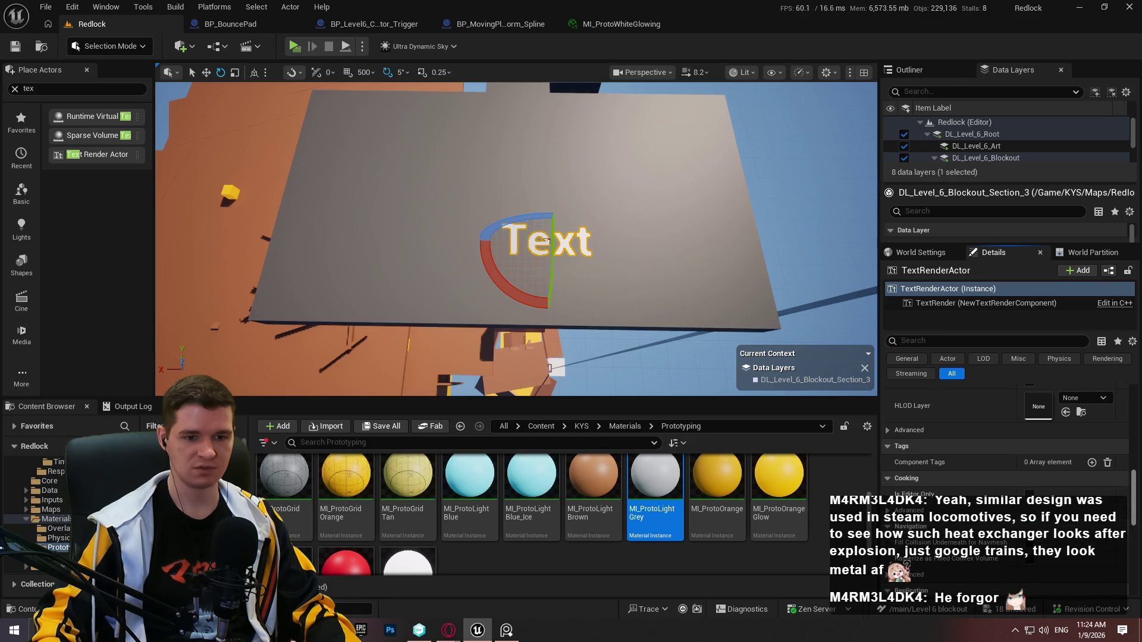
scroll(1074, 461, "up", 5)
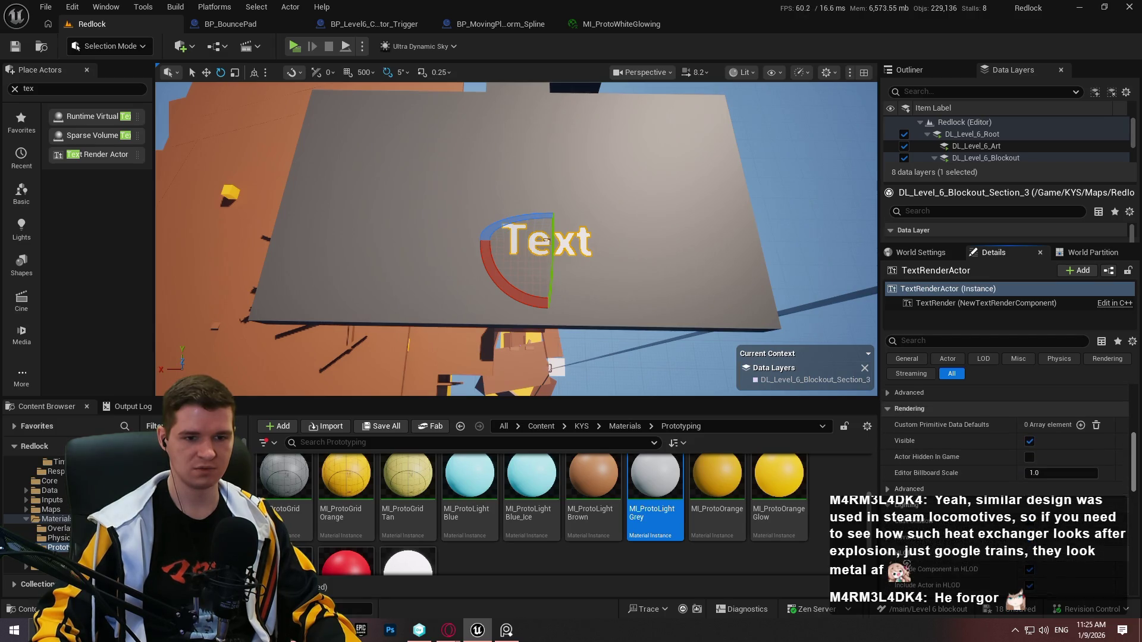
key("f")
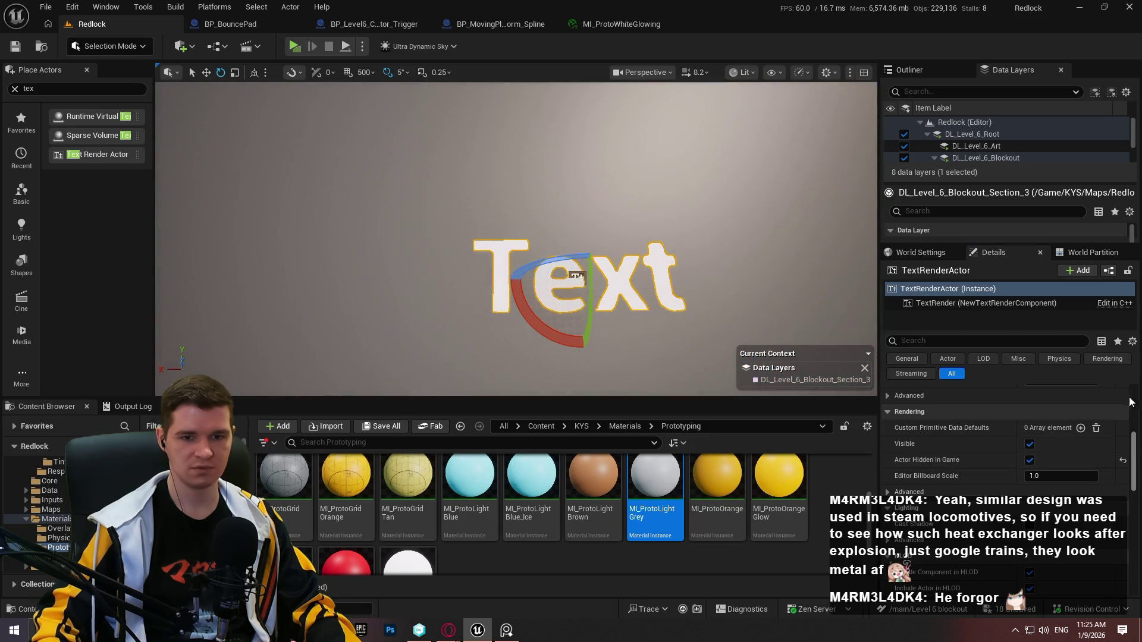
scroll(1130, 402, "up", 5)
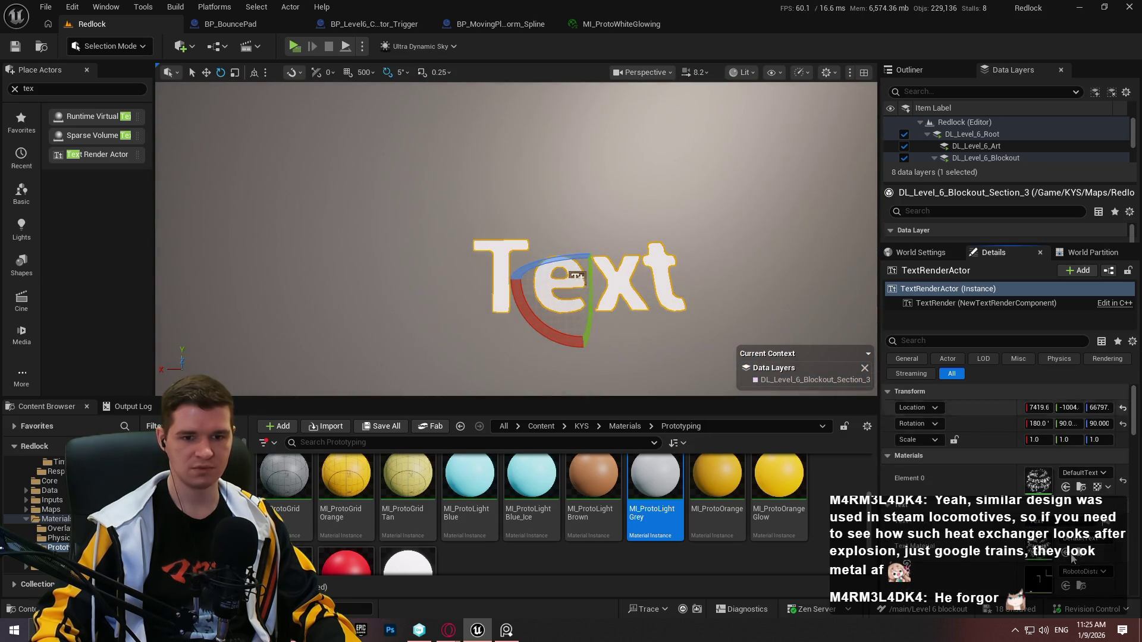
Set the Text Render Actor's text to 'Storage/Maintenance' and orbit around the label
mouse_move(700, 511)
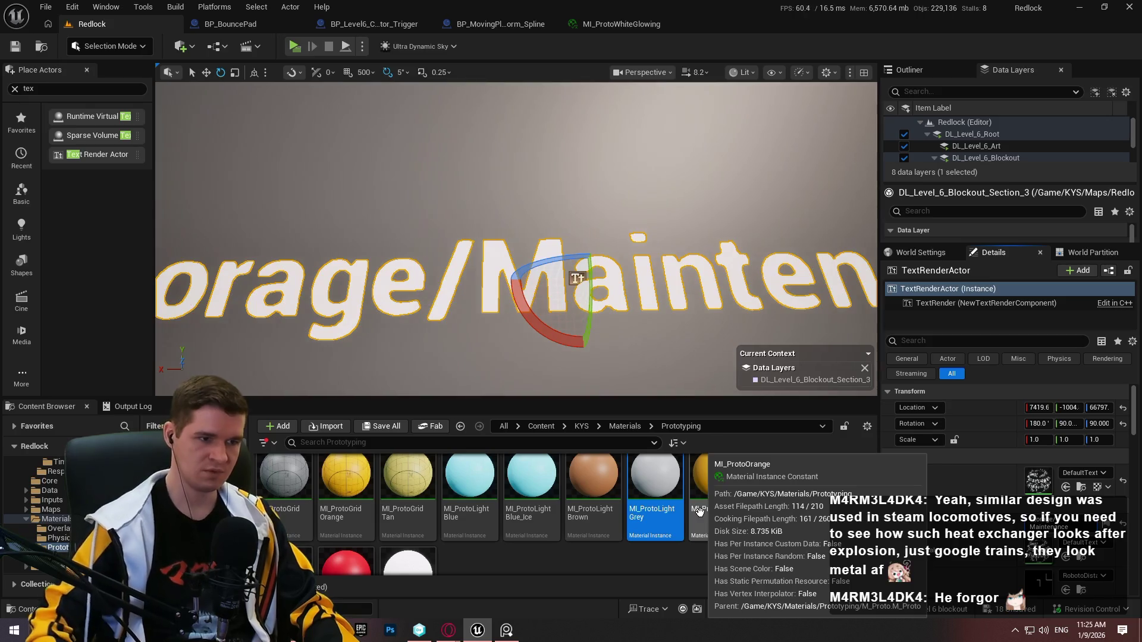
key("w")
key("f")
mouse_move(527, 196)
left_mouse_down()
mouse_move(733, 215)
mouse_move(641, 211)
mouse_move(645, 226)
mouse_move(618, 167)
mouse_move(565, 217)
mouse_move(556, 202)
mouse_move(541, 217)
left_mouse_up()
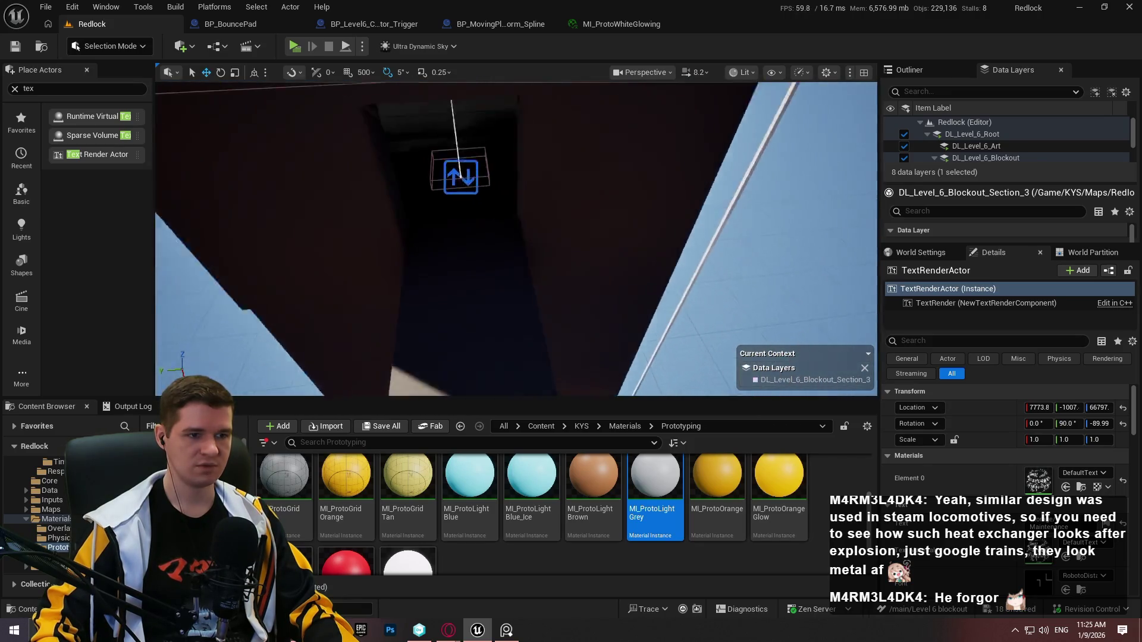
left_click_drag(541, 218, 538, 220)
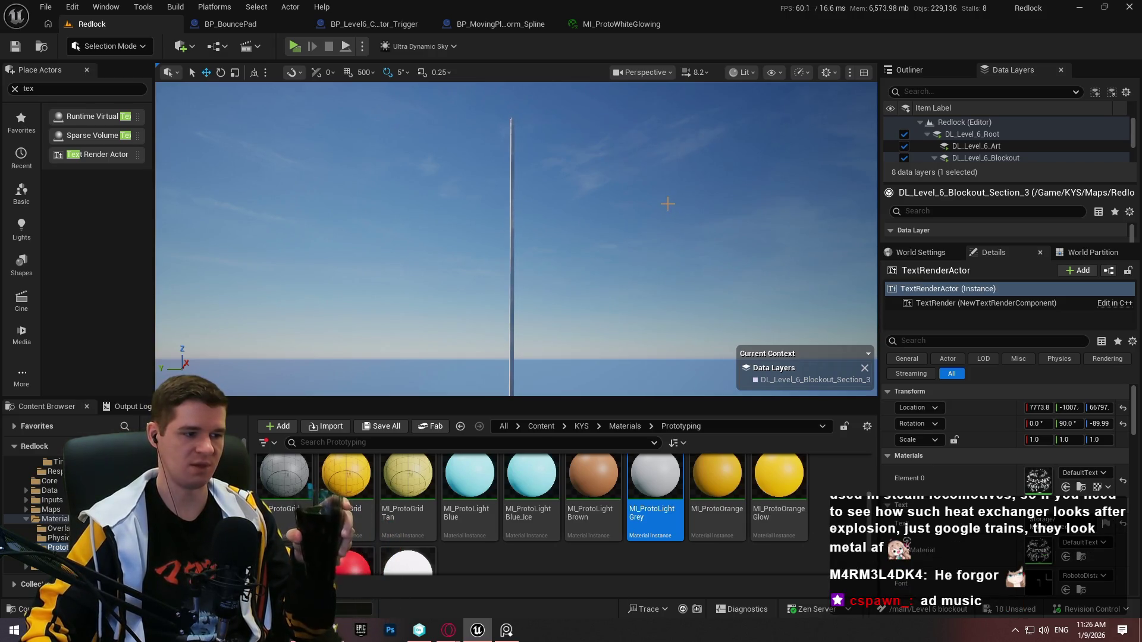
Lower the label along Z onto the slab surface and shift it slightly along X
key("f")
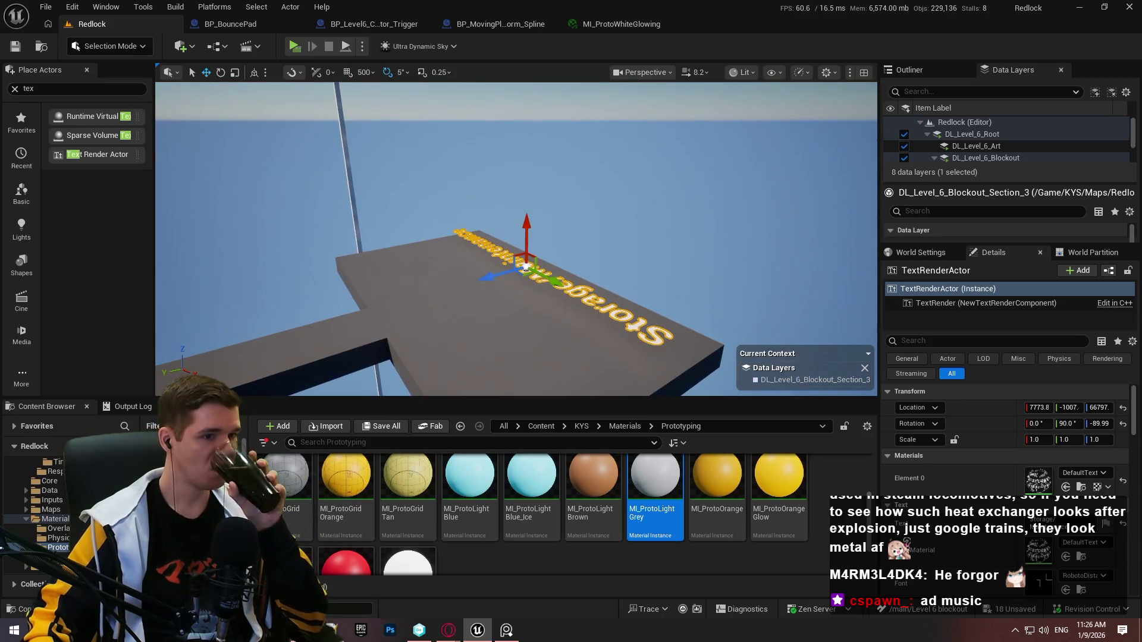
mouse_move(525, 228)
left_mouse_down()
mouse_move(527, 245)
mouse_move(576, 261)
mouse_move(576, 291)
mouse_move(598, 225)
left_mouse_up()
mouse_move(481, 219)
left_mouse_down()
mouse_move(550, 205)
mouse_move(559, 191)
mouse_move(549, 193)
left_mouse_up()
key("F11")
Frame and orbit around the Storage/Maintenance sign platform, then select it
key("f")
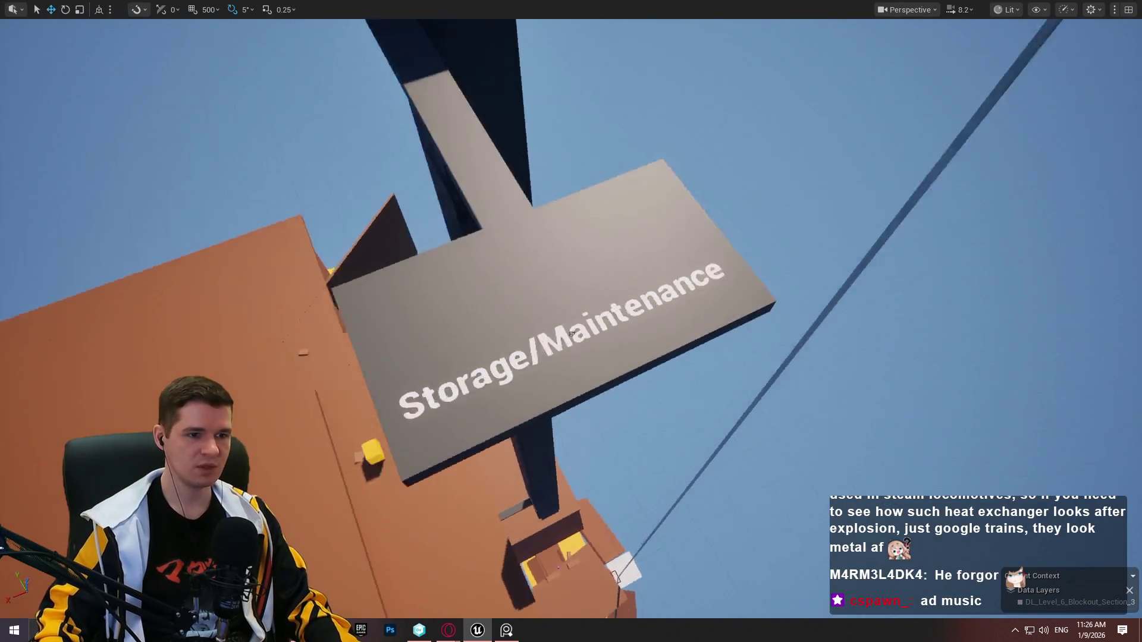
mouse_move(571, 334)
left_mouse_down()
mouse_move(832, 390)
mouse_move(405, 212)
mouse_move(495, 221)
left_mouse_up()
left_click_drag(752, 189, 719, 179)
mouse_move(627, 183)
left_mouse_down()
mouse_move(586, 201)
mouse_move(743, 217)
left_mouse_up()
left_click_drag(551, 308, 588, 254)
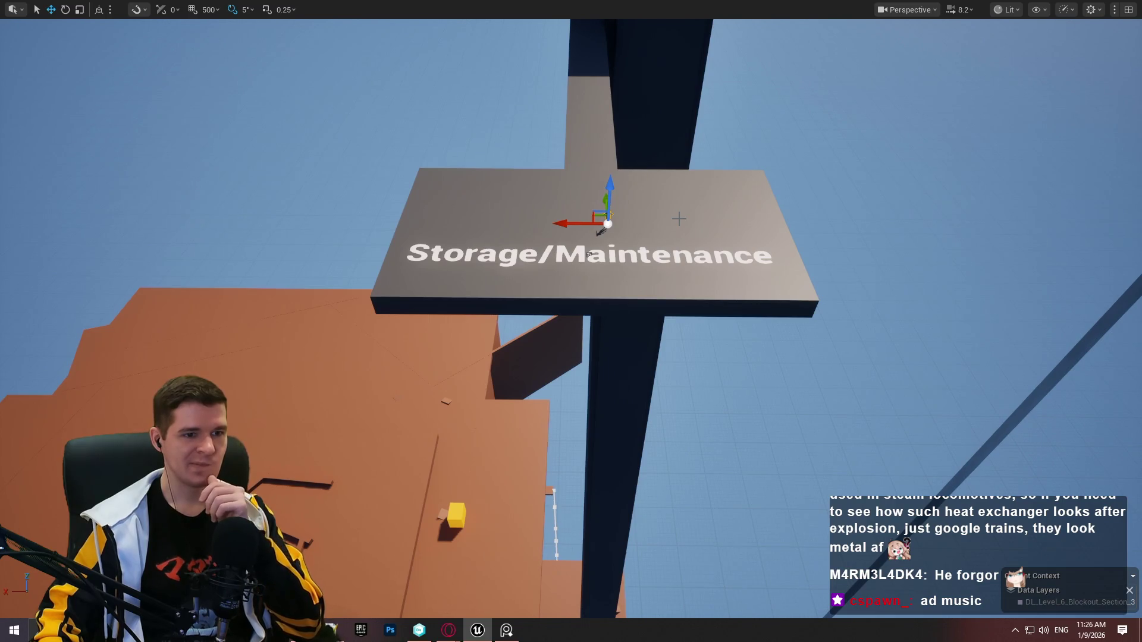
left_click(588, 254)
Rotate the grey slab -90° to stand upright and slide it sideways off the character
mouse_move(588, 255)
left_mouse_down()
mouse_move(622, 214)
mouse_move(639, 212)
left_mouse_up()
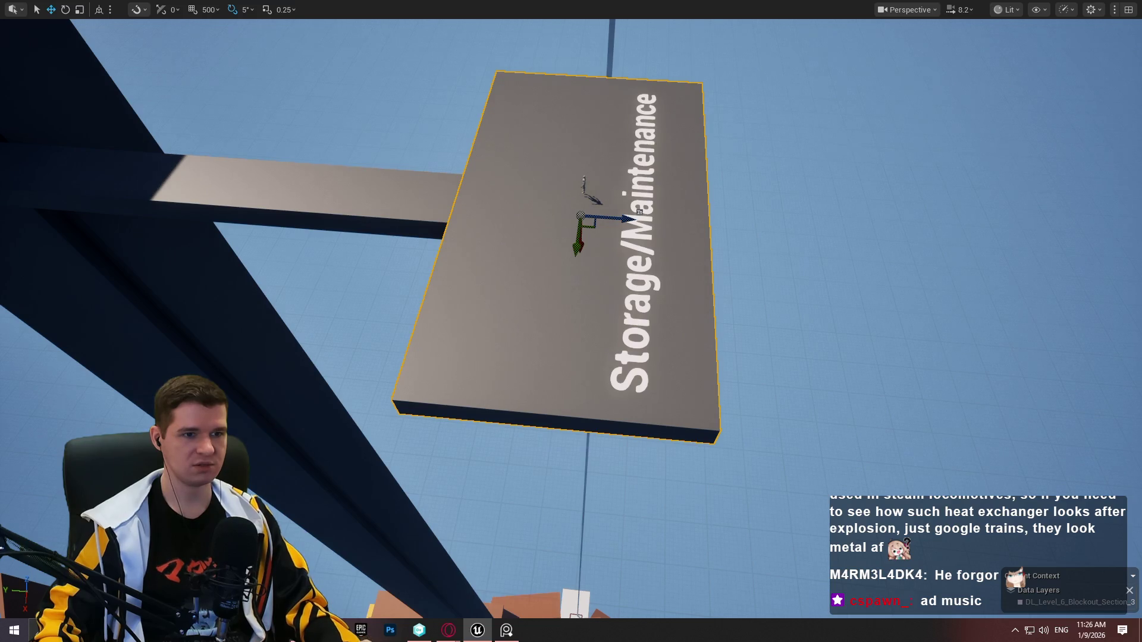
left_click_drag(639, 212, 647, 223)
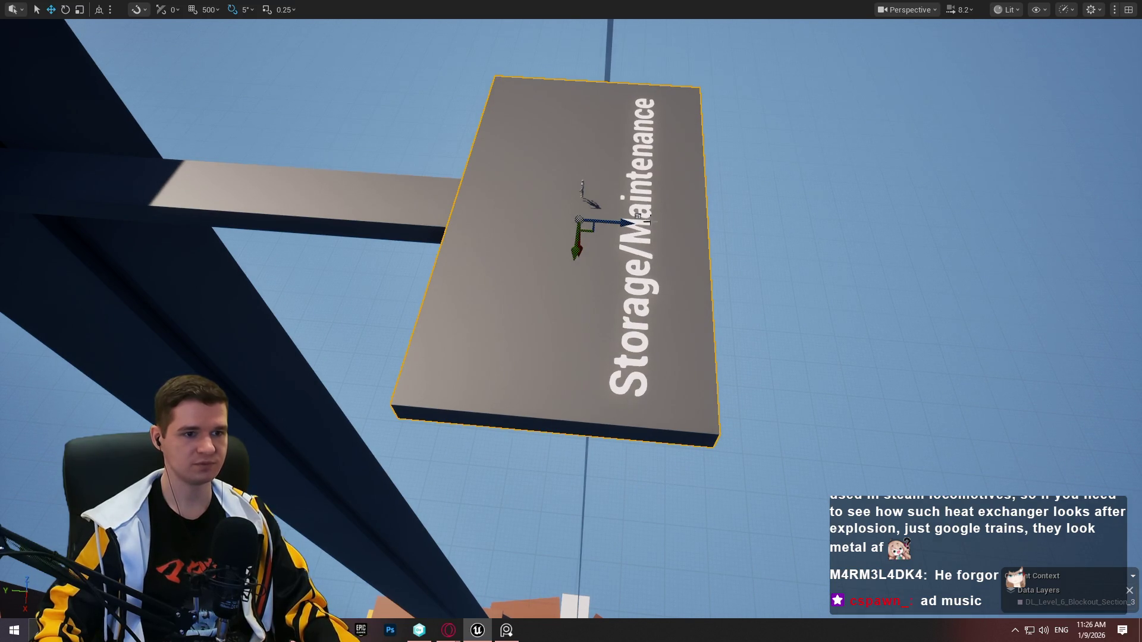
scroll(636, 208, "up", 3)
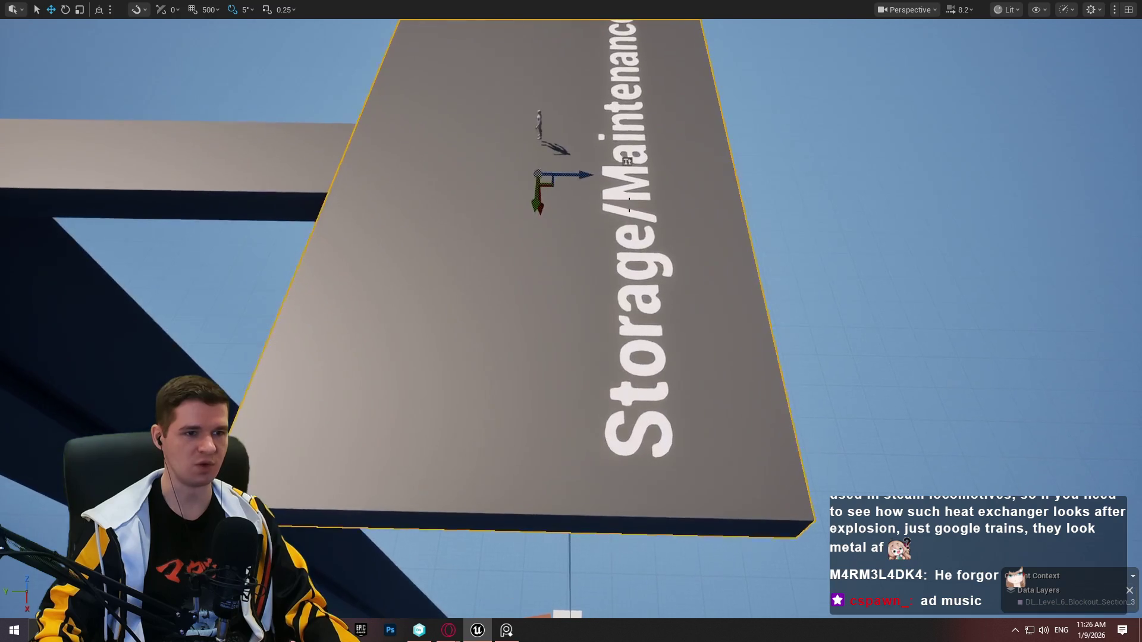
key("e")
mouse_move(595, 142)
left_mouse_down()
mouse_move(466, 172)
mouse_move(606, 174)
mouse_move(538, 165)
mouse_move(559, 166)
mouse_move(621, 223)
mouse_move(713, 278)
mouse_move(714, 133)
mouse_move(543, 407)
mouse_move(586, 270)
left_mouse_up()
key("w")
left_click_drag(540, 120, 821, 134)
Delete the upright grey slab and leave fullscreen to restore the editor panels
key("f")
mouse_move(639, 127)
left_mouse_down()
mouse_move(702, 131)
mouse_move(639, 128)
left_mouse_up()
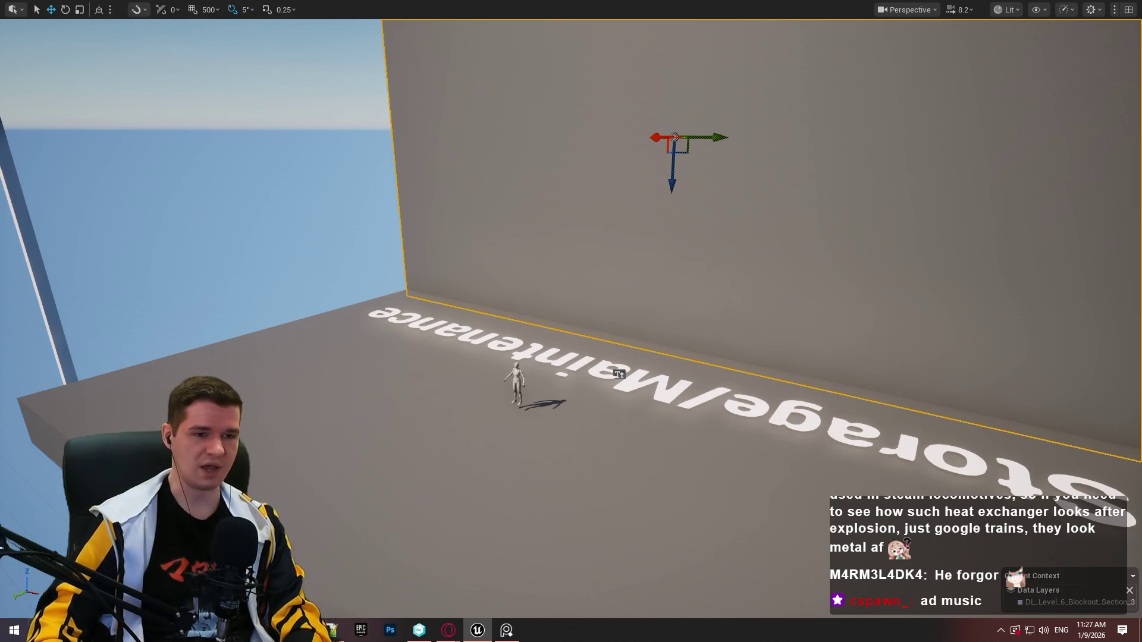
scroll(309, 123, "down", 2)
key("Delete")
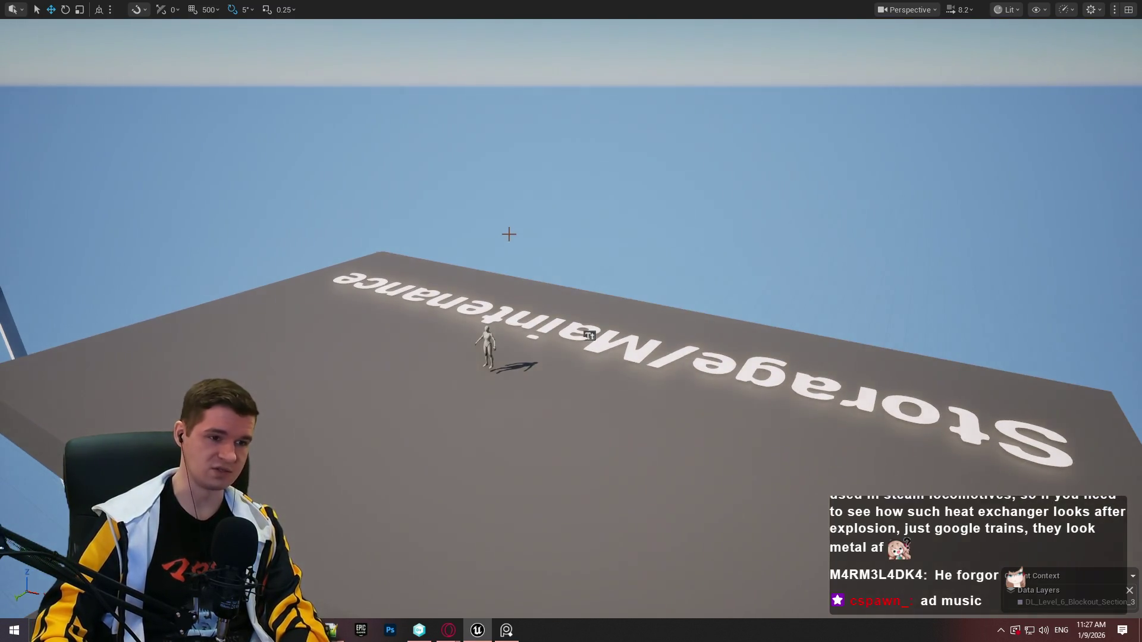
key("F11")
scroll(661, 497, "down", 3)
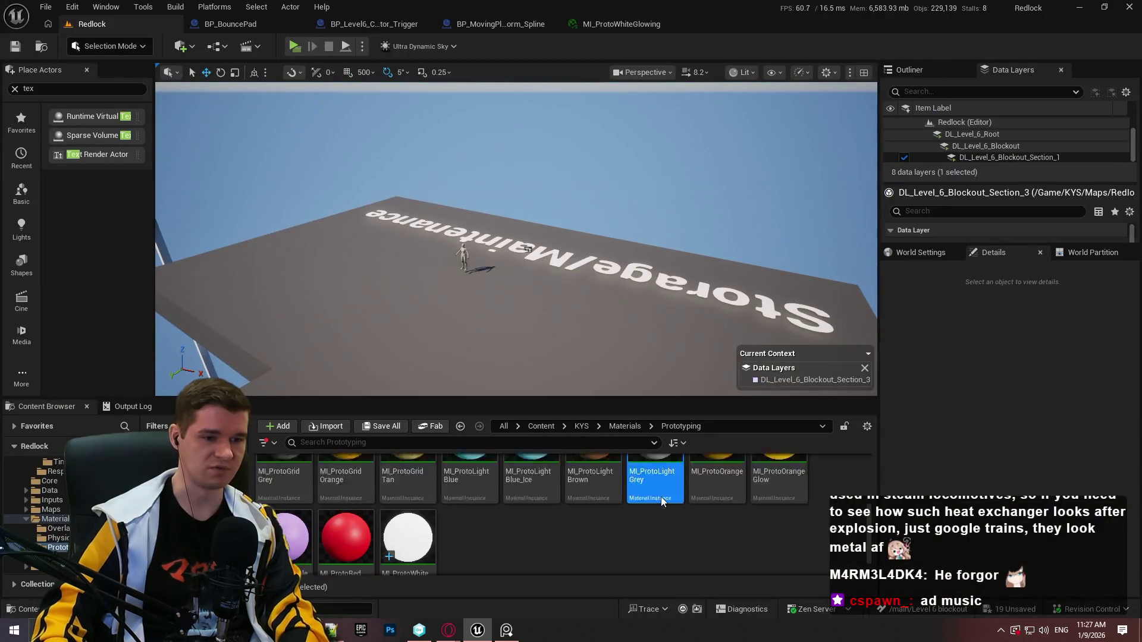
Browse from Materials back to Content and look through the LevelPrototyping Meshes folder
left_click(624, 427)
left_click(582, 425)
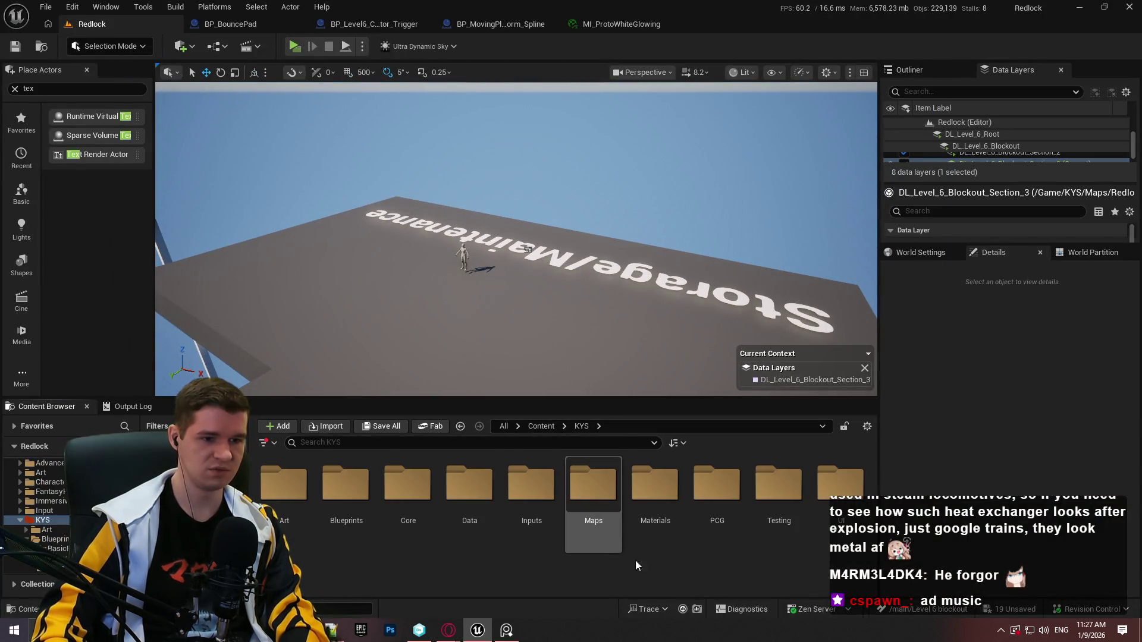
left_click(540, 427)
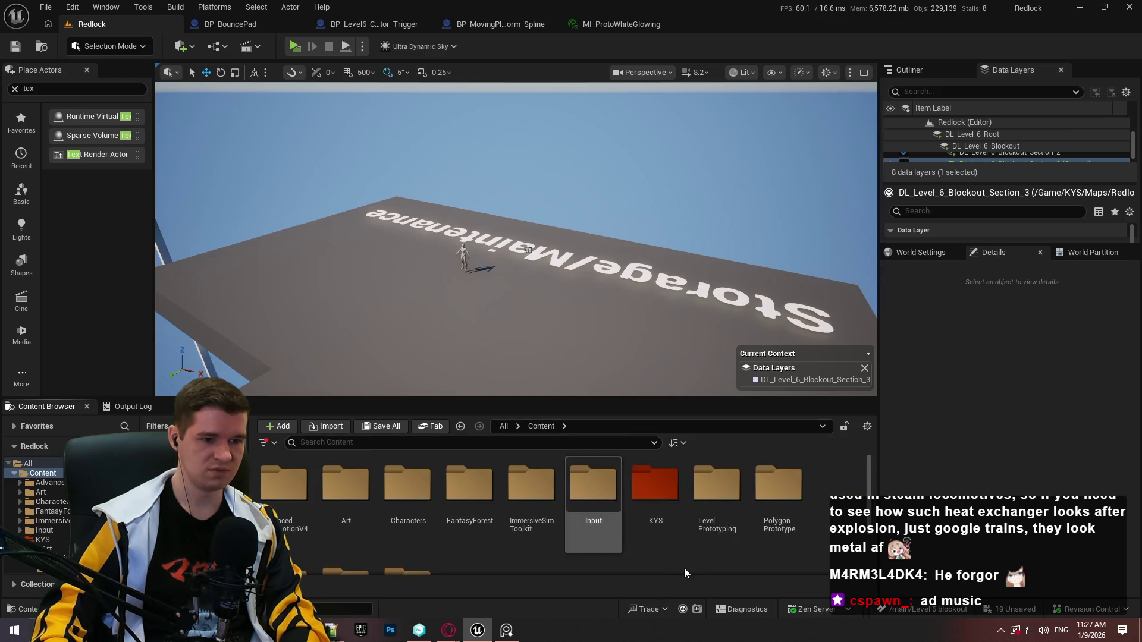
double_click(716, 511)
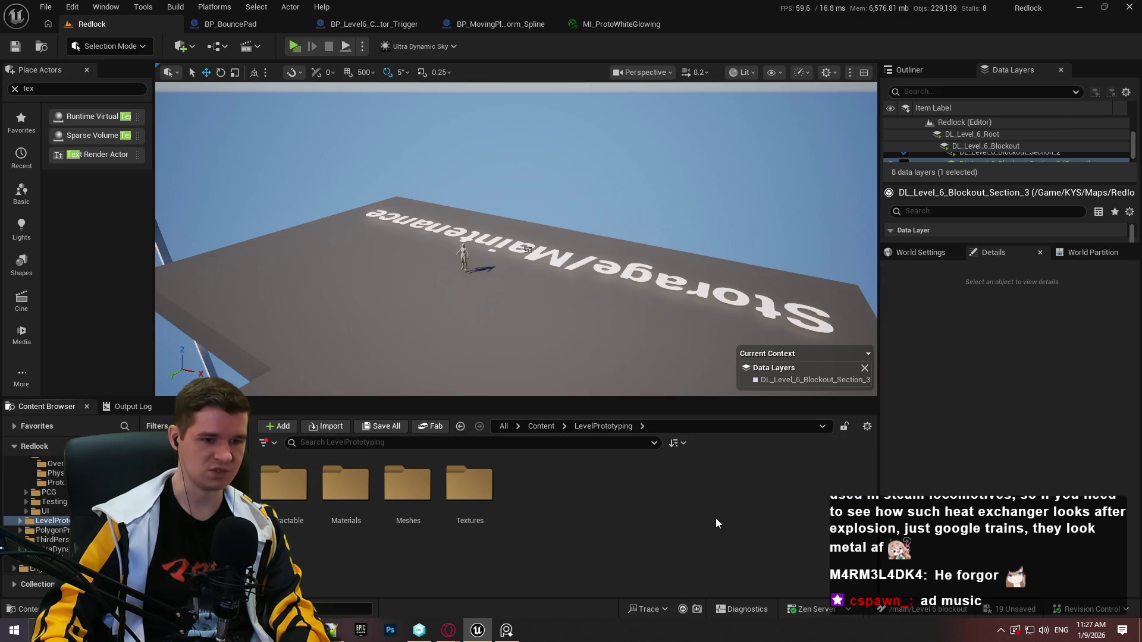
double_click(400, 535)
left_click(595, 426)
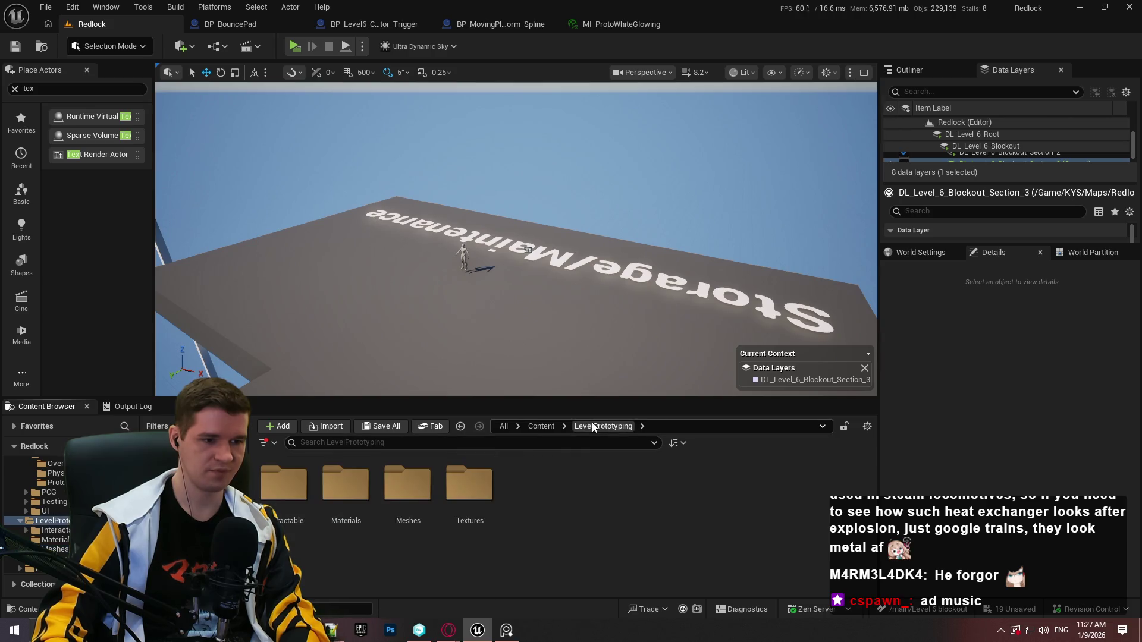
left_click(541, 428)
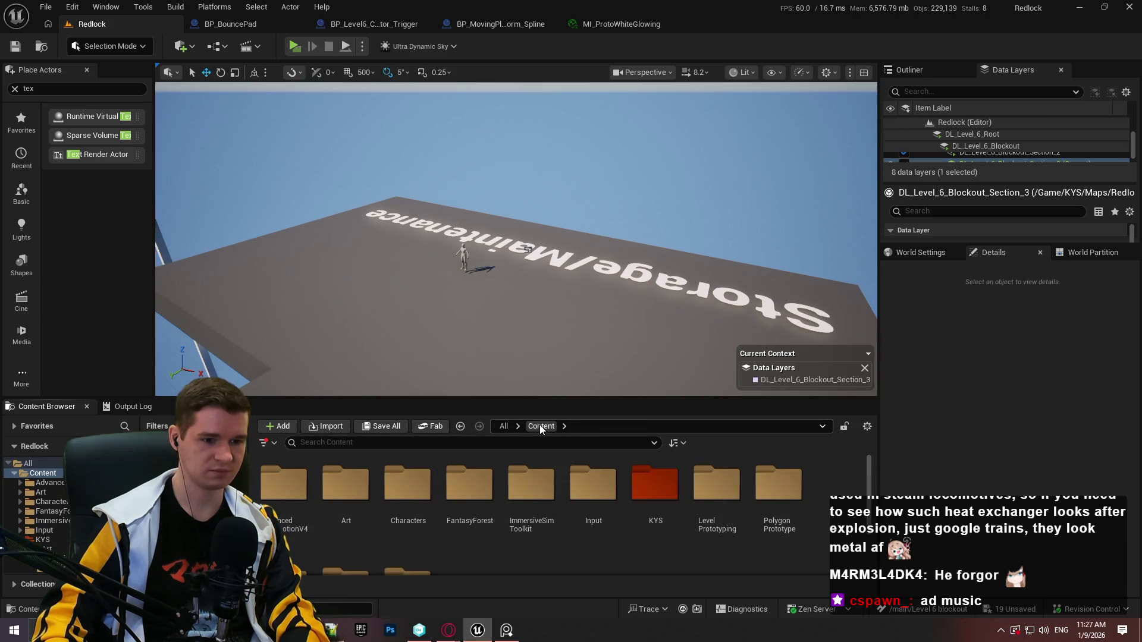
scroll(531, 494, "down", 1)
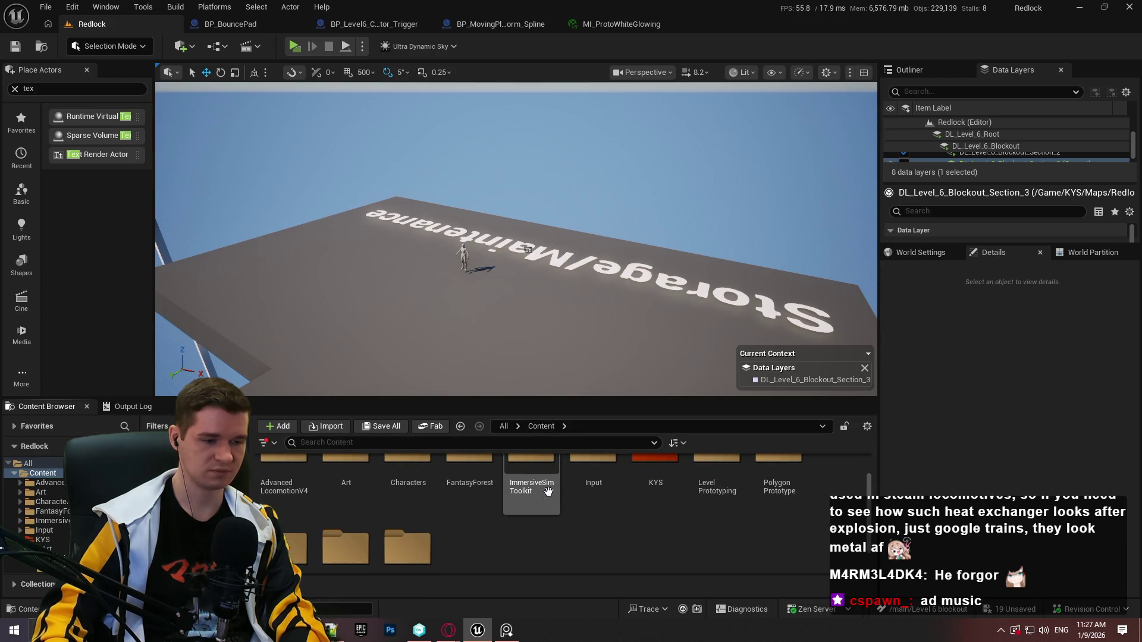
Look through the Generic meshes in the PolygonPrototype Meshes folder
double_click(793, 484)
double_click(410, 521)
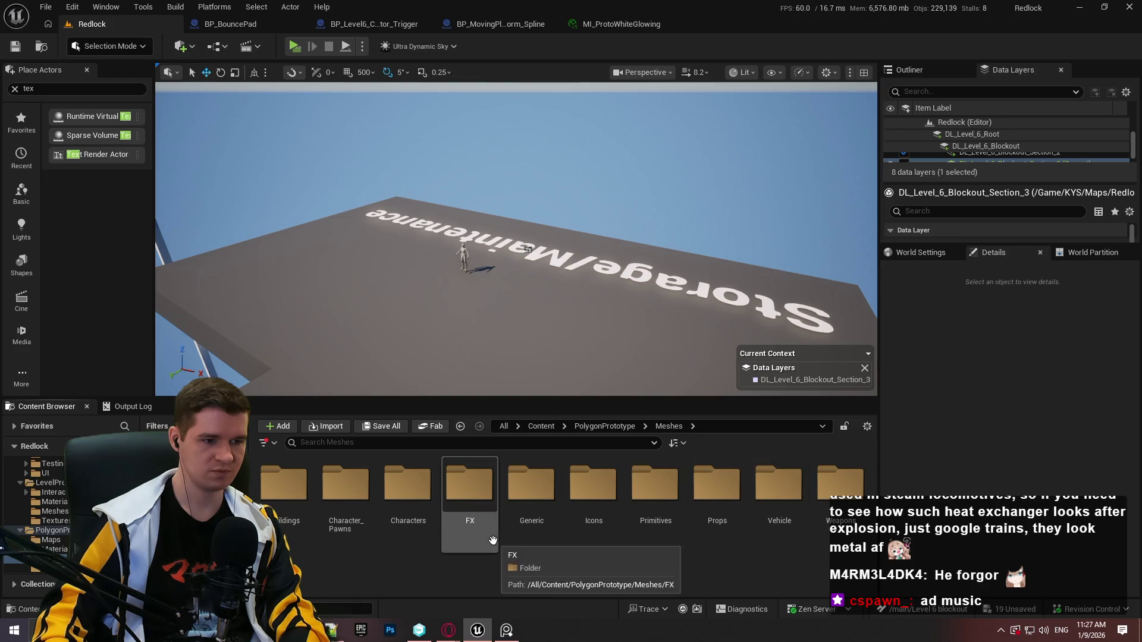
double_click(531, 484)
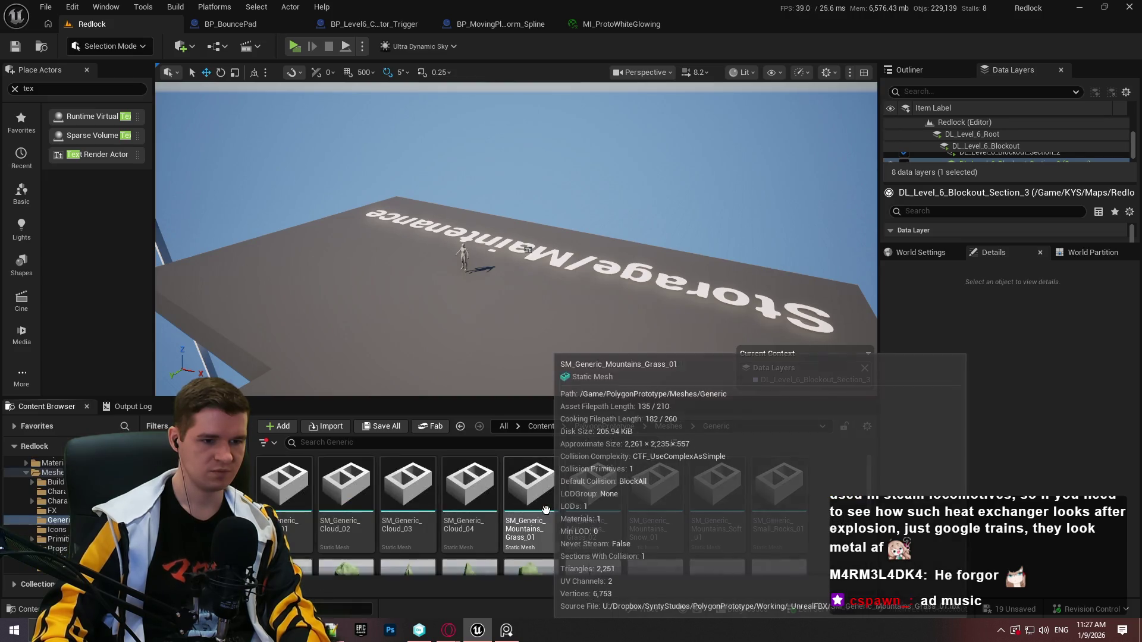
scroll(717, 483, "down", 2)
scroll(717, 483, "up", 2)
Make the asset browser taller and open PolygonPrototype Meshes > Buildings > Simple
left_click(668, 425)
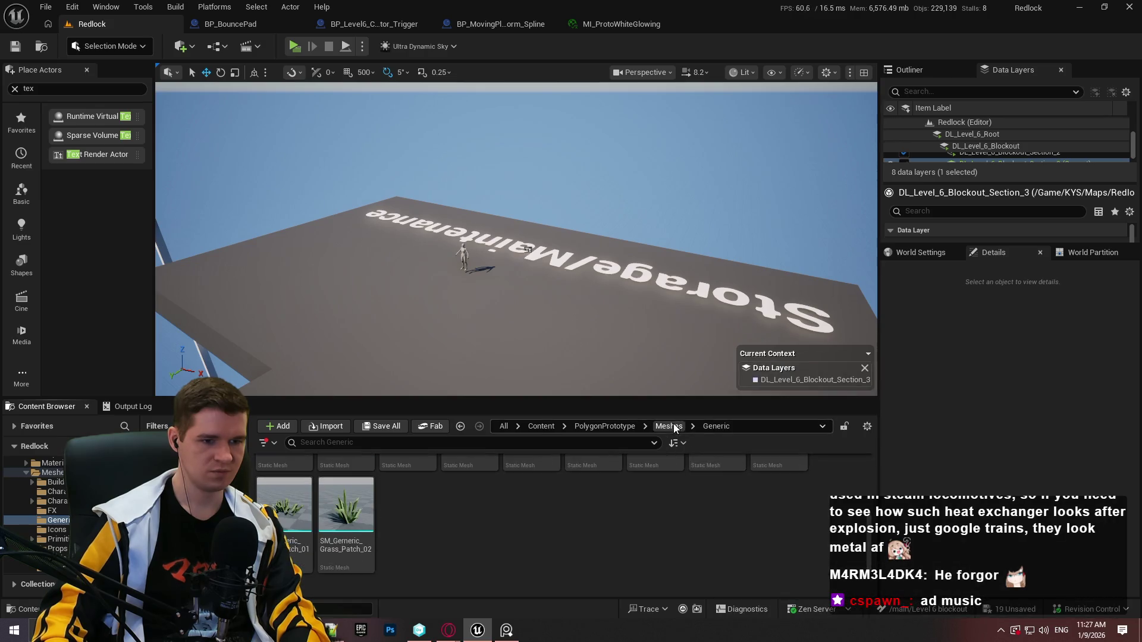
left_click_drag(681, 399, 681, 240)
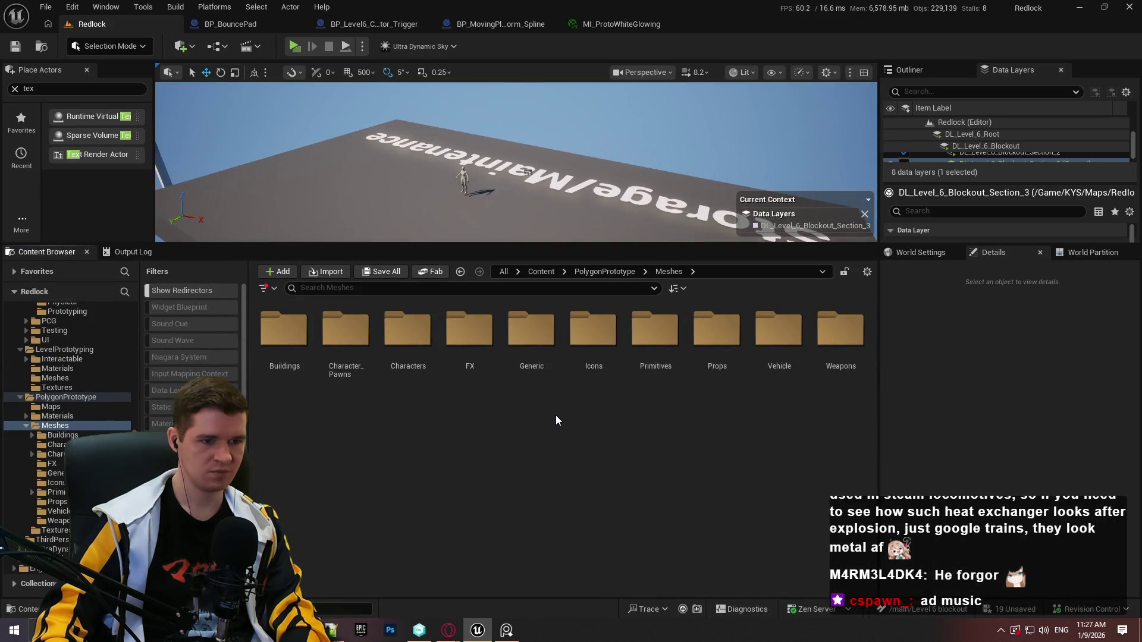
double_click(284, 330)
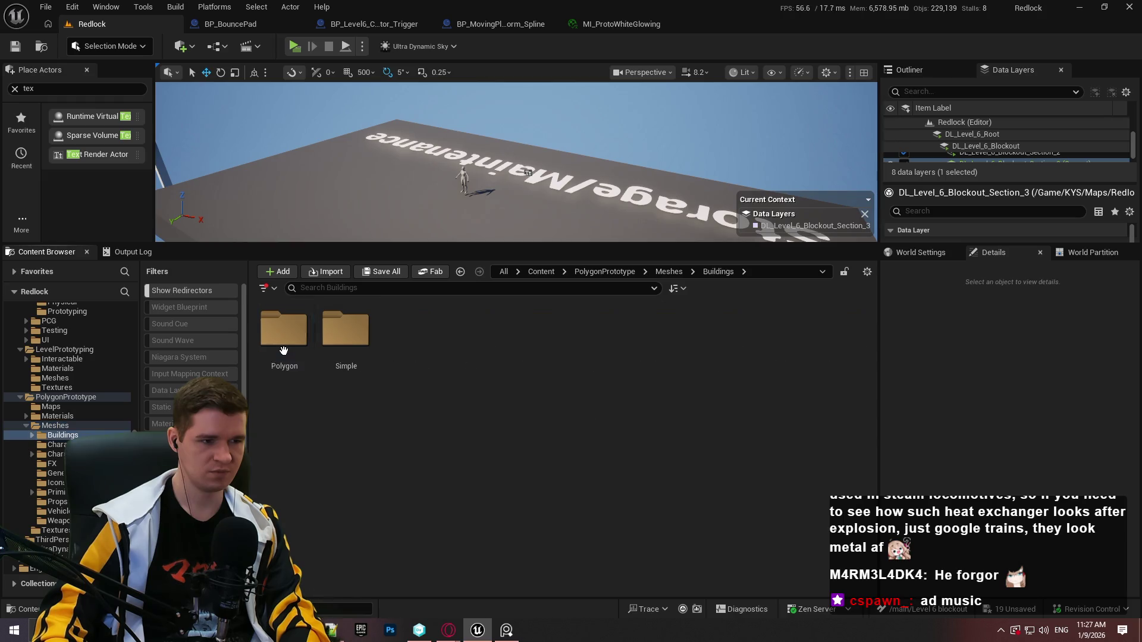
double_click(303, 333)
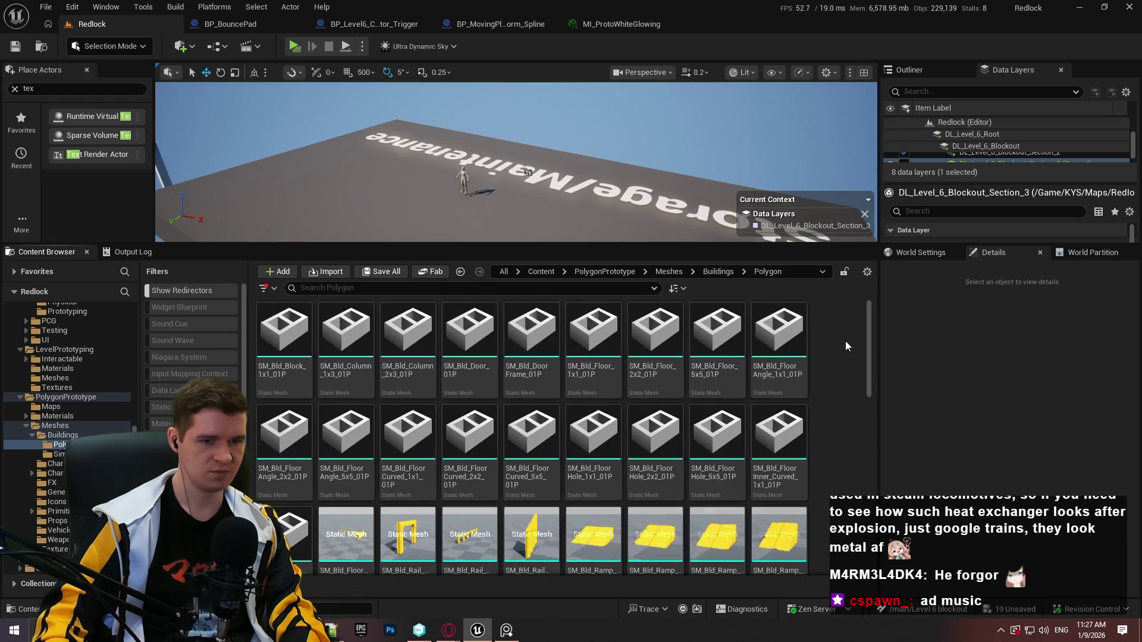
left_click(718, 271)
double_click(357, 326)
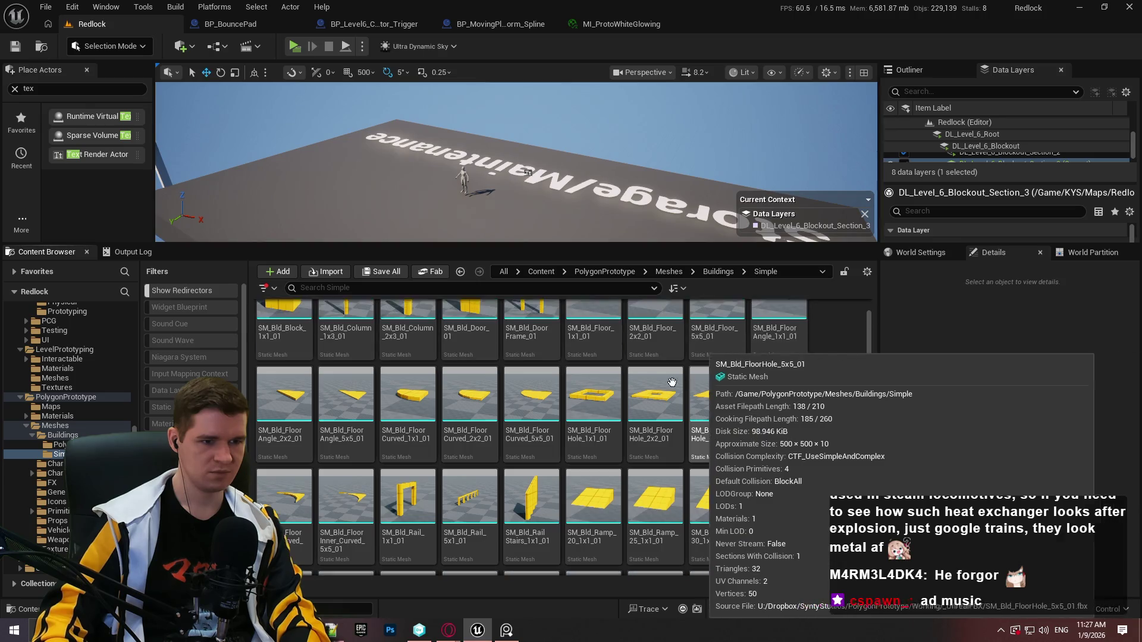
Place SM_Bld_DoorFrame_01, SM_Bld_Wall_Door_2x3_01 and SM_Bld_WallDoorDouble_3x3_01 on the floor
mouse_move(531, 333)
left_mouse_down()
mouse_move(463, 178)
mouse_move(520, 198)
mouse_move(507, 204)
left_mouse_up()
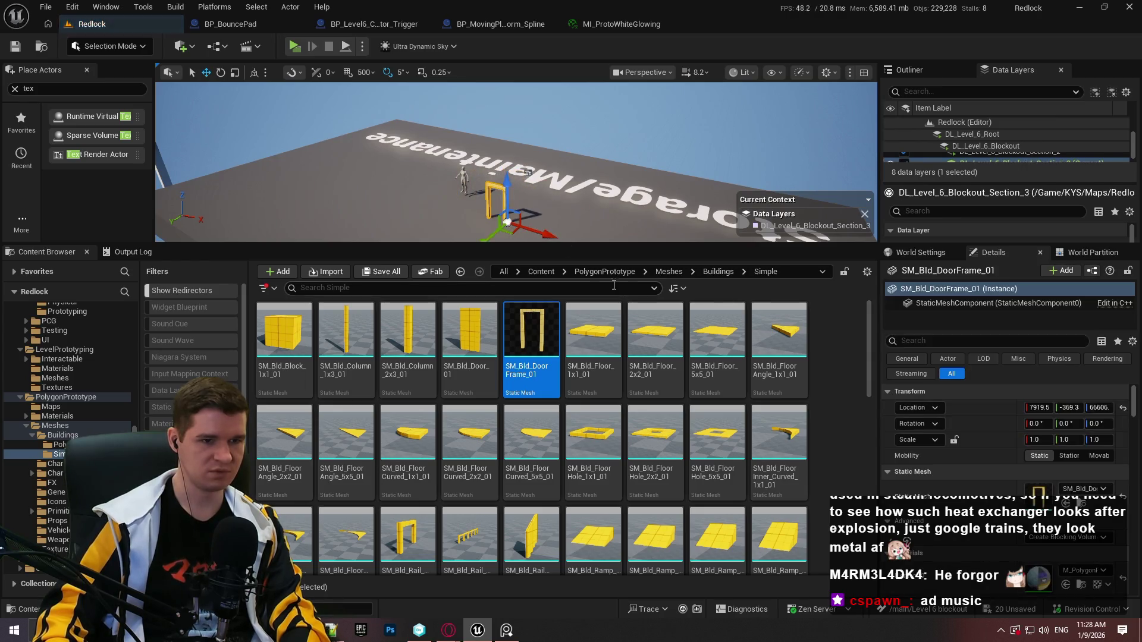
mouse_move(585, 242)
left_mouse_down()
mouse_move(585, 254)
mouse_move(585, 234)
left_mouse_up()
scroll(420, 525, "down", 3)
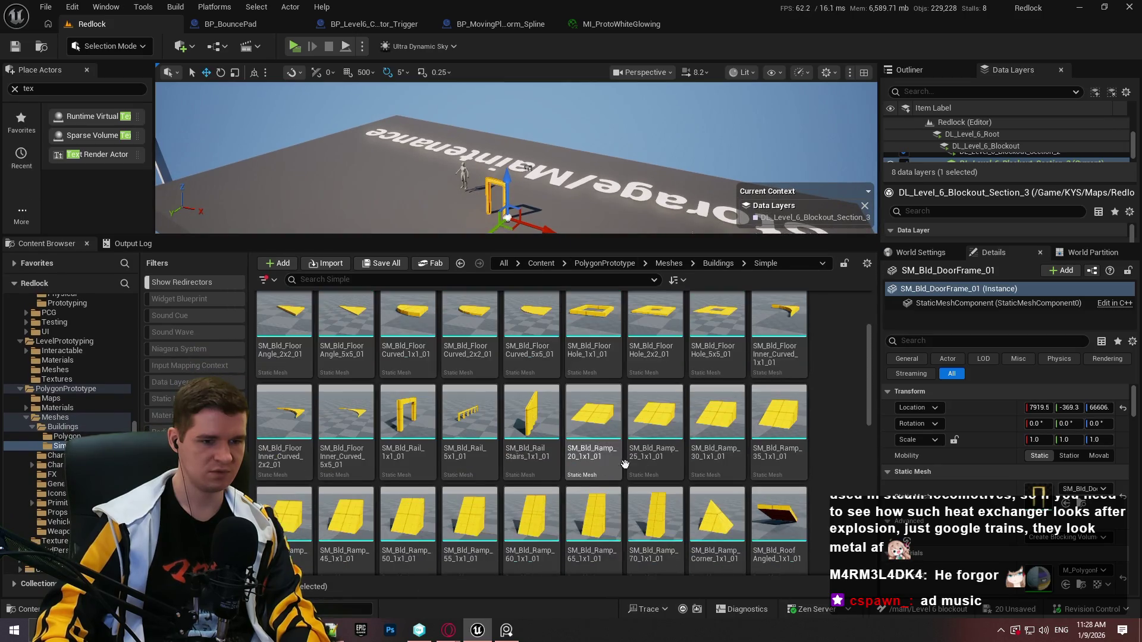
left_click_drag(867, 362, 860, 499)
mouse_move(285, 410)
left_mouse_down()
mouse_move(482, 199)
mouse_move(544, 211)
left_mouse_up()
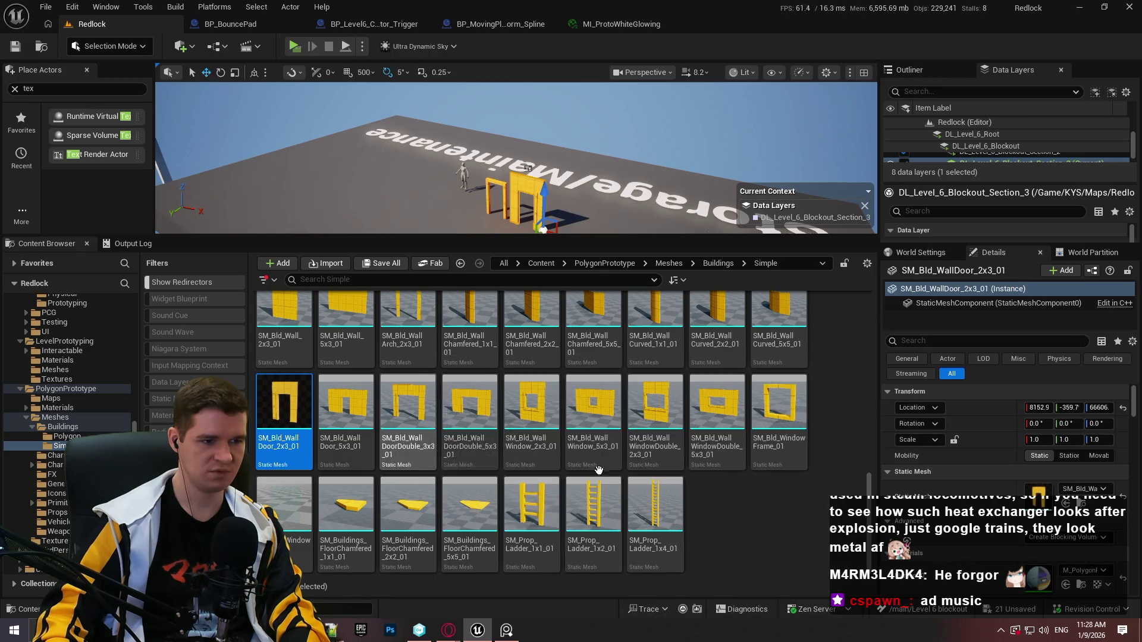
left_click_drag(408, 404, 455, 192)
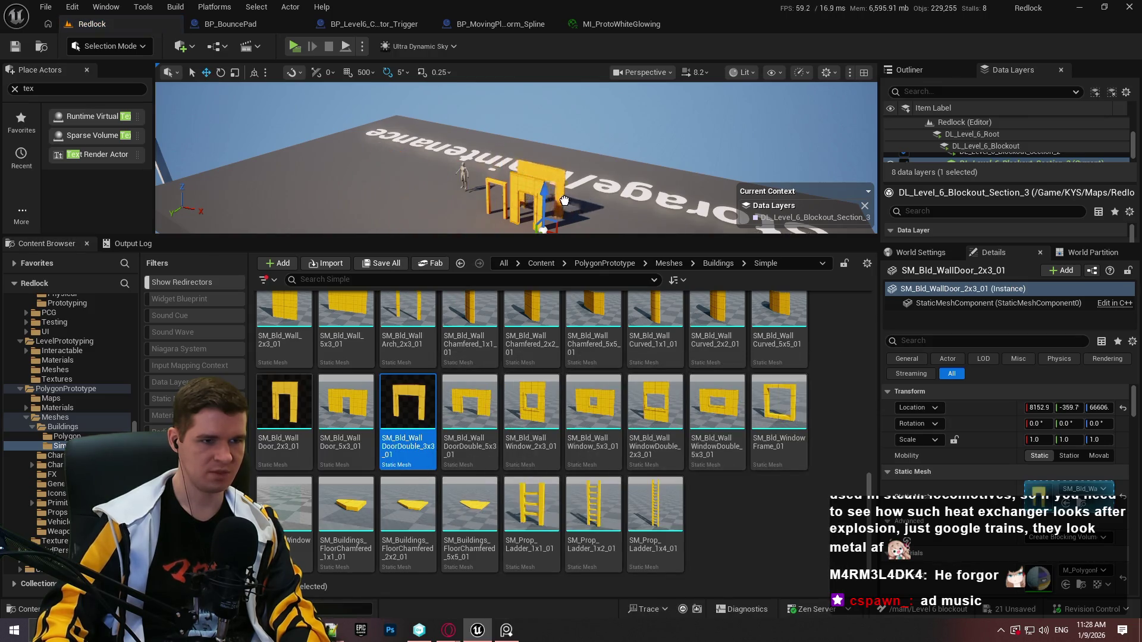
mouse_move(522, 229)
left_mouse_down()
mouse_move(481, 220)
mouse_move(483, 195)
left_mouse_up()
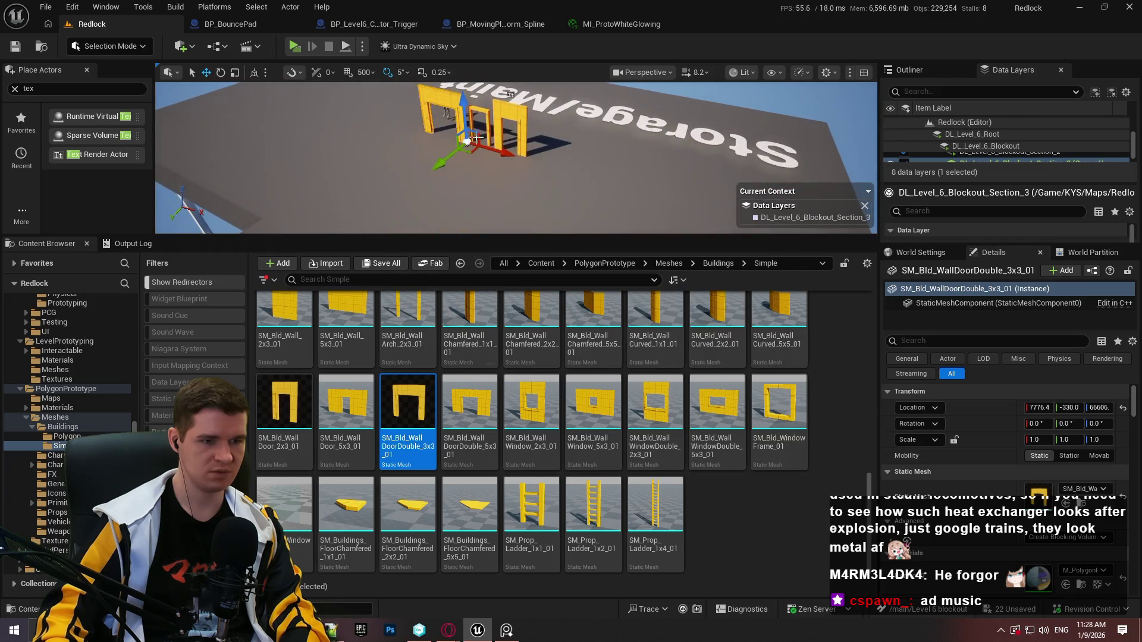
key("F11")
right_click(378, 210)
Play From Here on the floor, then stop and leave fullscreen
mouse_move(455, 322)
left_click(481, 605)
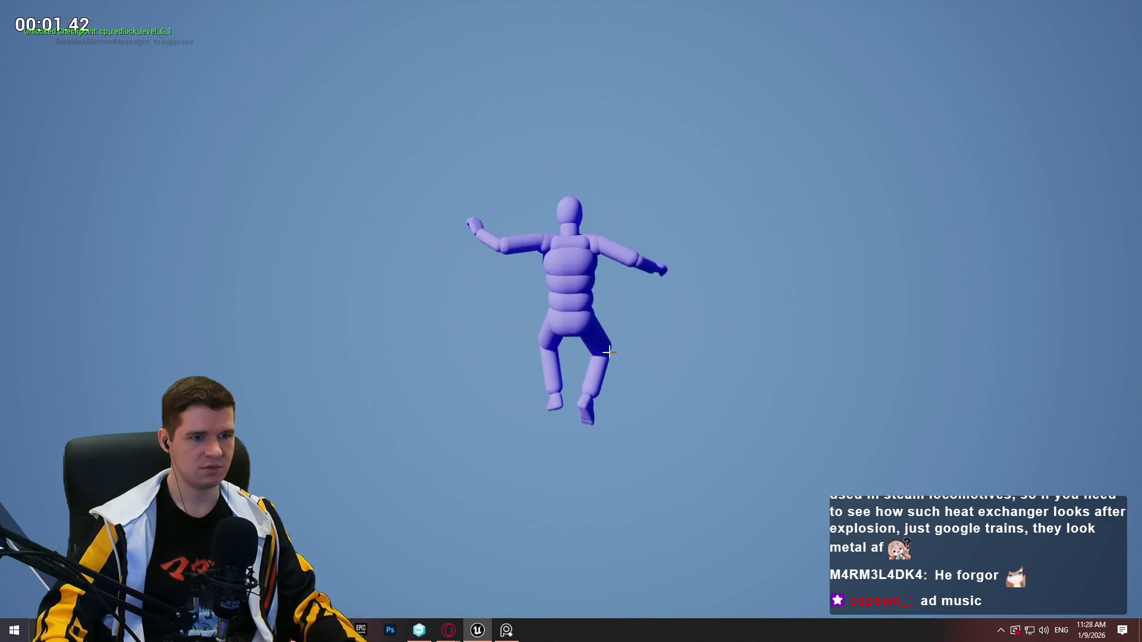
key("Escape")
key("F11")
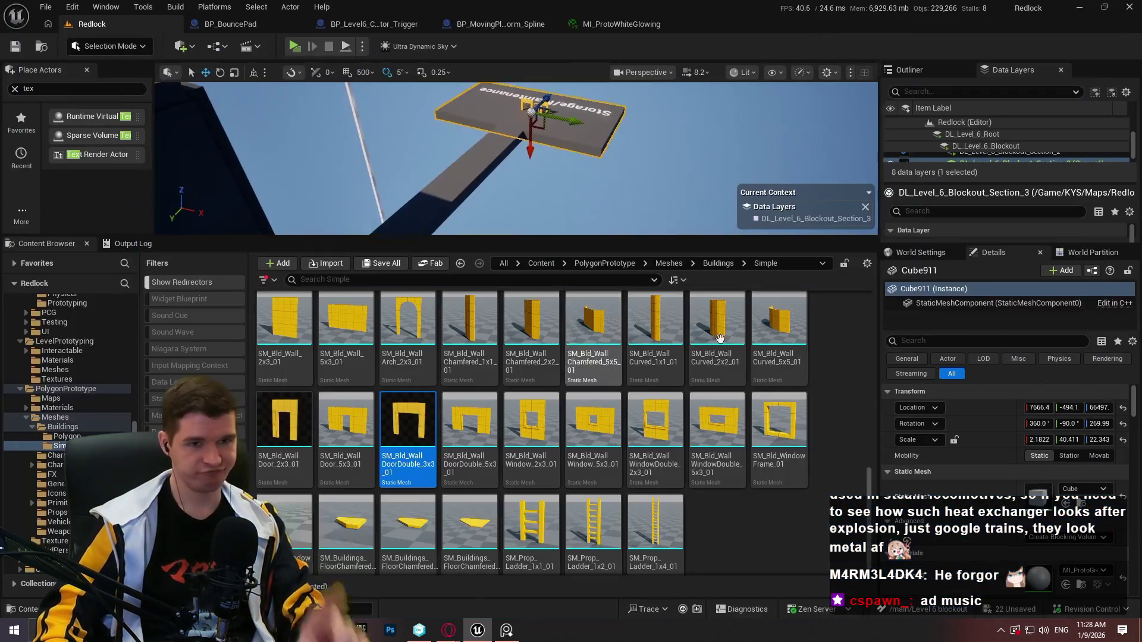
Enlarge the Data Layers list, then Play From Here again from a floor spot
mouse_move(1001, 185)
left_mouse_down()
mouse_move(1002, 237)
mouse_move(965, 383)
left_mouse_up()
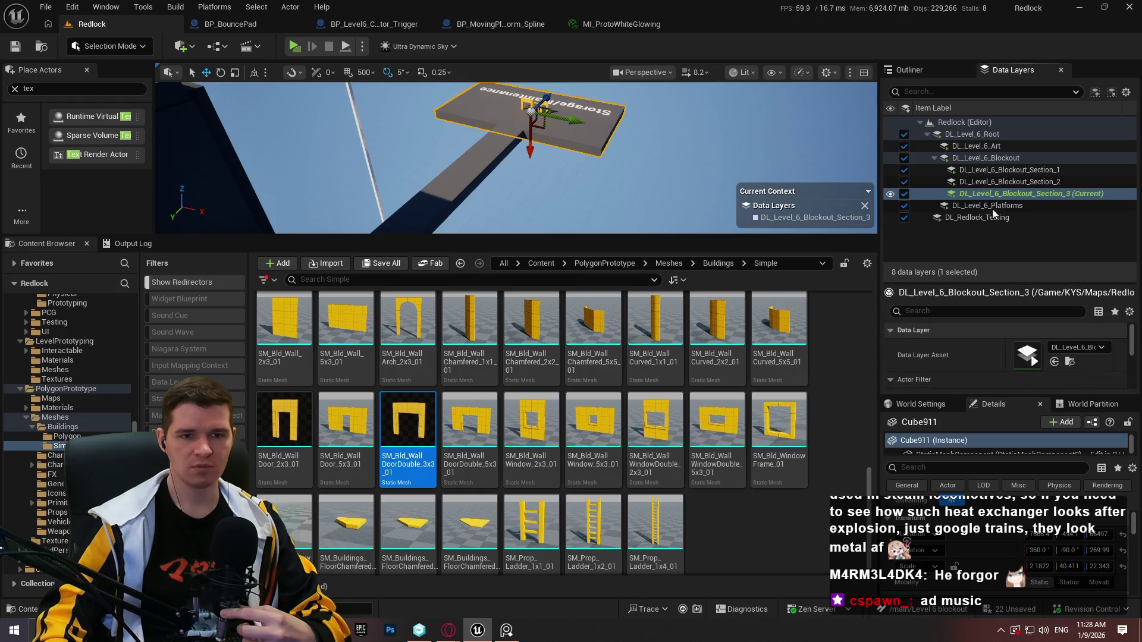
scroll(1002, 326, "down", 2)
scroll(1014, 356, "down", 5)
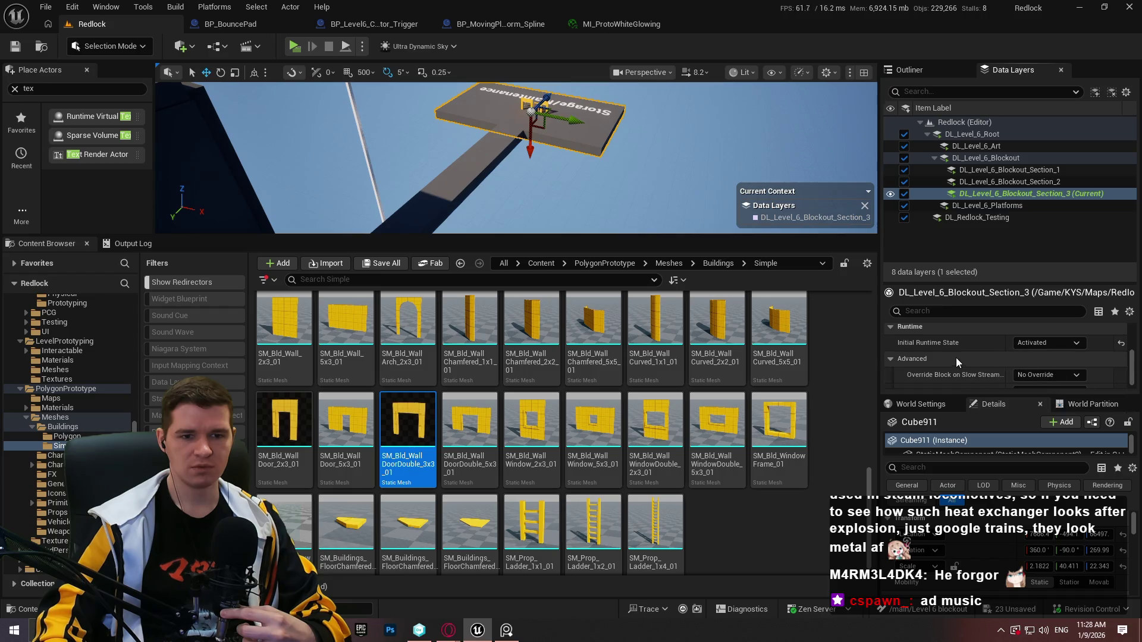
right_click(509, 120)
left_click(550, 519)
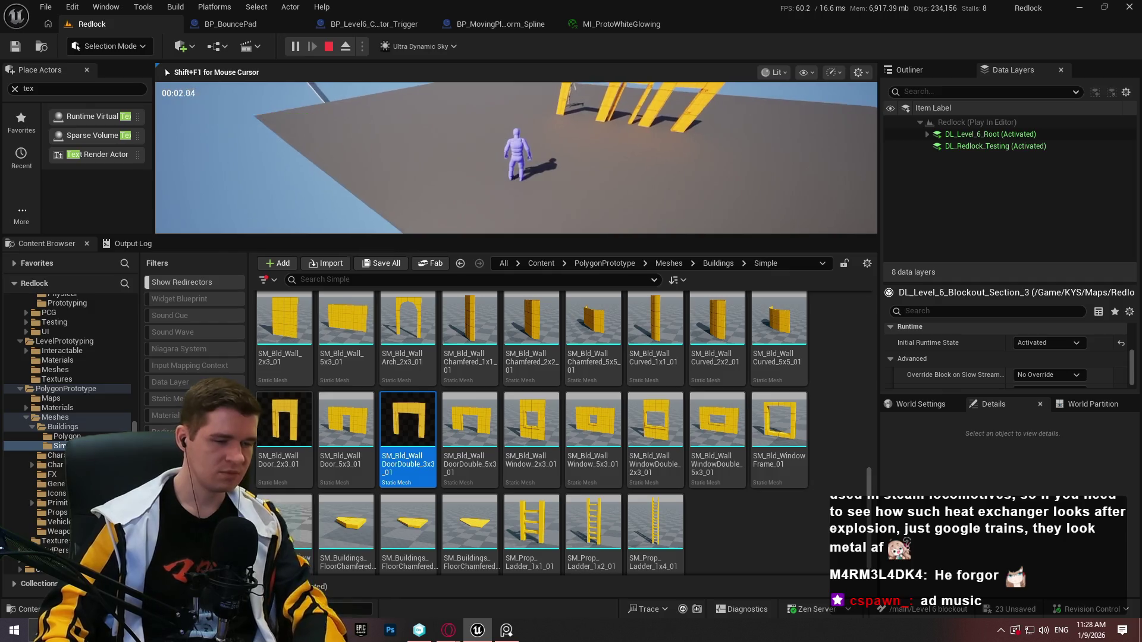
Run the character through the yellow door frames in fullscreen, then stop and fly the view back
key("F11")
key("w")
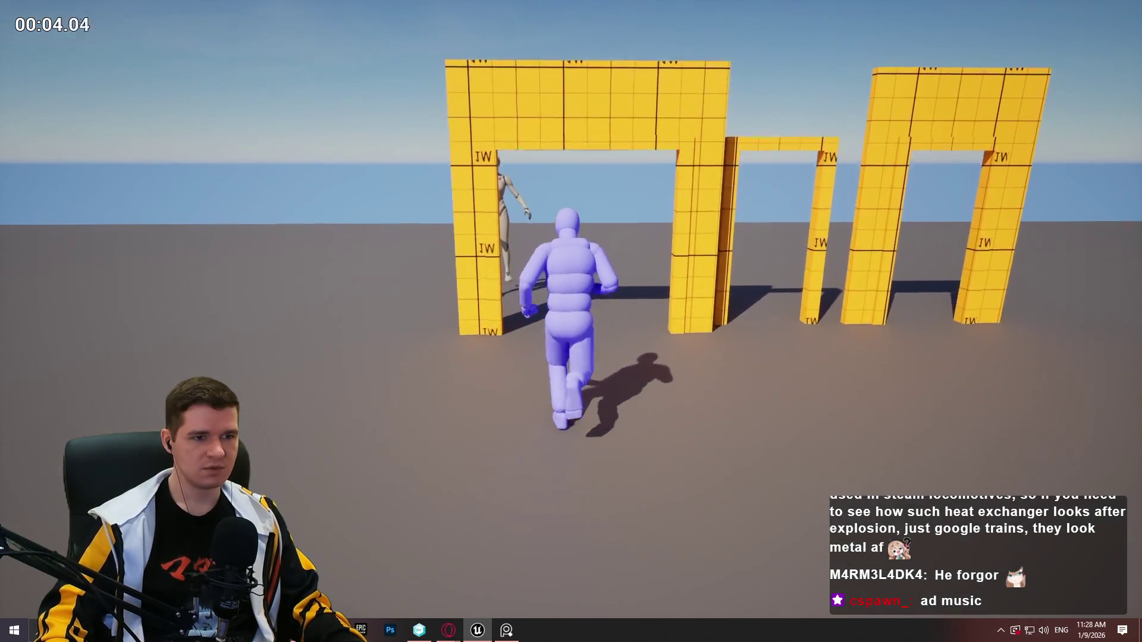
key("w")
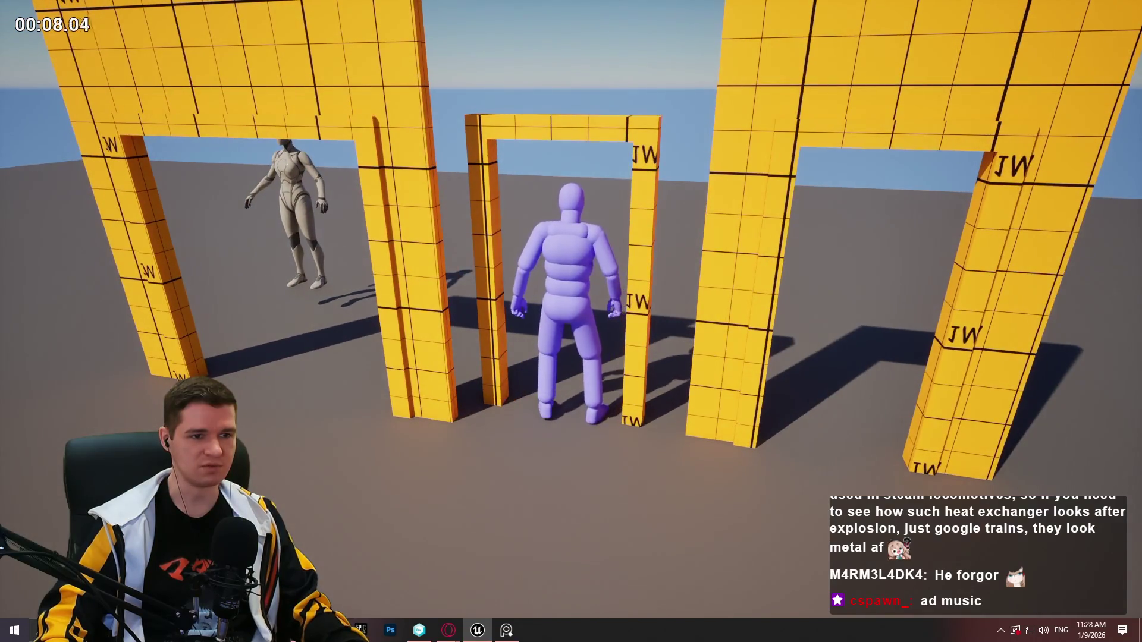
key("w")
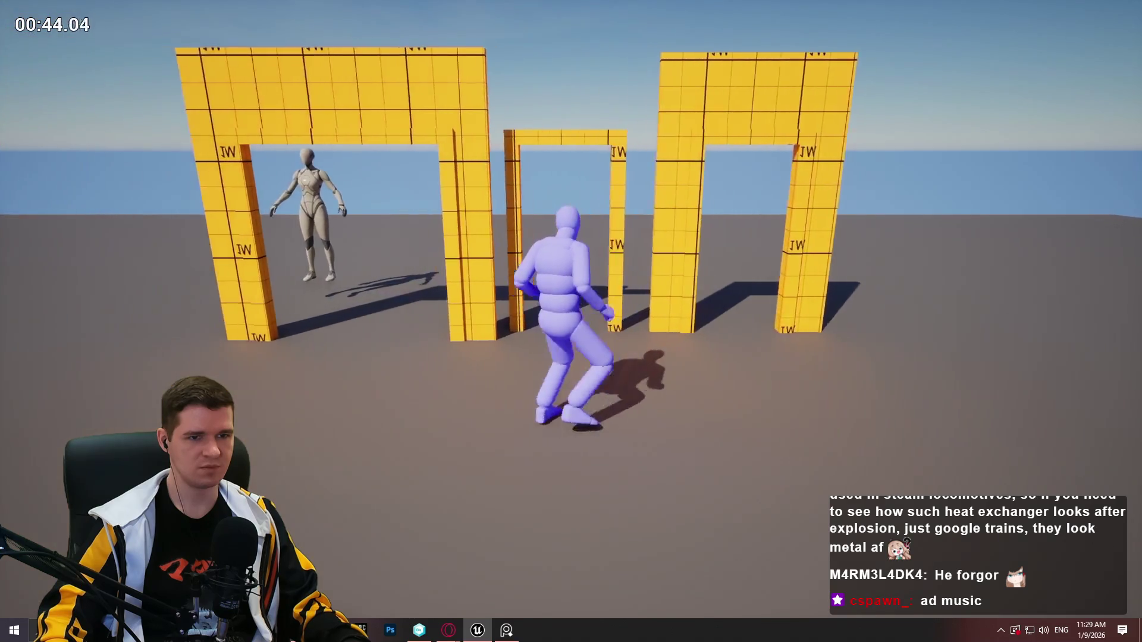
key("Escape")
mouse_move(690, 265)
left_mouse_down()
mouse_move(621, 315)
mouse_move(649, 345)
mouse_move(729, 264)
mouse_move(677, 279)
mouse_move(594, 238)
mouse_move(472, 145)
left_mouse_up()
Rotate the dark wall piece 90° and slide it along X beside the Storage/Maintenance platform
left_click(459, 227)
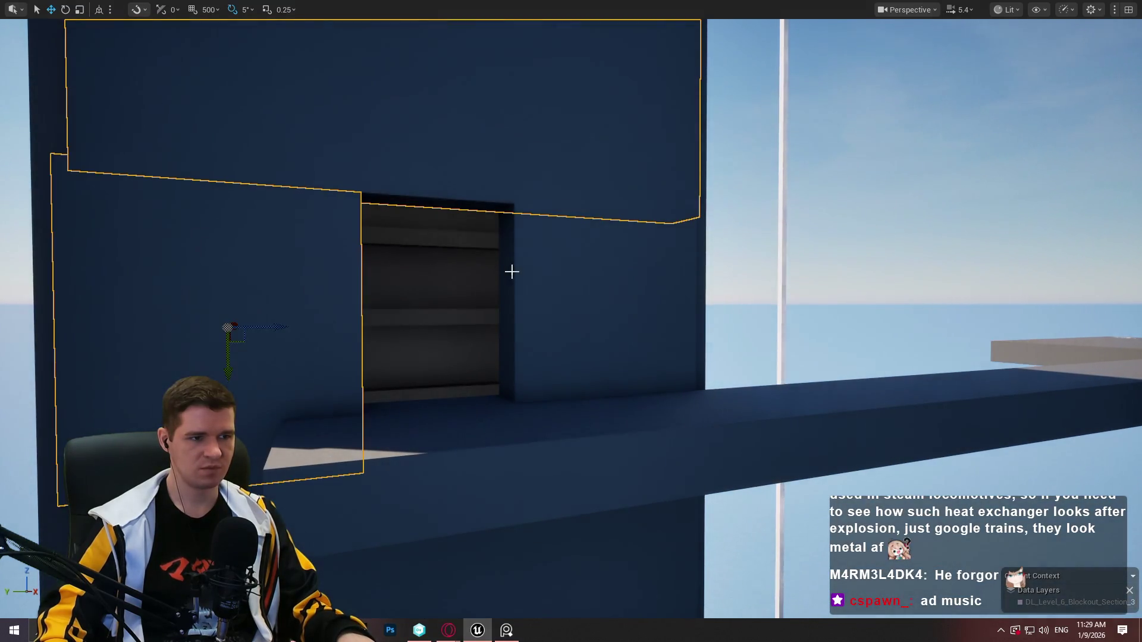
mouse_move(569, 268)
left_mouse_down()
mouse_move(607, 250)
mouse_move(1052, 207)
mouse_move(584, 267)
mouse_move(533, 290)
left_mouse_up()
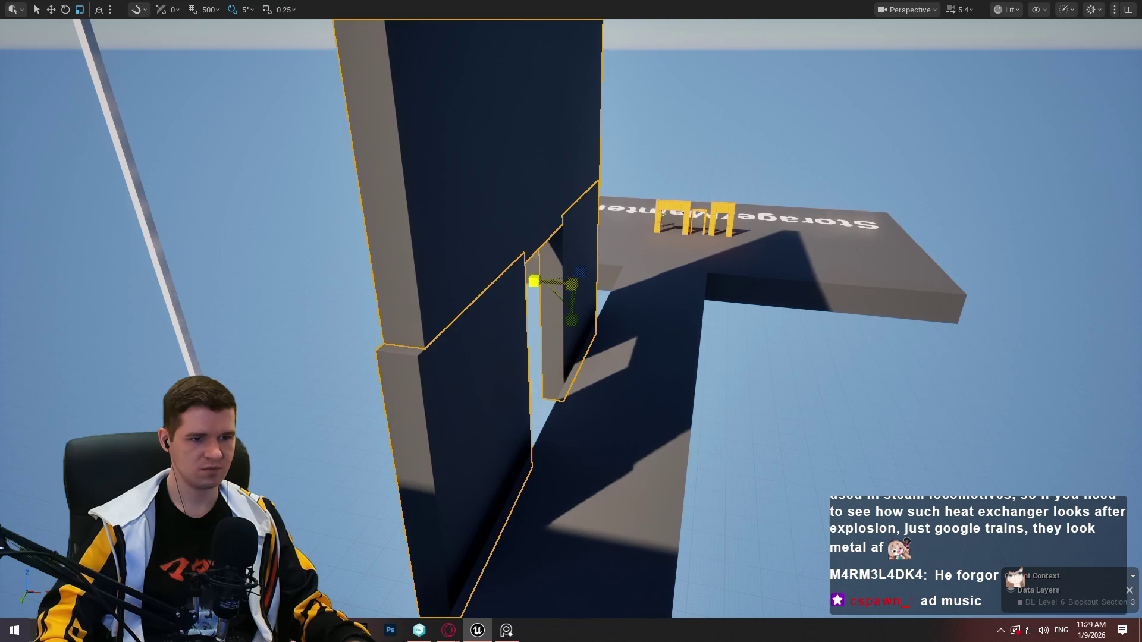
left_click_drag(582, 318, 648, 320)
mouse_move(572, 283)
left_mouse_down()
mouse_move(774, 237)
mouse_move(910, 269)
left_mouse_up()
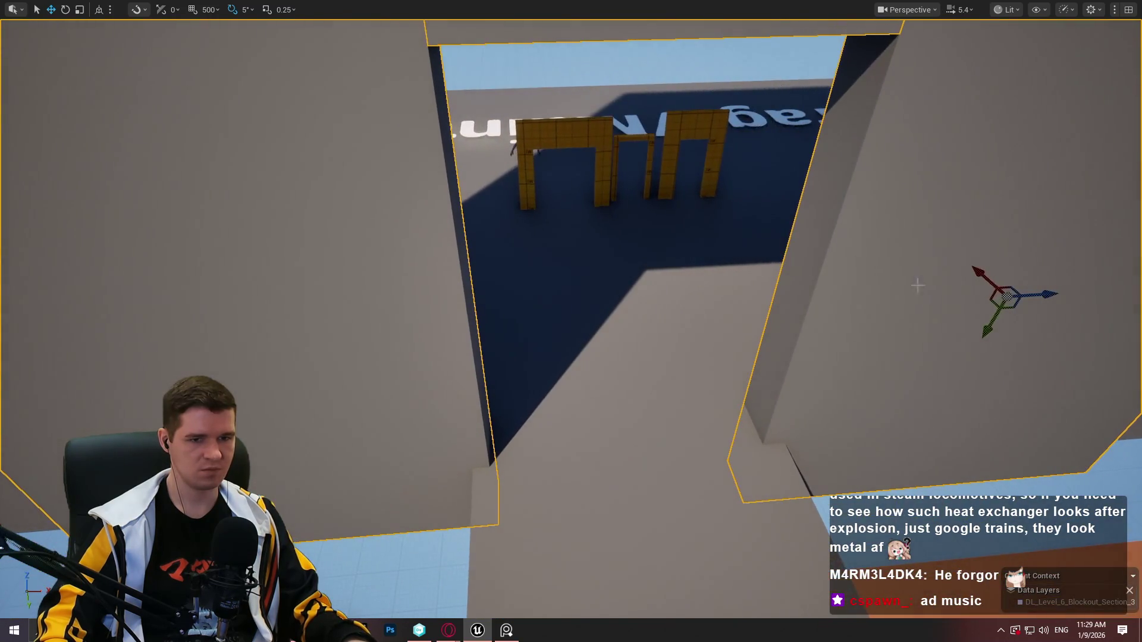
mouse_move(1049, 286)
left_mouse_down()
mouse_move(1033, 287)
mouse_move(1070, 298)
mouse_move(999, 247)
left_mouse_up()
mouse_move(796, 253)
left_mouse_down()
mouse_move(538, 289)
mouse_move(597, 464)
mouse_move(588, 368)
mouse_move(601, 446)
mouse_move(559, 309)
left_mouse_up()
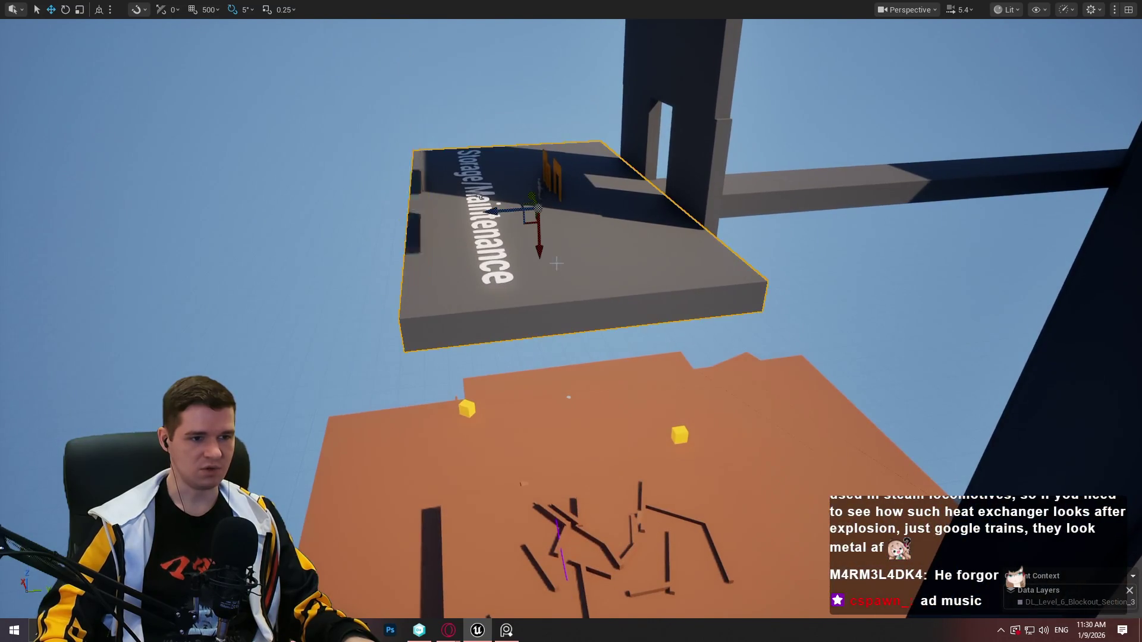
Duplicate the Storage/Maintenance platform upward as a ceiling slab, redoing the first attempt
left_click(558, 309)
key("f")
mouse_move(578, 414)
left_mouse_down("alt")
mouse_move(550, 133)
mouse_move(587, 298)
mouse_move(591, 211)
left_mouse_up("alt")
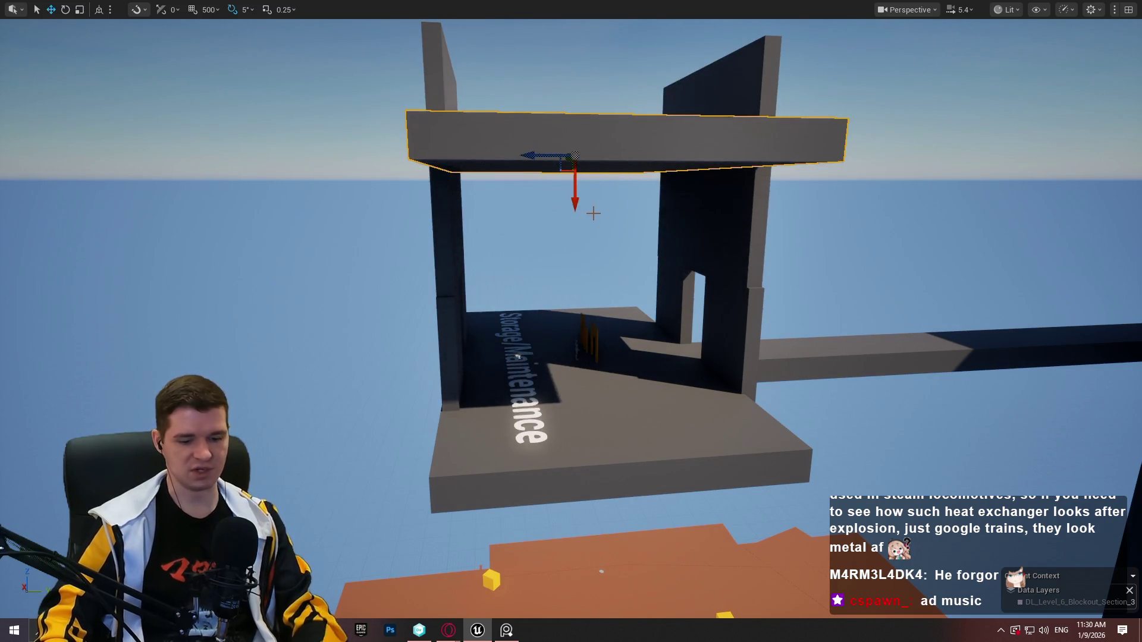
key("ctrl+z")
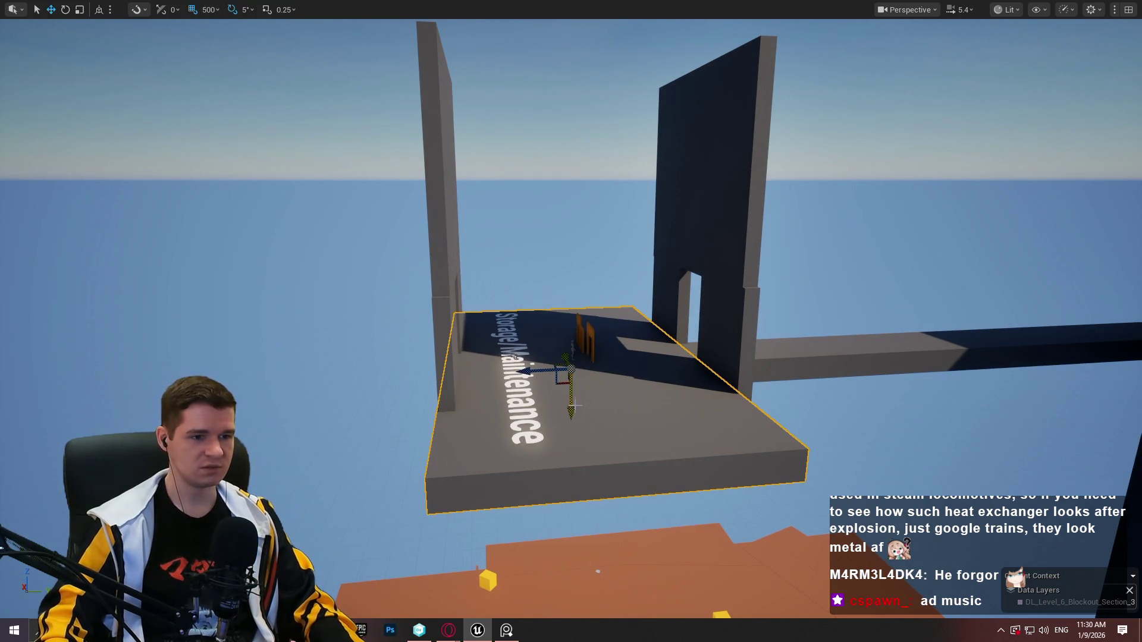
mouse_move(572, 412)
left_mouse_down("alt")
mouse_move(558, 293)
mouse_move(576, 398)
mouse_move(566, 308)
left_mouse_up("alt")
scroll(240, 428, "up", 10)
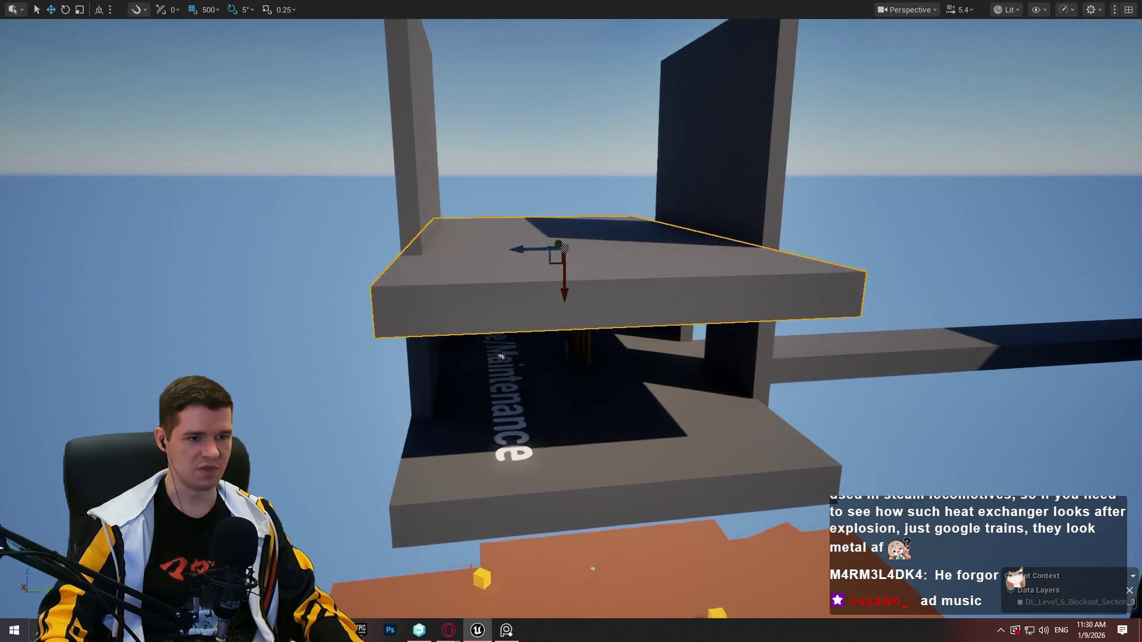
scroll(240, 429, "down", 6)
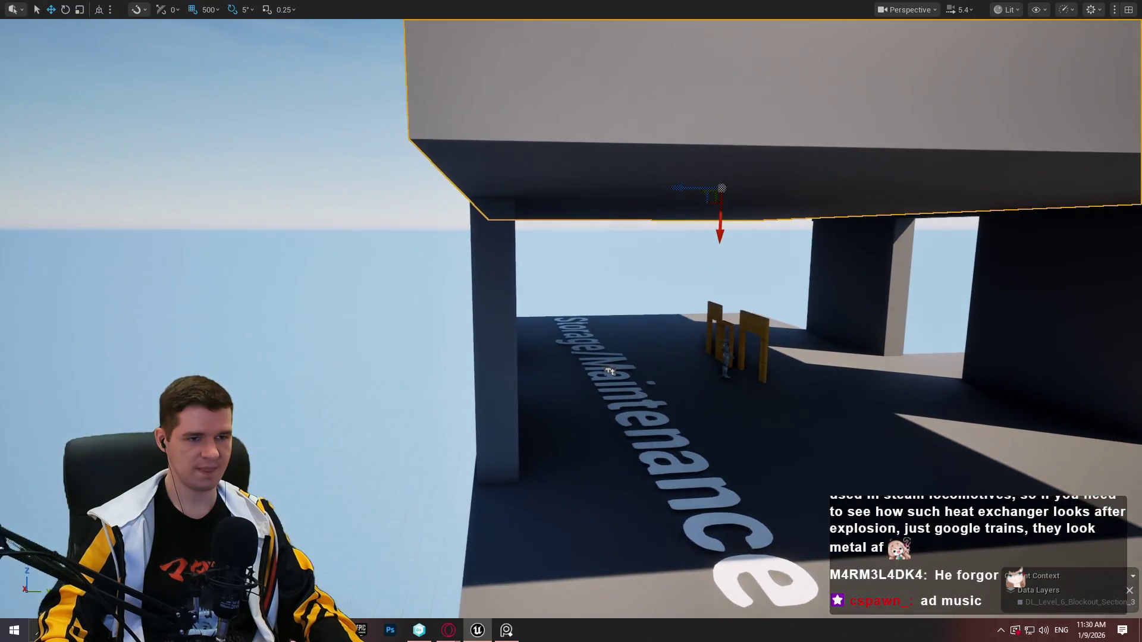
scroll(571, 321, "up", 5)
scroll(509, 433, "up", 5)
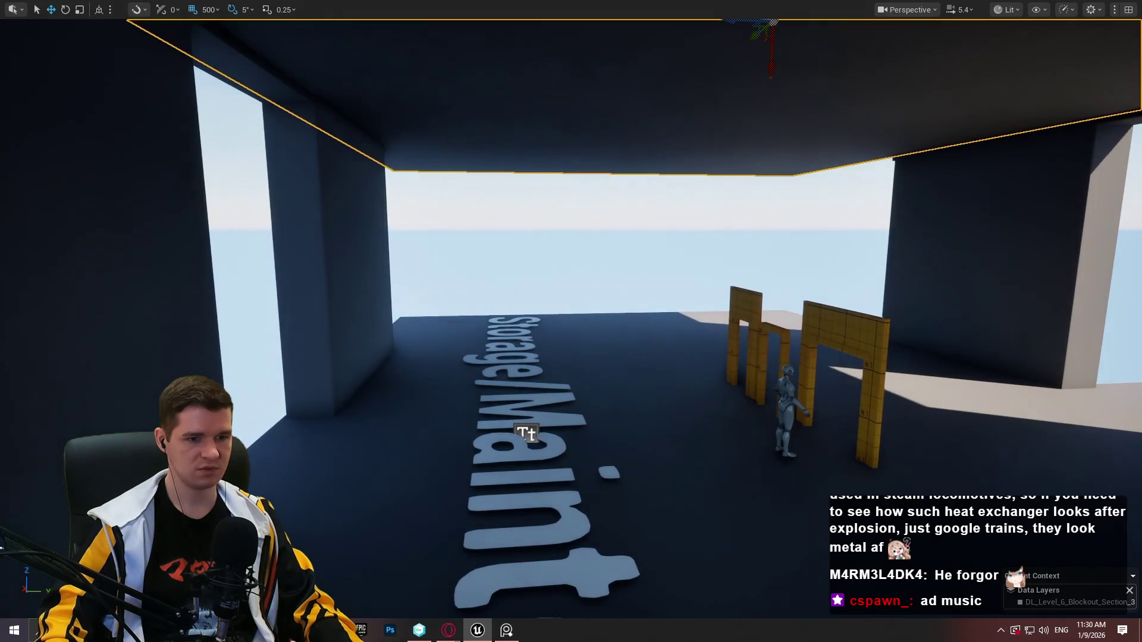
mouse_move(613, 312)
left_mouse_down()
mouse_move(624, 345)
mouse_move(737, 297)
mouse_move(572, 301)
mouse_move(700, 316)
left_mouse_up()
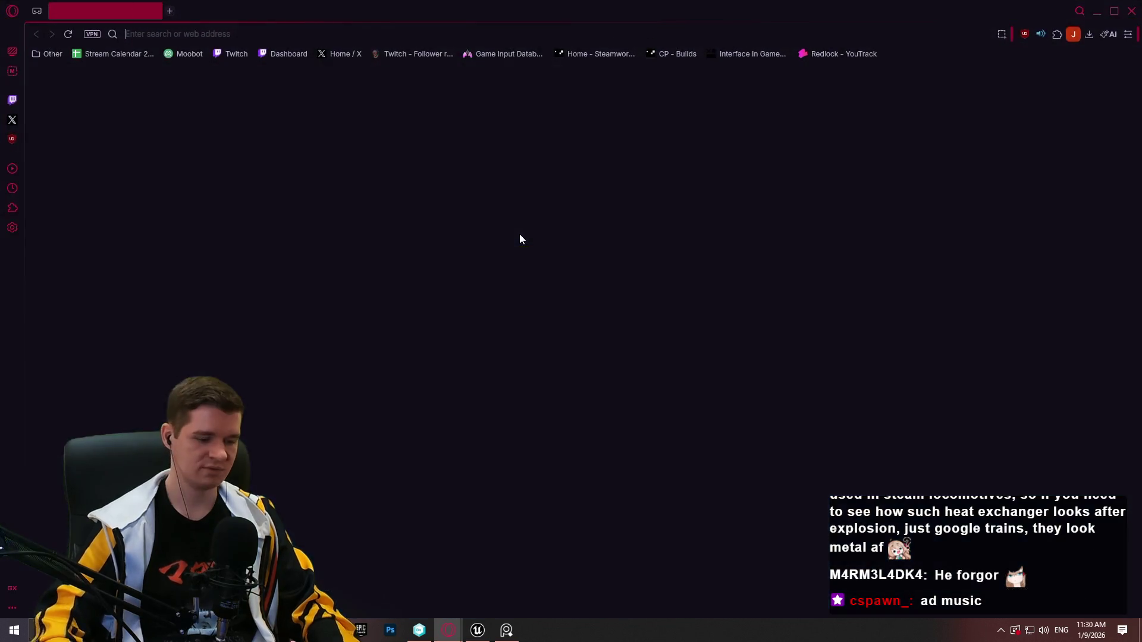
Search Google for 'high ceiling height' and scroll the results
type("high ceilin")
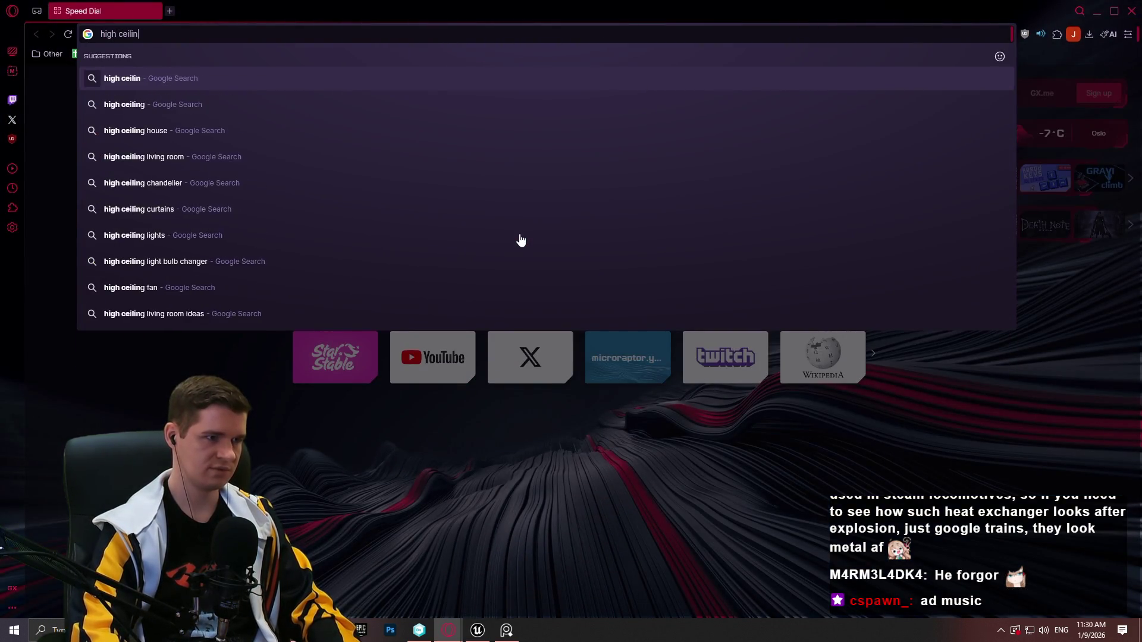
type("g height")
key("Return")
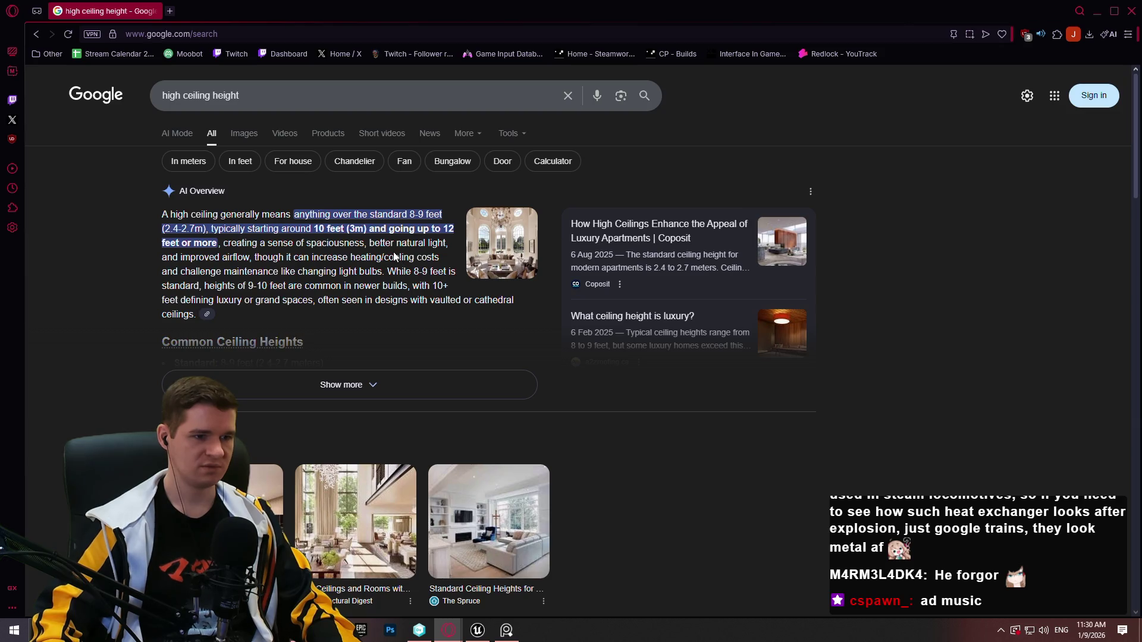
scroll(392, 256, "down", 4)
left_click_drag(279, 87, 132, 86)
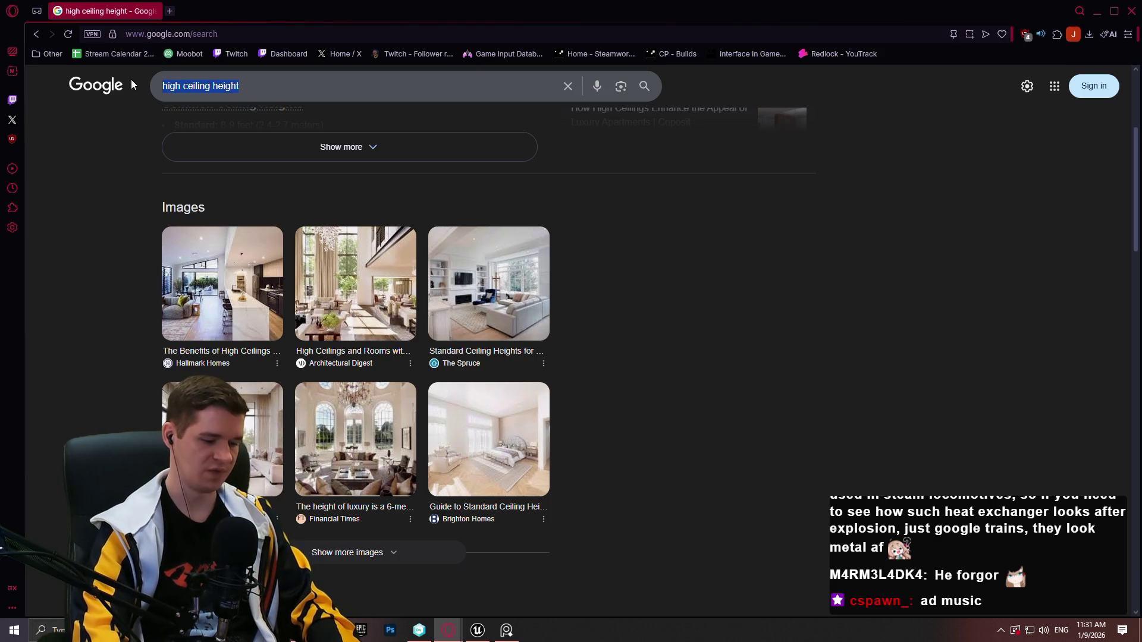
Search 'factory ceiling height' and open the Reddit result in a new tab
type("factory ceiling light")
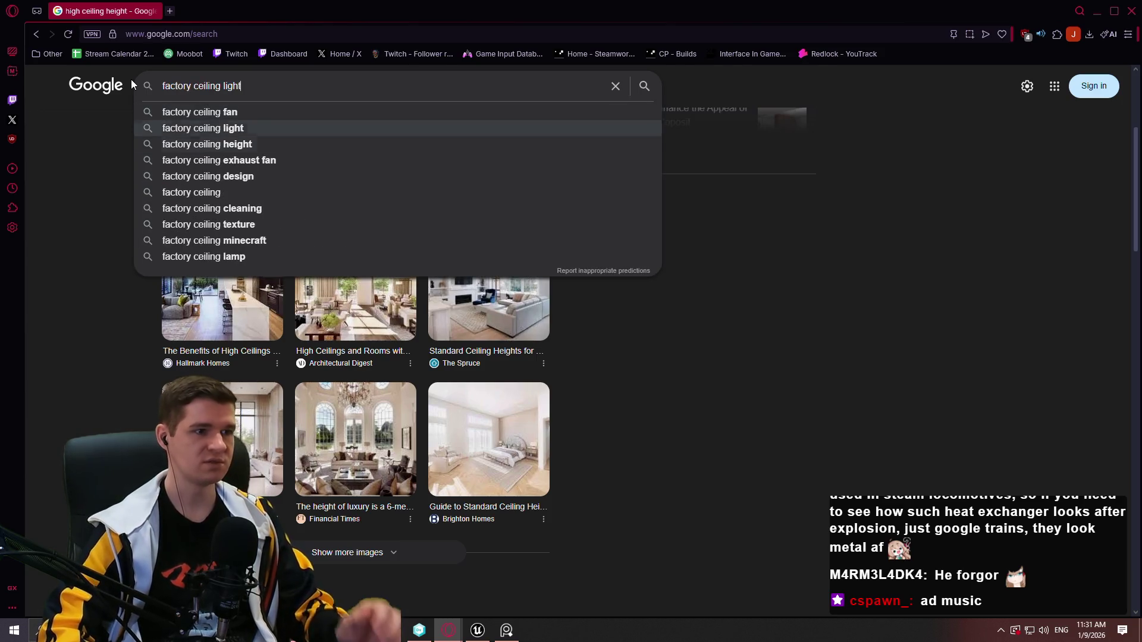
key("Down")
key("Return")
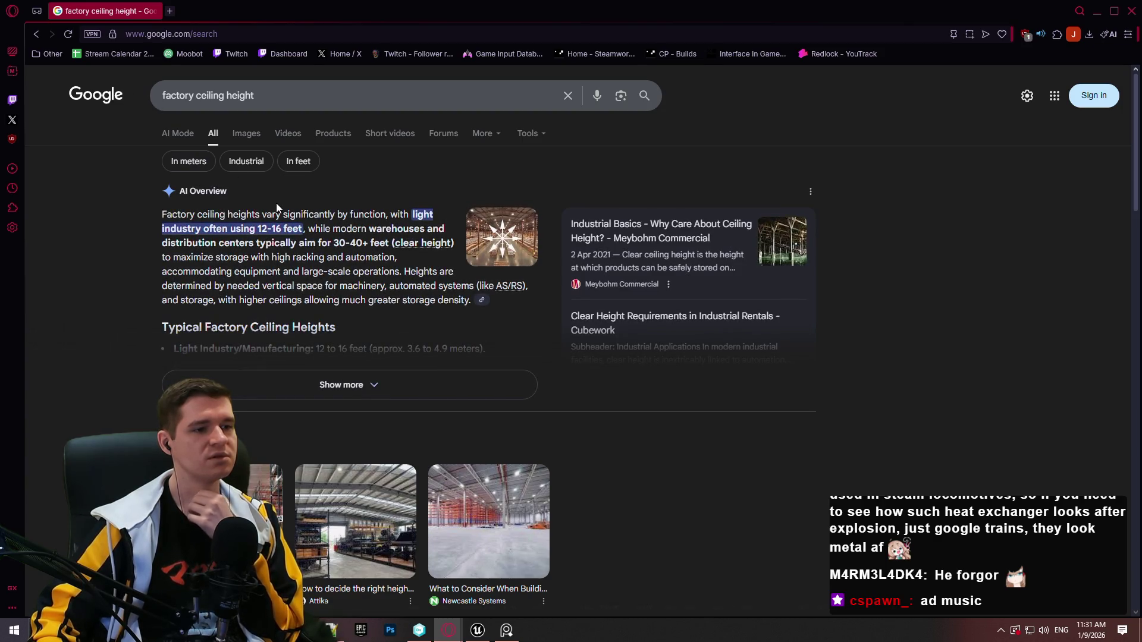
scroll(389, 227, "down", 3)
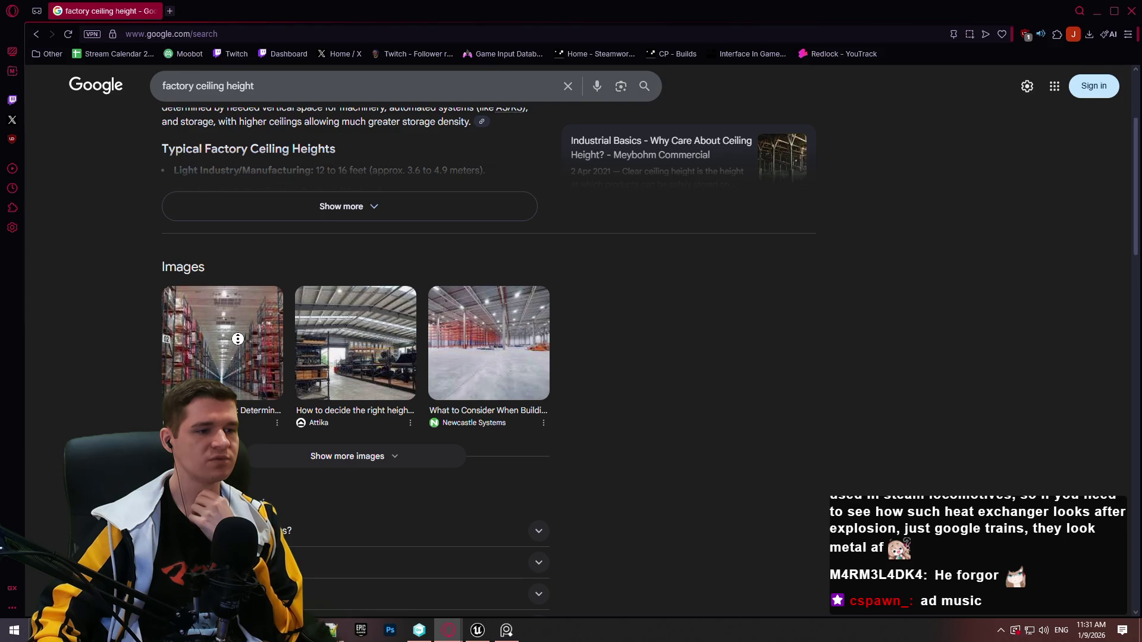
scroll(382, 305, "down", 6)
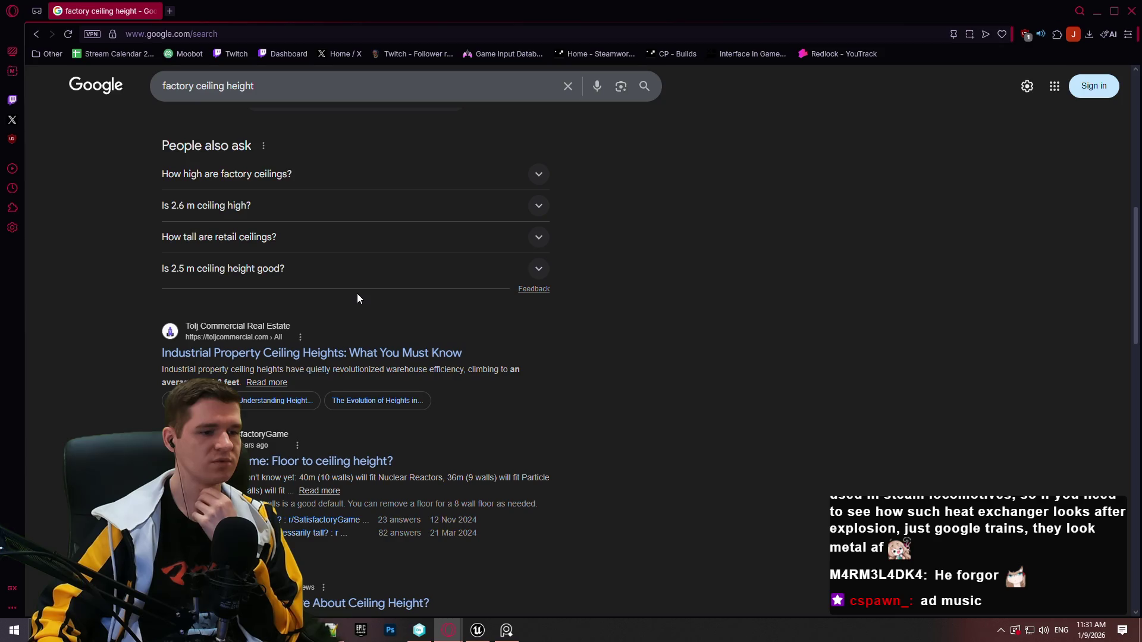
middle_click(343, 463)
left_click(226, 12)
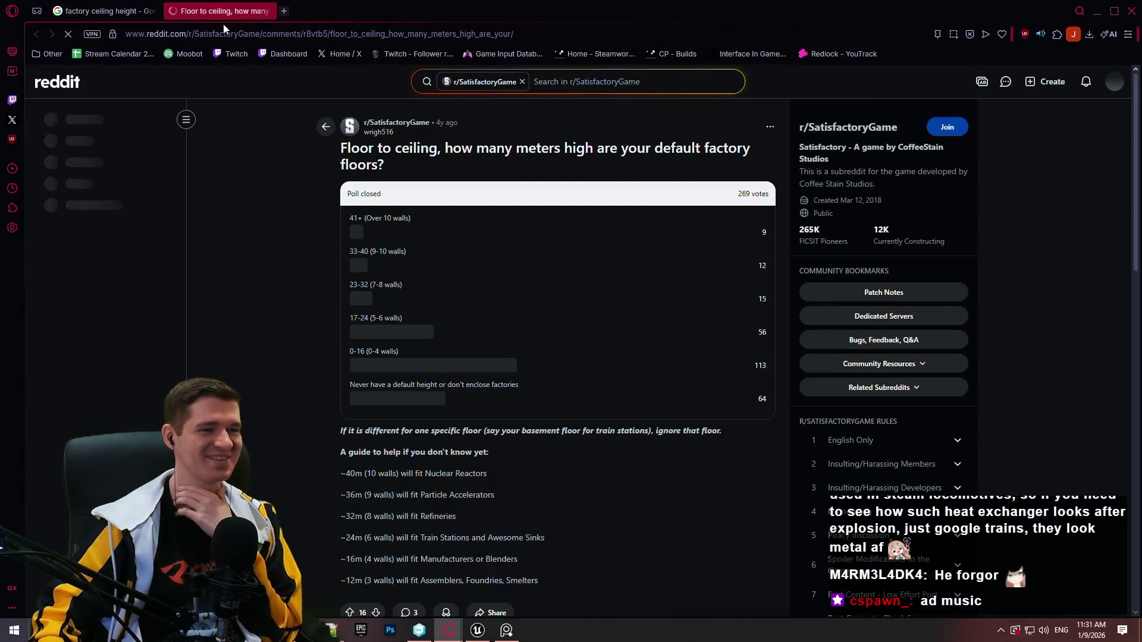
left_click(185, 120)
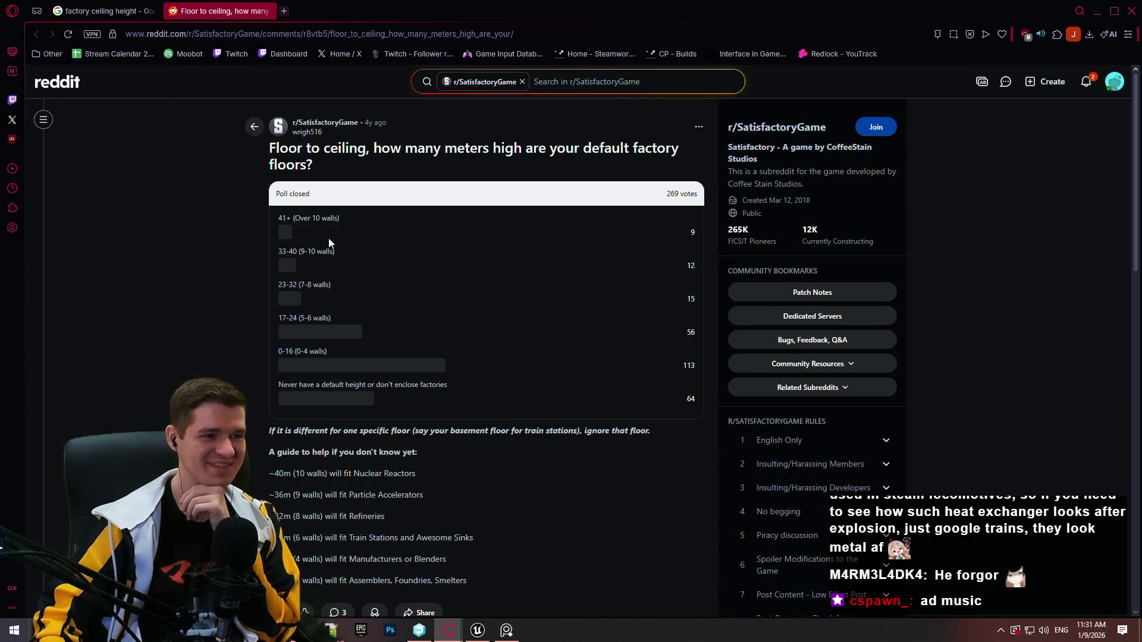
scroll(386, 264, "down", 2)
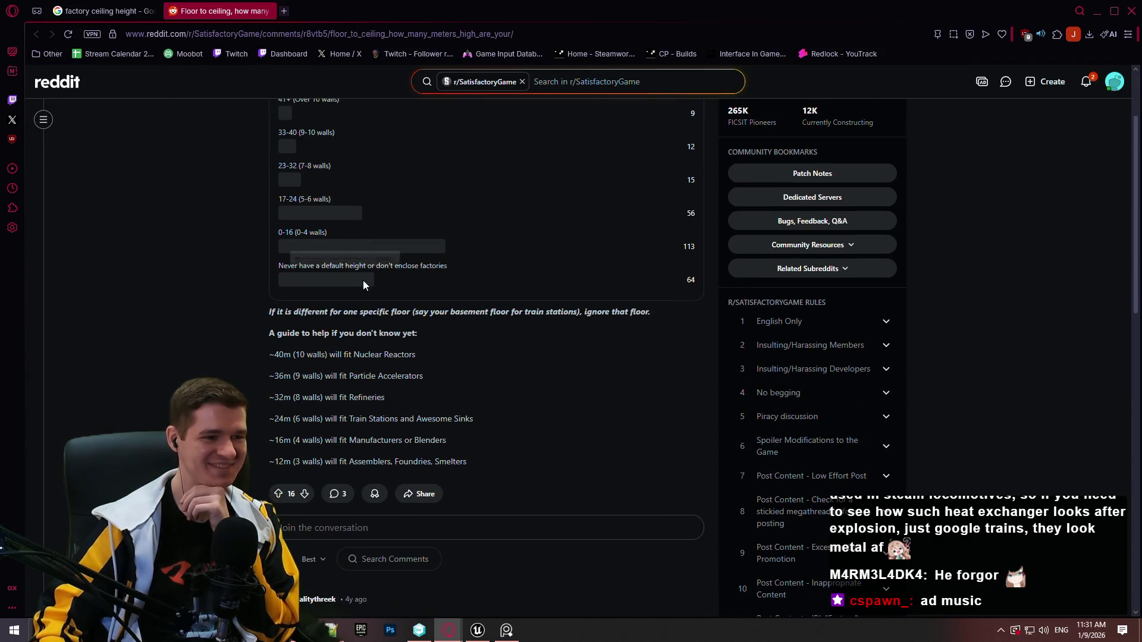
scroll(296, 387, "down", 1)
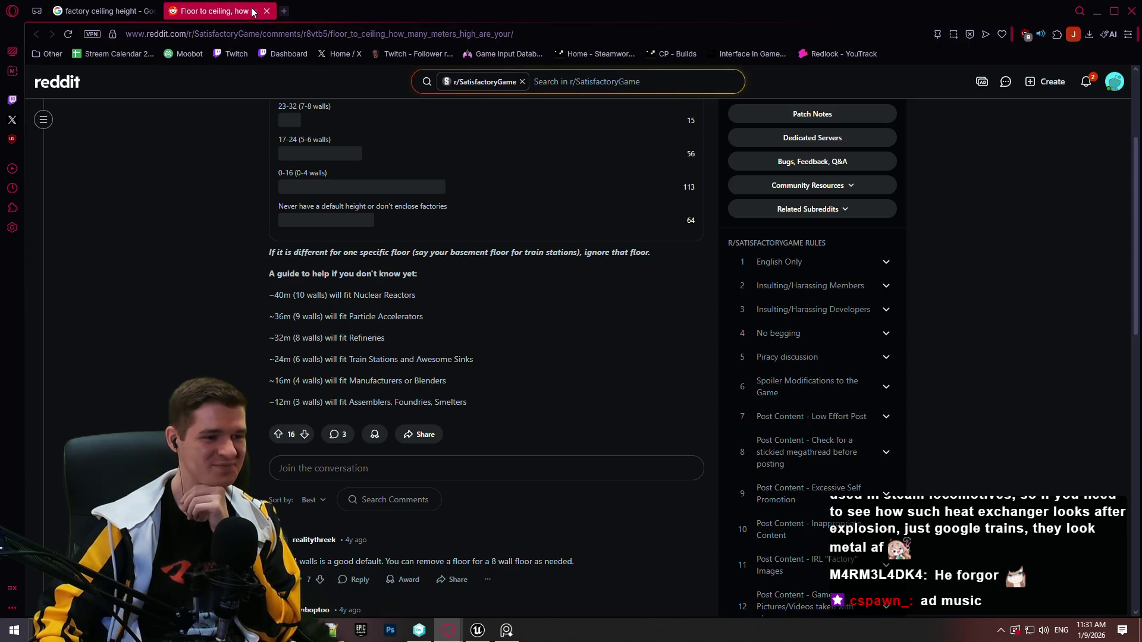
scroll(219, 152, "down", 4)
scroll(220, 153, "up", 3)
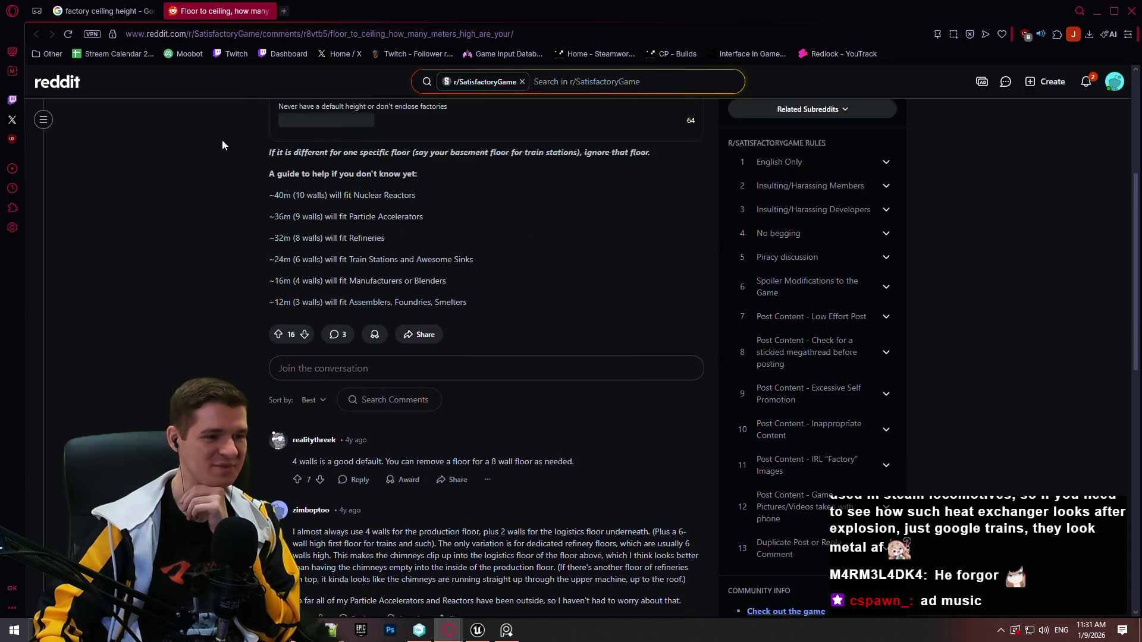
left_click(268, 13)
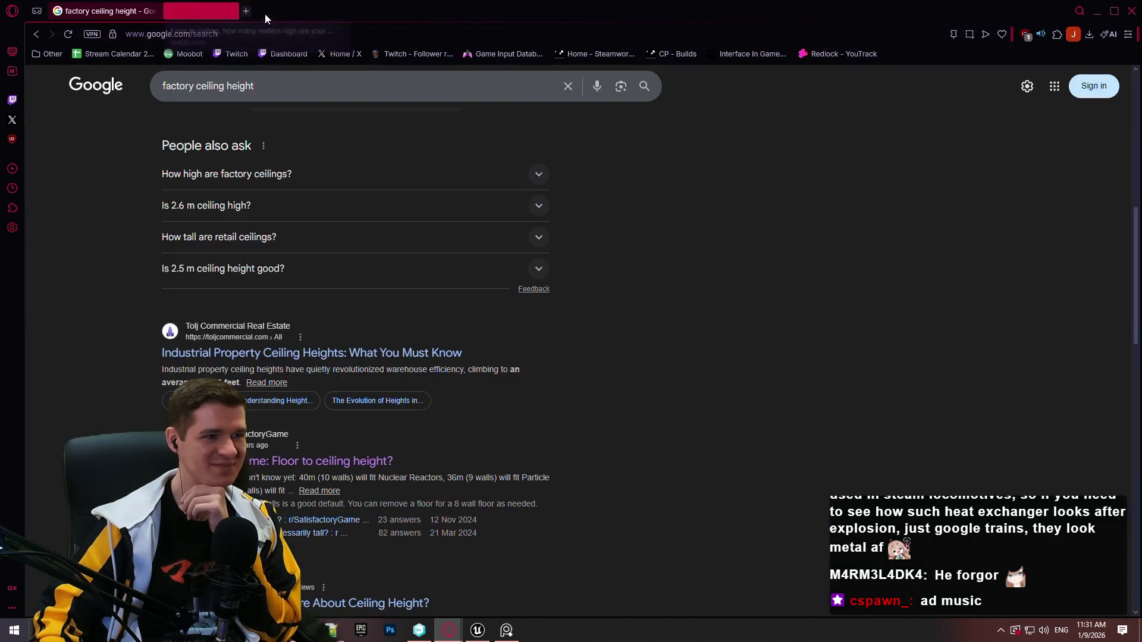
scroll(135, 267, "down", 3)
scroll(123, 281, "down", 5)
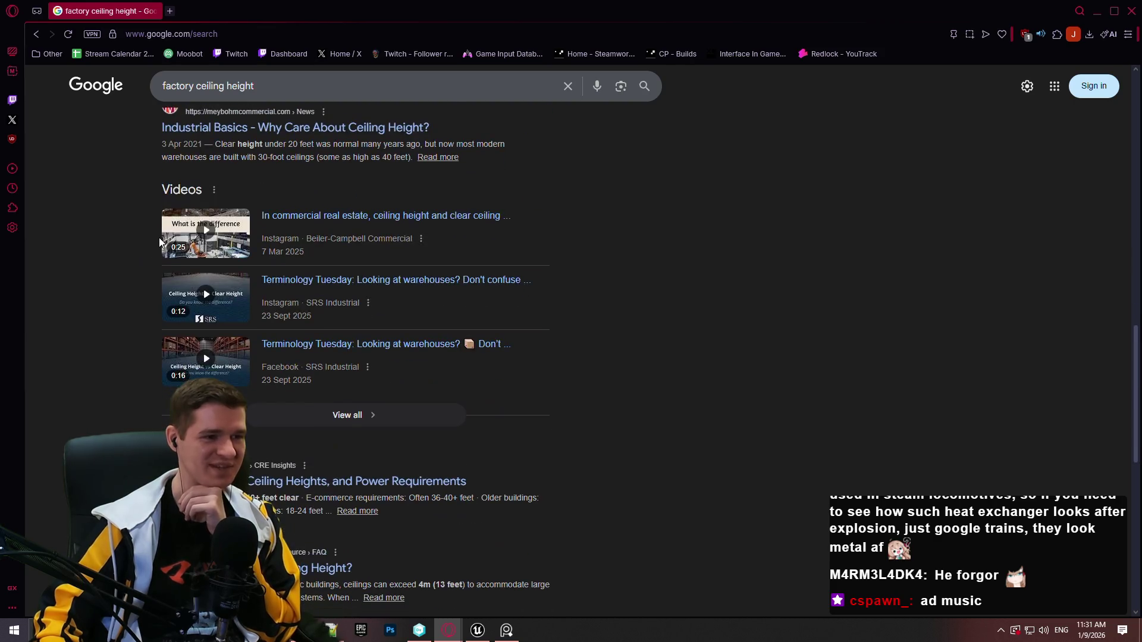
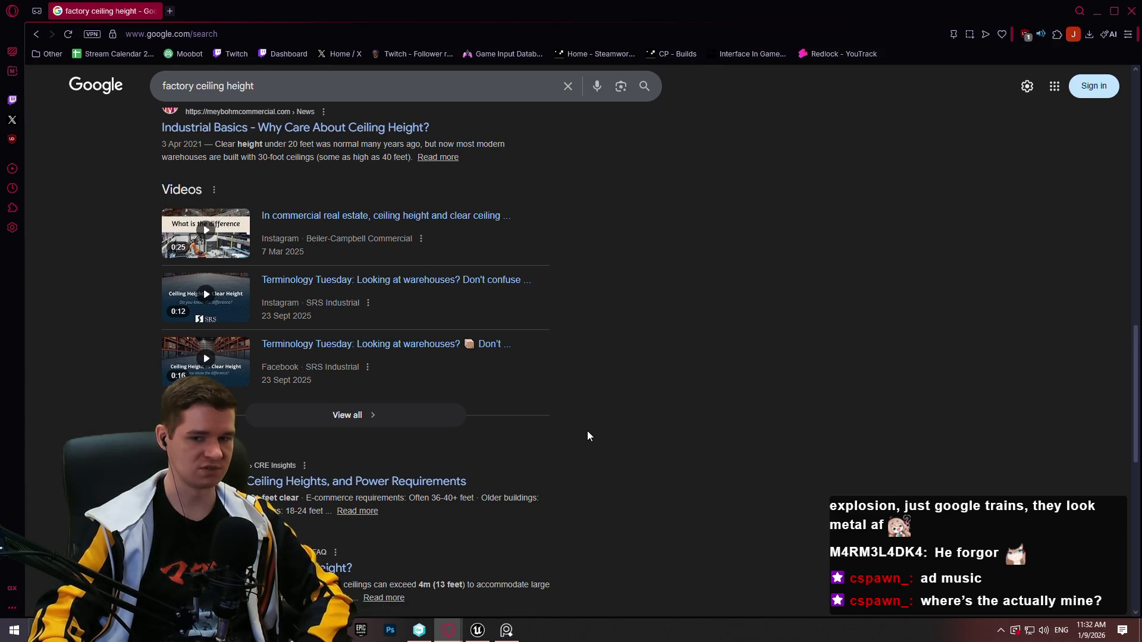
Open the WareCRE ceiling-heights article from the factory search results in a new tab
scroll(641, 370, "down", 2)
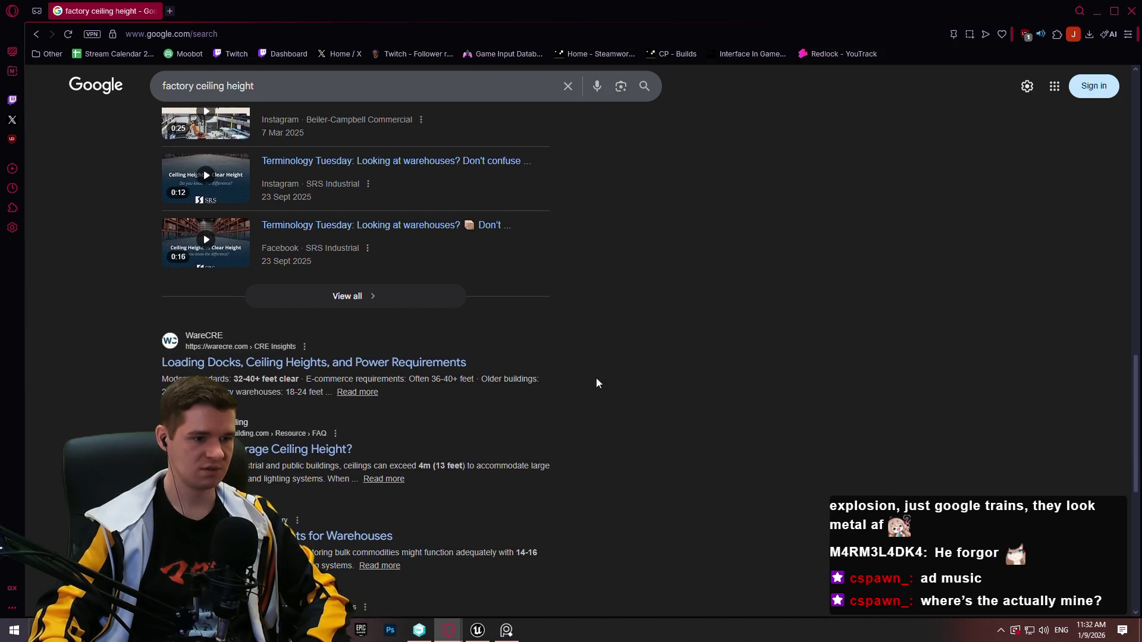
scroll(596, 373, "down", 3)
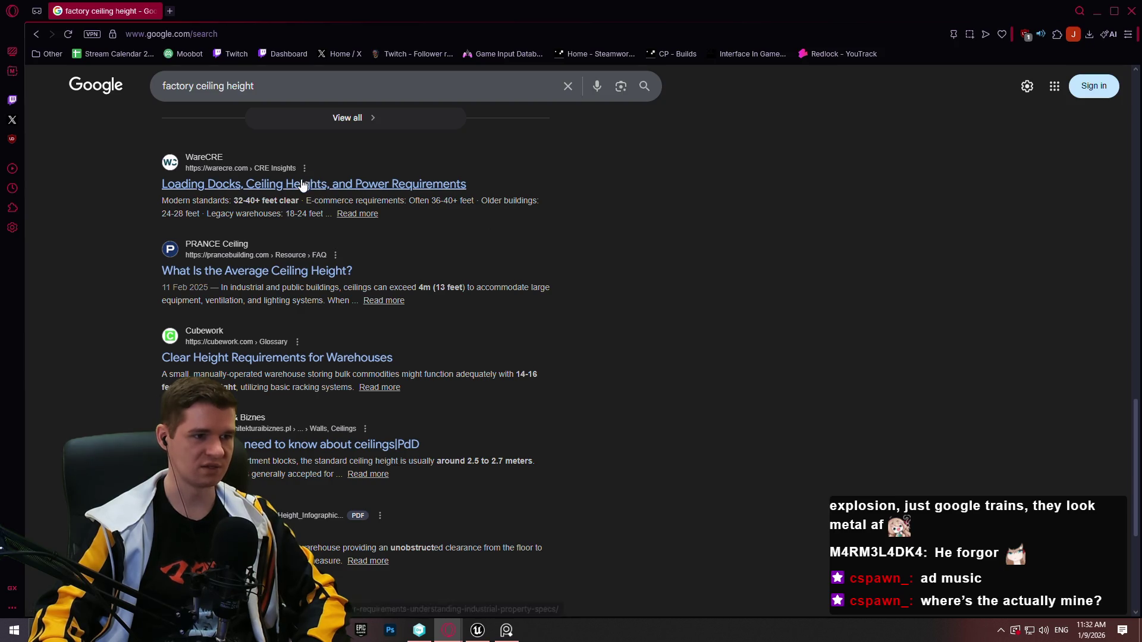
middle_click(303, 185)
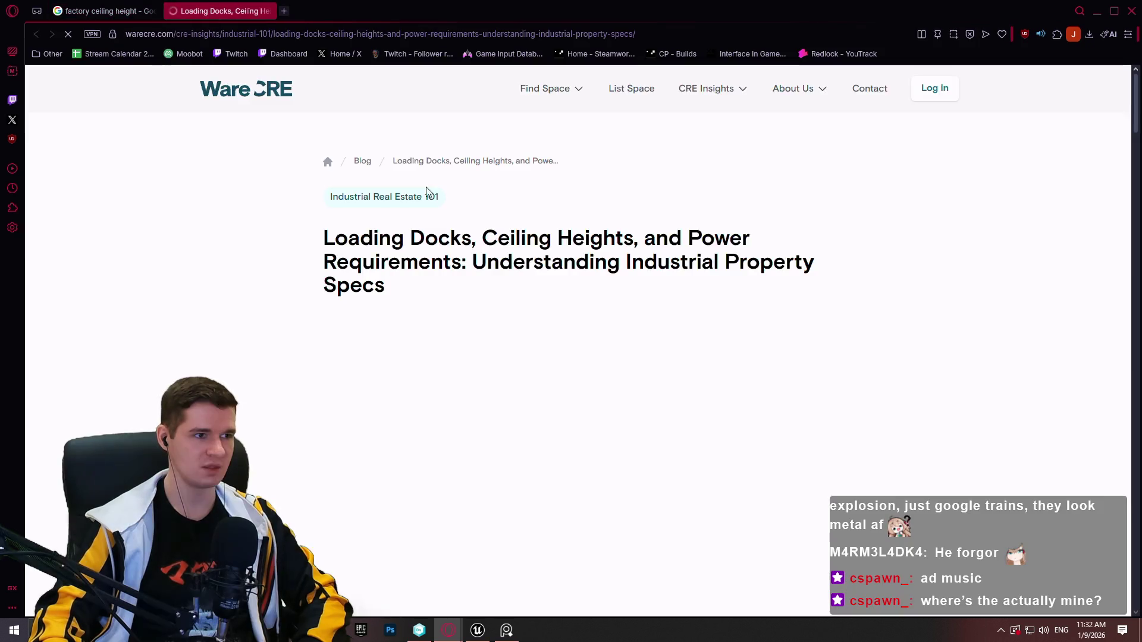
Read through the article's Ceiling Heights section, then close the article tab
scroll(375, 189, "down", 5)
scroll(342, 205, "down", 8)
scroll(334, 194, "down", 6)
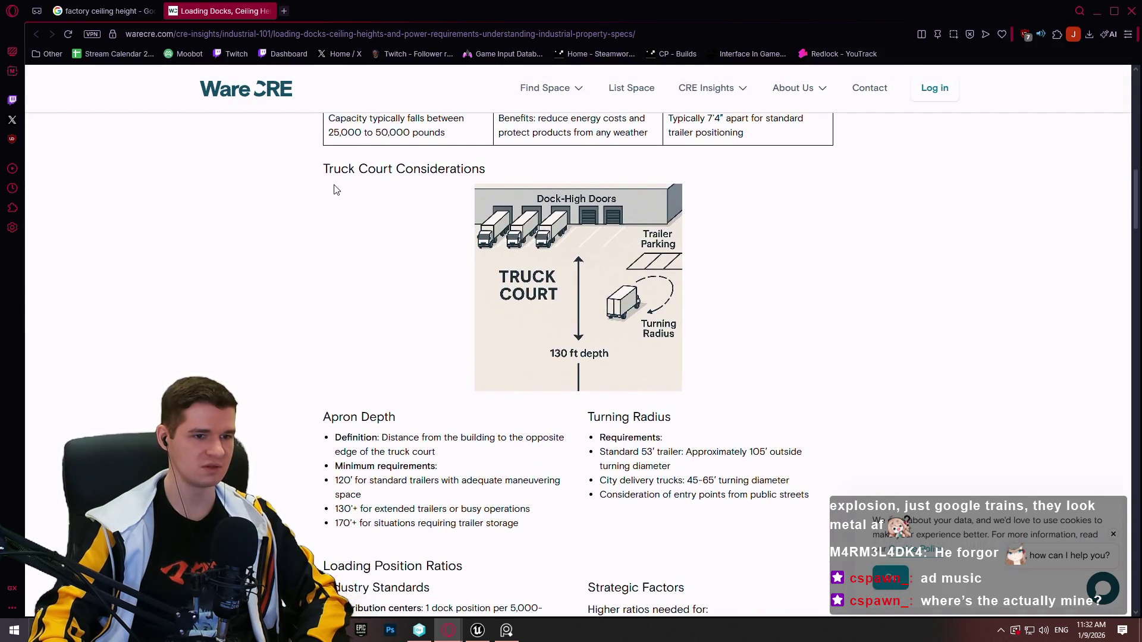
scroll(337, 173, "down", 4)
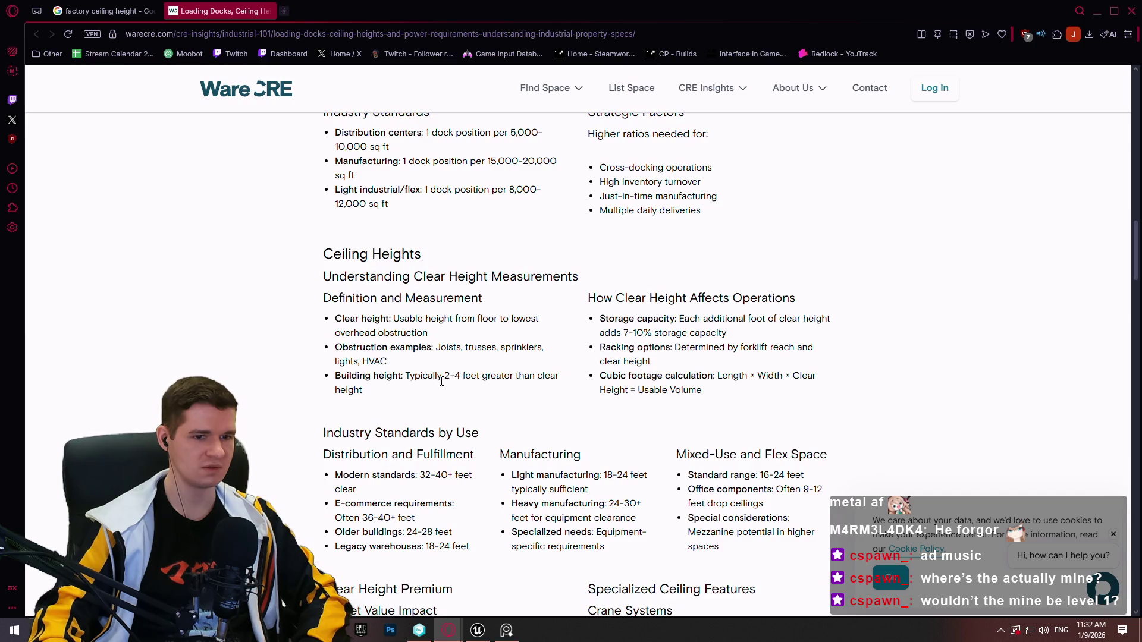
scroll(441, 381, "down", 5)
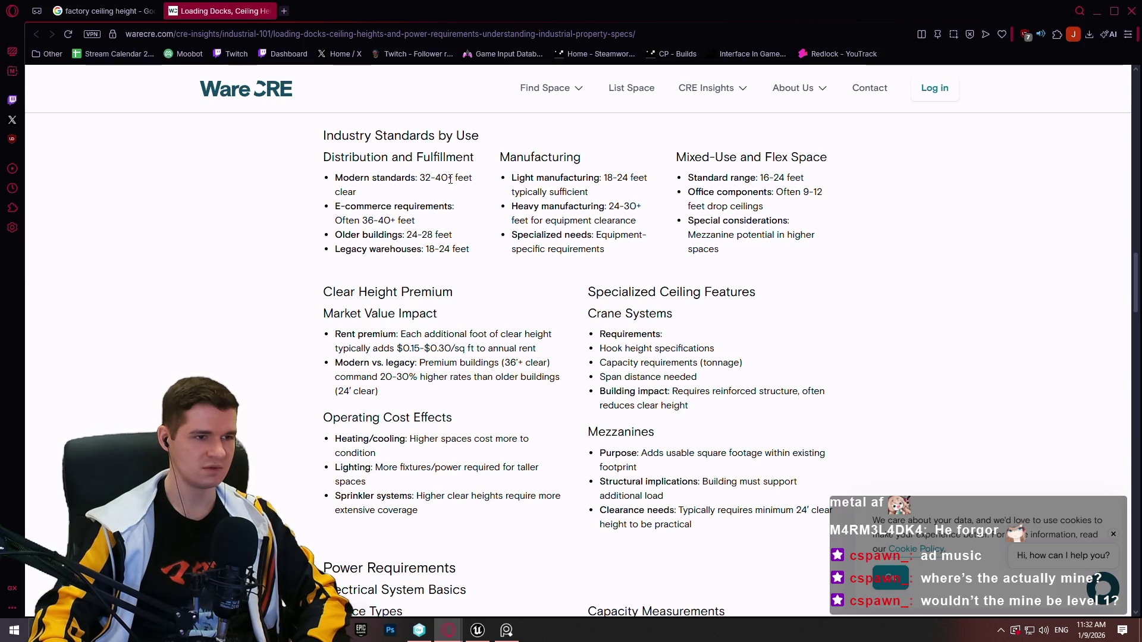
scroll(460, 194, "up", 3)
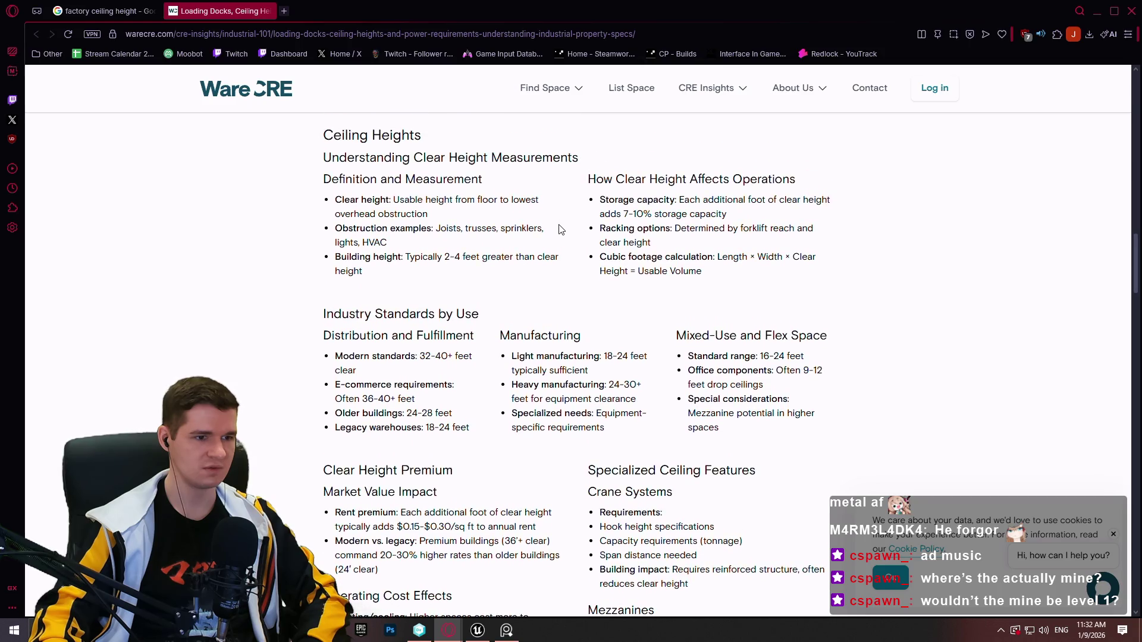
scroll(519, 243, "down", 3)
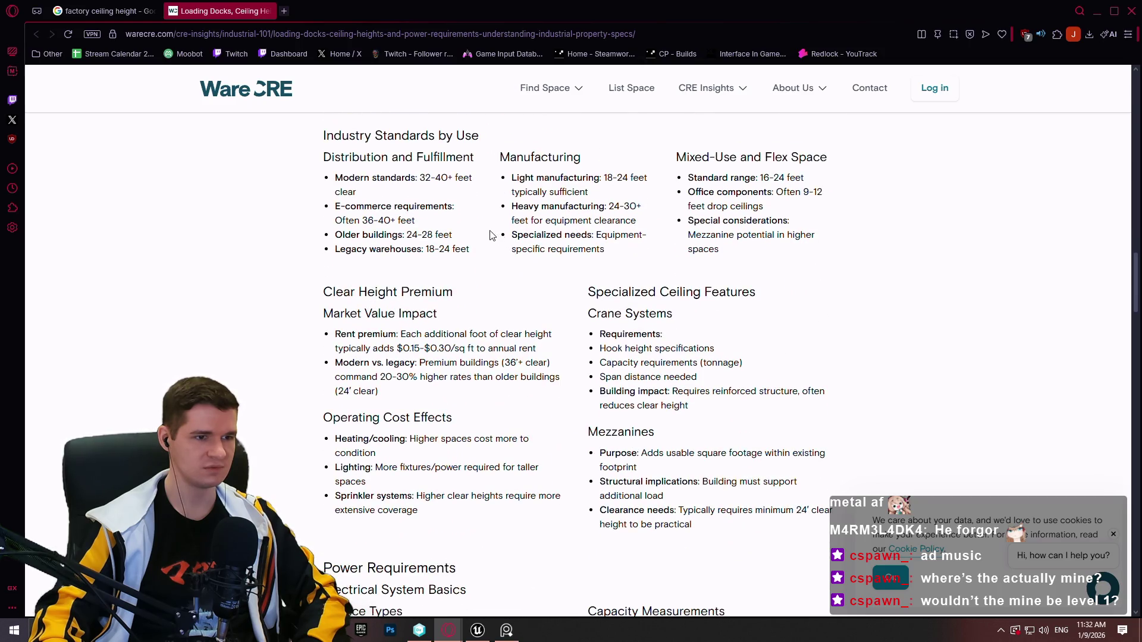
scroll(470, 238, "down", 1)
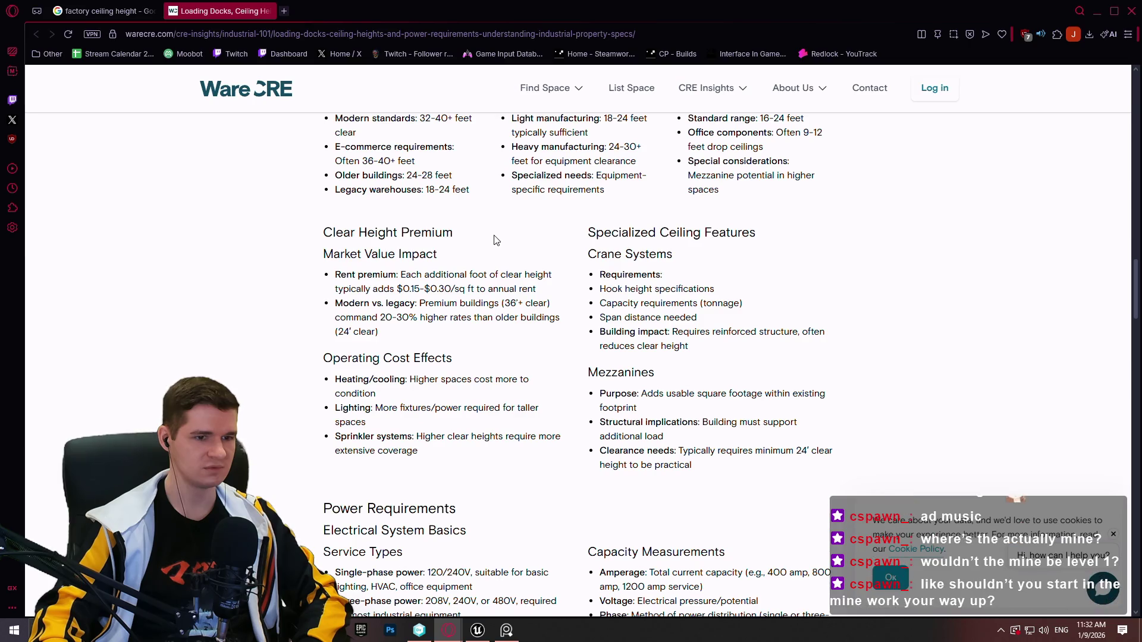
scroll(494, 238, "down", 6)
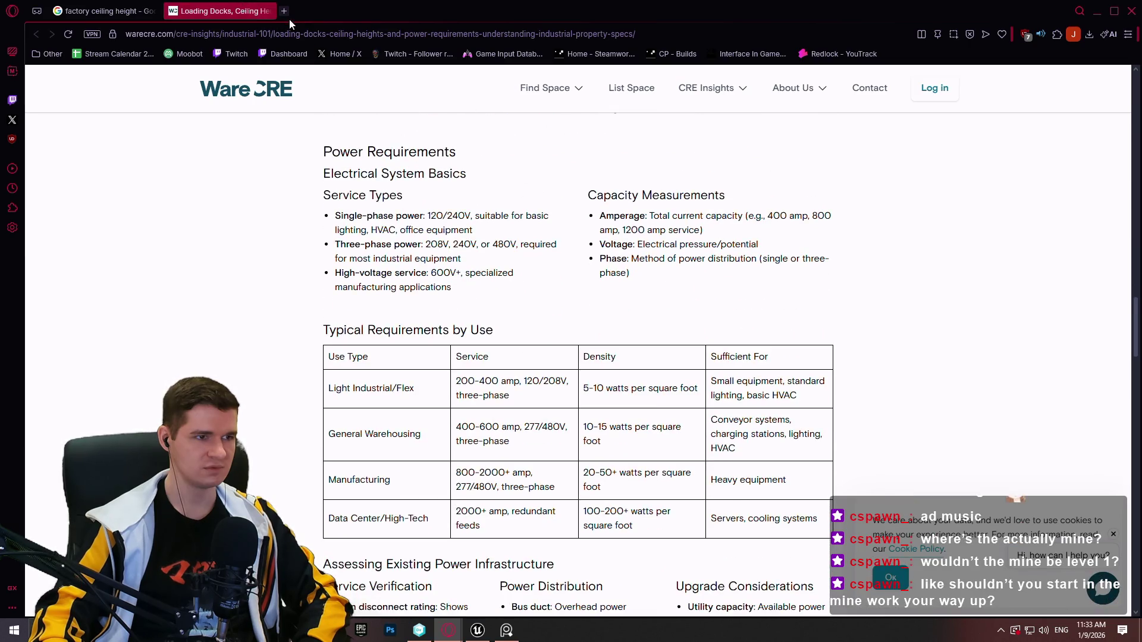
left_click(267, 11)
Close Opera and fly the Unreal viewport back to the yellow arches
left_click(1131, 13)
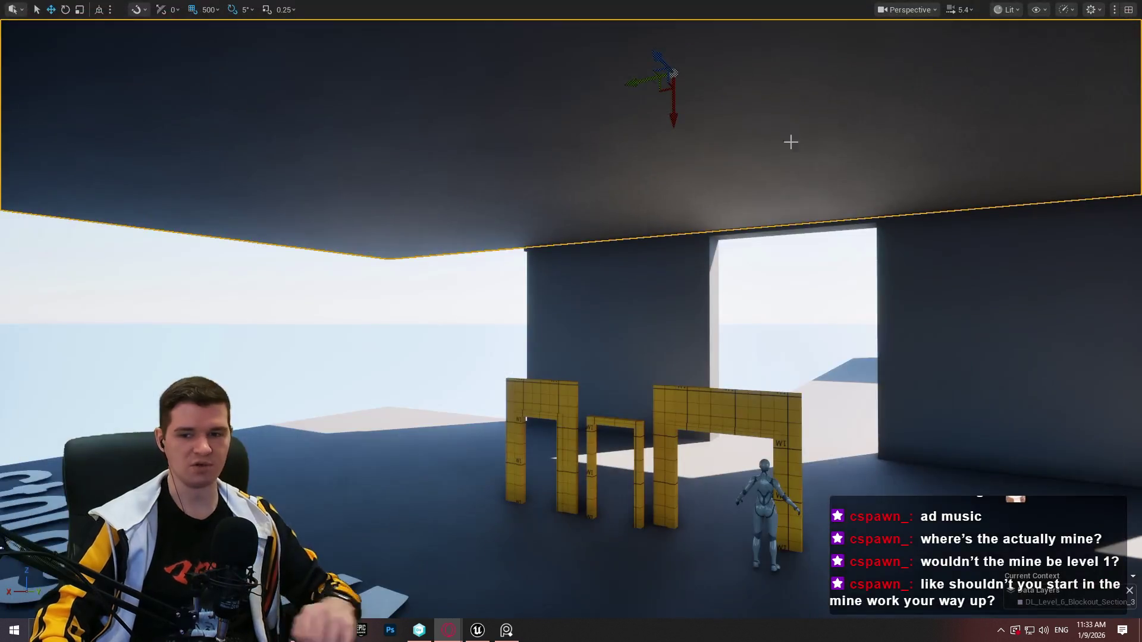
scroll(526, 431, "down", 3)
mouse_move(526, 430)
left_mouse_down()
mouse_move(526, 386)
mouse_move(526, 505)
mouse_move(570, 452)
mouse_move(556, 494)
mouse_move(624, 479)
left_mouse_up()
mouse_move(733, 428)
left_mouse_down()
mouse_move(255, 458)
mouse_move(438, 573)
mouse_move(458, 562)
left_mouse_up()
left_click_drag(642, 334, 642, 334)
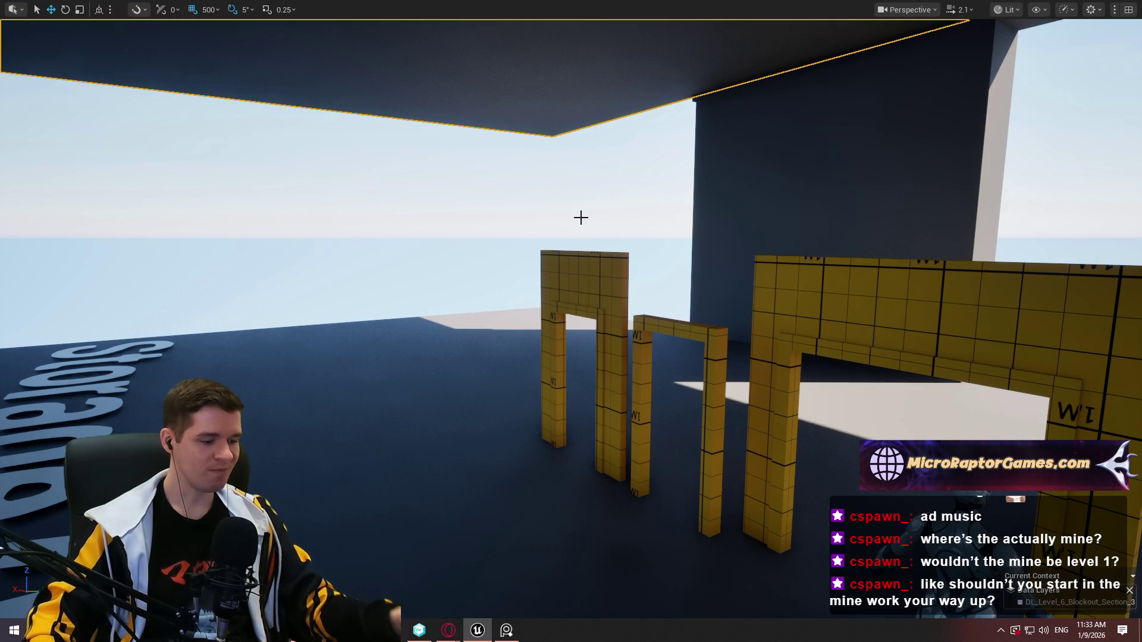
Focus the ceiling slab and orbit to a level front view of it
left_click_drag(670, 207, 670, 226)
key("f")
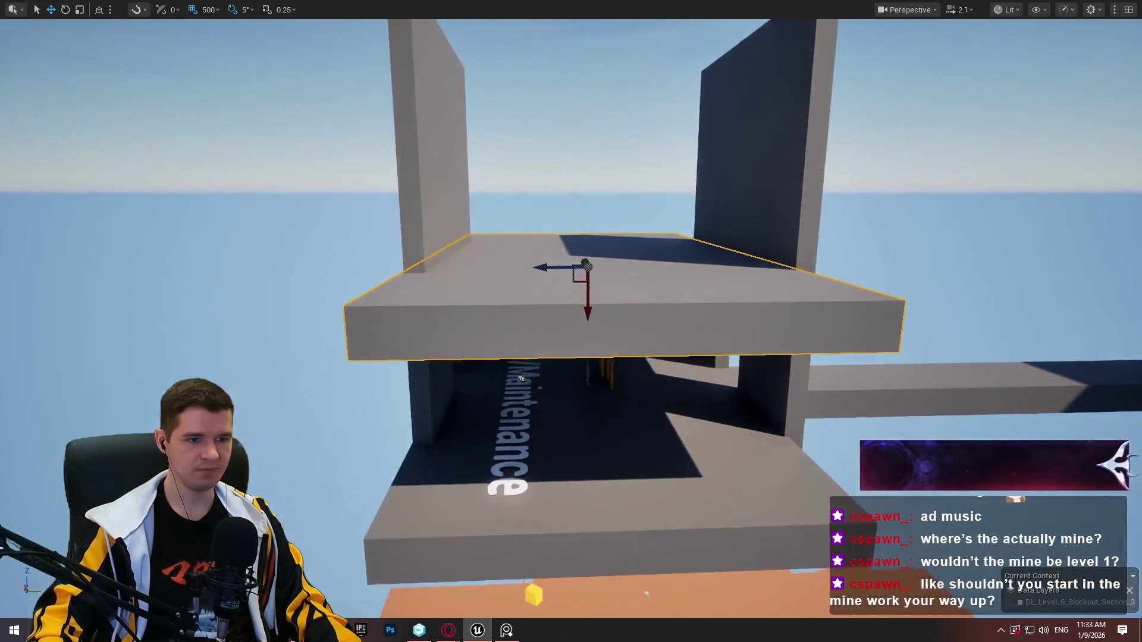
mouse_move(620, 329)
left_mouse_down()
mouse_move(620, 306)
mouse_move(620, 341)
mouse_move(609, 196)
mouse_move(630, 175)
left_mouse_up()
mouse_move(645, 228)
left_mouse_down()
mouse_move(621, 251)
mouse_move(615, 226)
mouse_move(612, 243)
mouse_move(692, 144)
mouse_move(673, 81)
mouse_move(683, 246)
mouse_move(622, 250)
mouse_move(618, 214)
mouse_move(583, 250)
left_mouse_up()
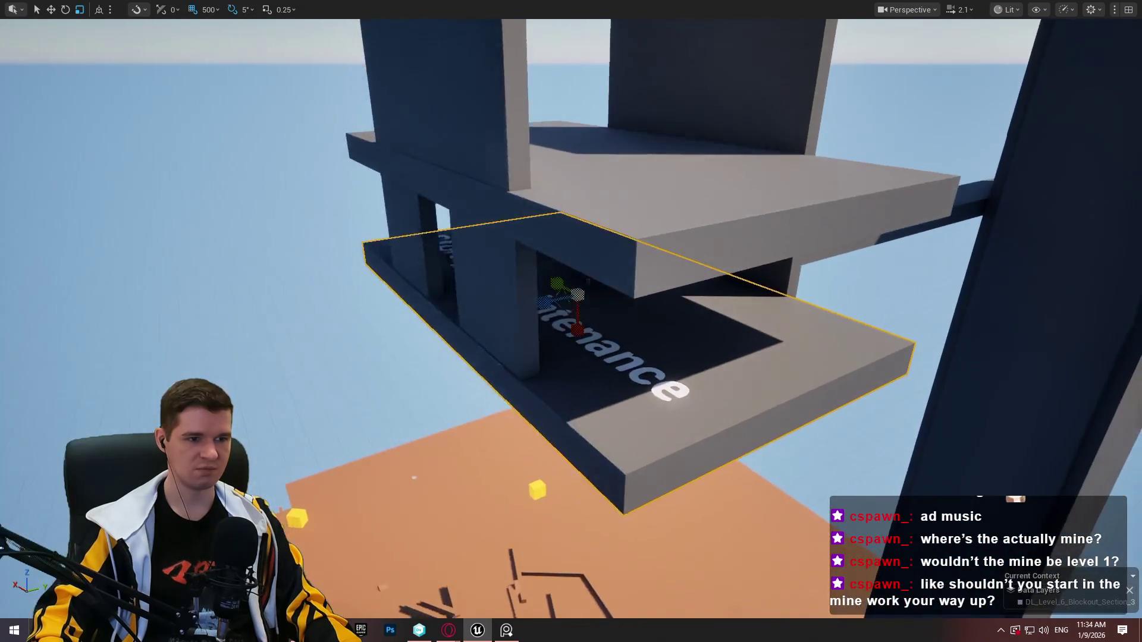
Drop the ceiling slab to the floor with End, lift it back up and thin it
left_click_drag(618, 297, 630, 332)
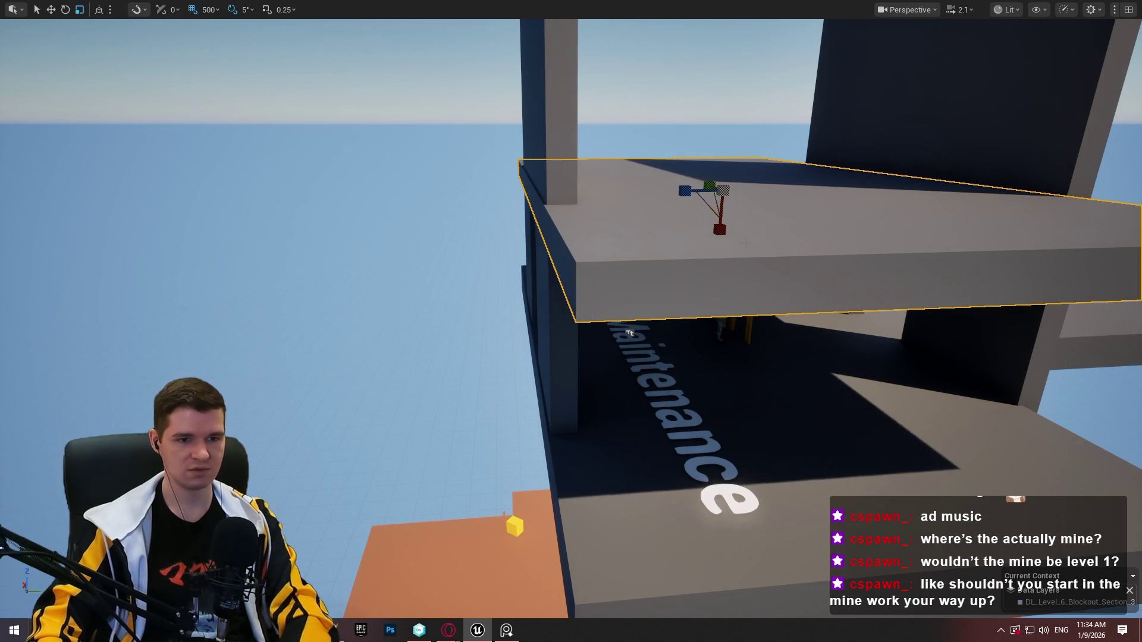
key("End")
key("w")
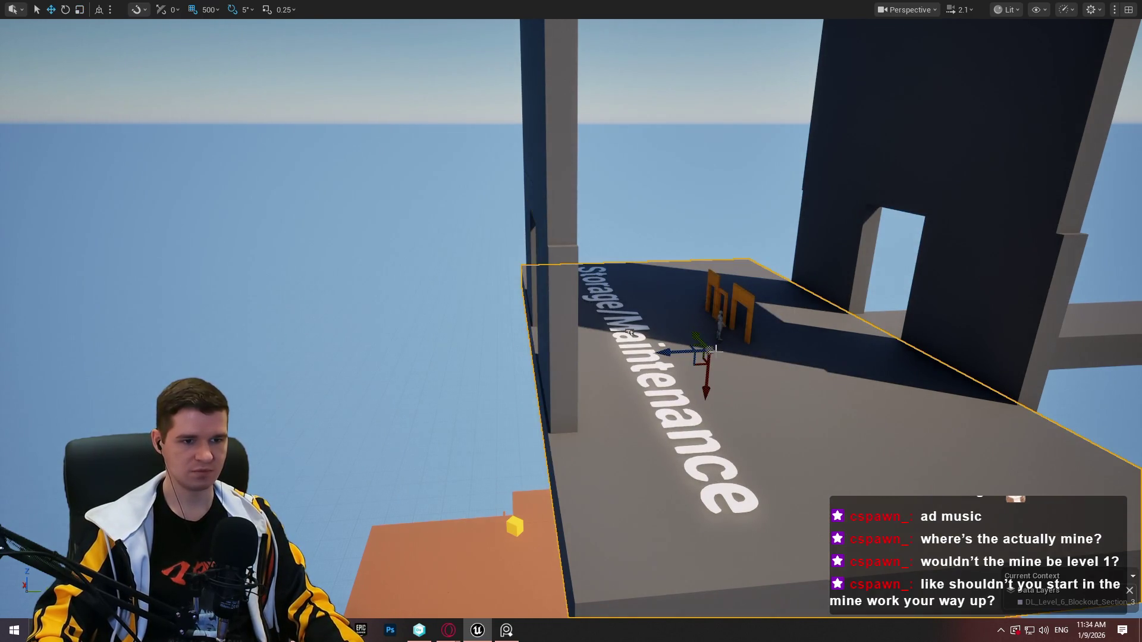
mouse_move(702, 385)
left_mouse_down()
mouse_move(708, 221)
mouse_move(720, 205)
left_mouse_up()
key("r")
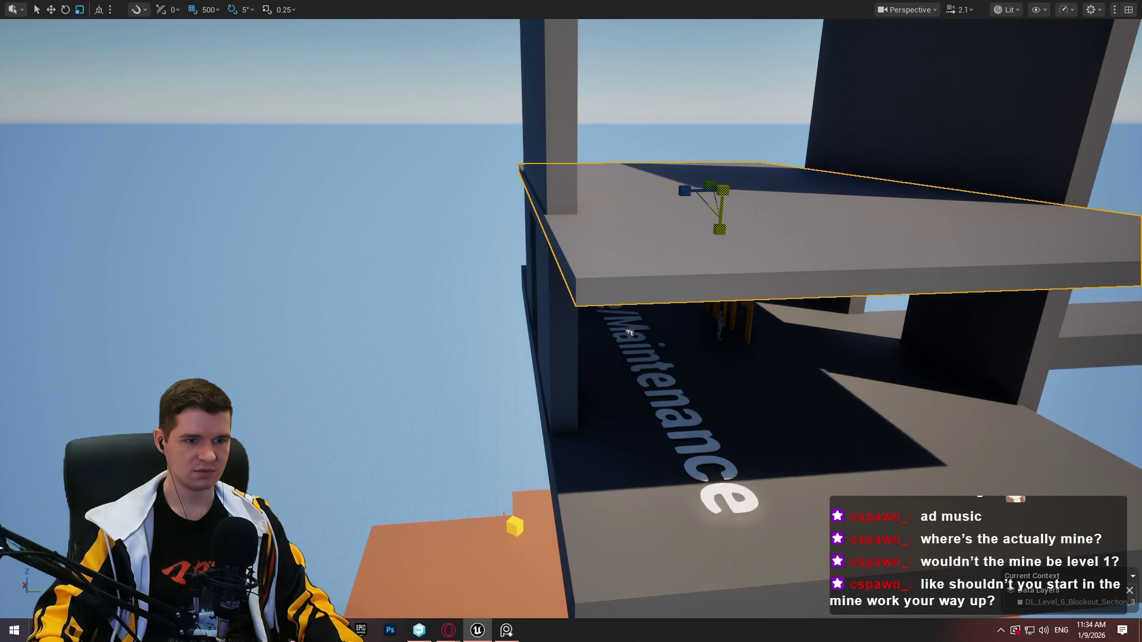
Move the small character actor left to the pillar at the building's edge
left_click(720, 329)
key("w")
mouse_move(721, 329)
left_mouse_down()
mouse_move(552, 353)
mouse_move(551, 260)
left_mouse_up()
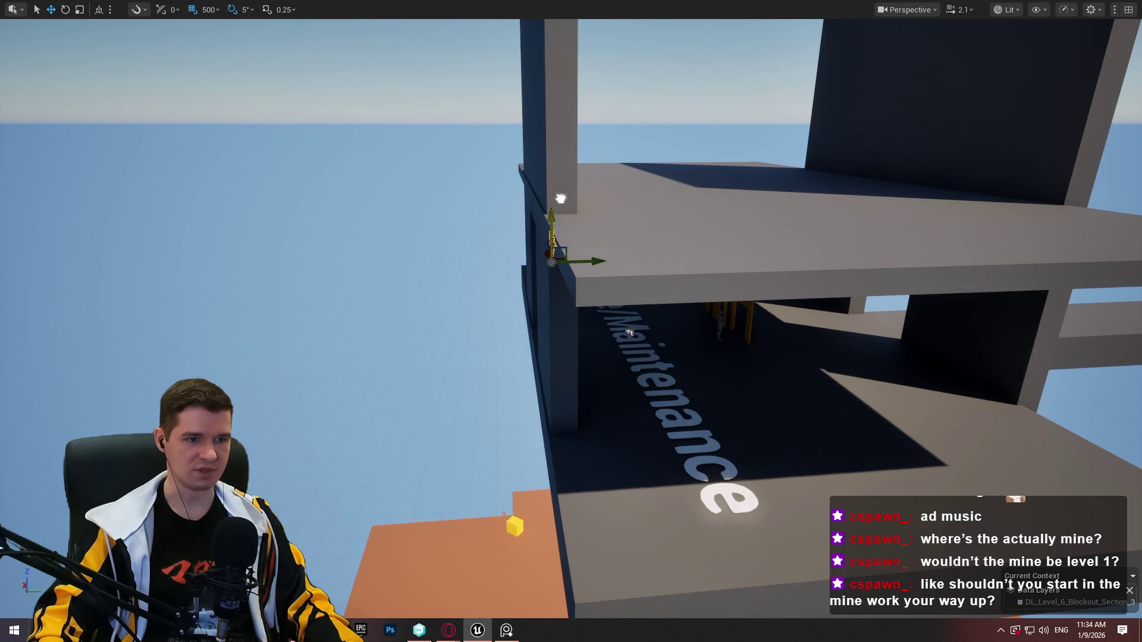
key("f")
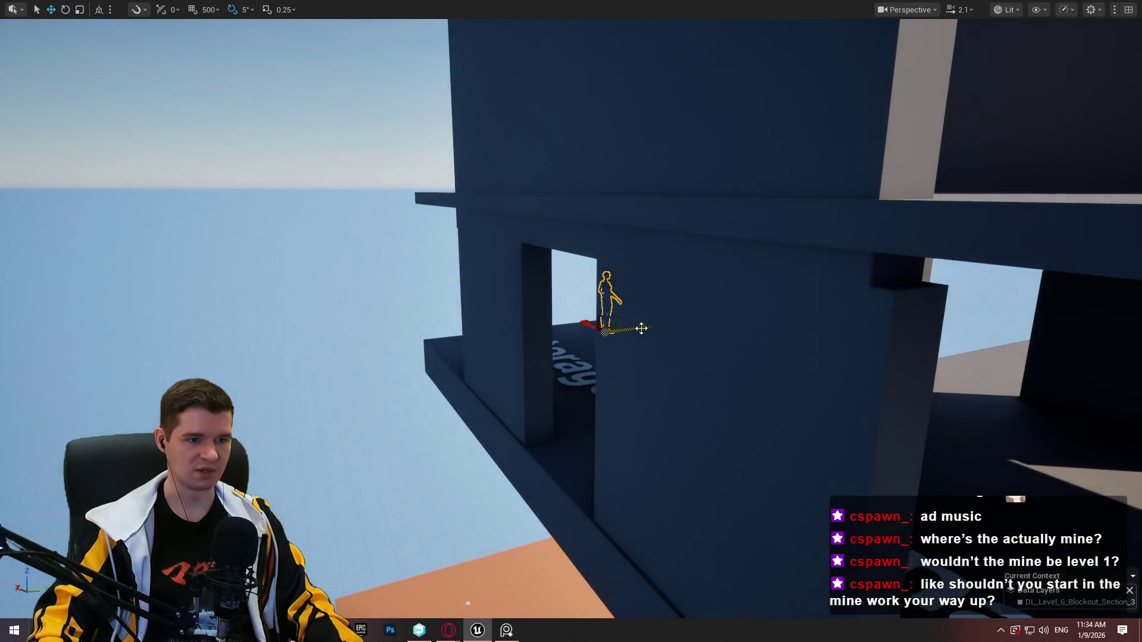
mouse_move(641, 329)
left_mouse_down()
mouse_move(569, 330)
mouse_move(597, 180)
mouse_move(877, 211)
mouse_move(717, 465)
mouse_move(535, 416)
left_mouse_up()
key("f")
Raise the ceiling slab high above its original floor
left_click(595, 267)
key("f")
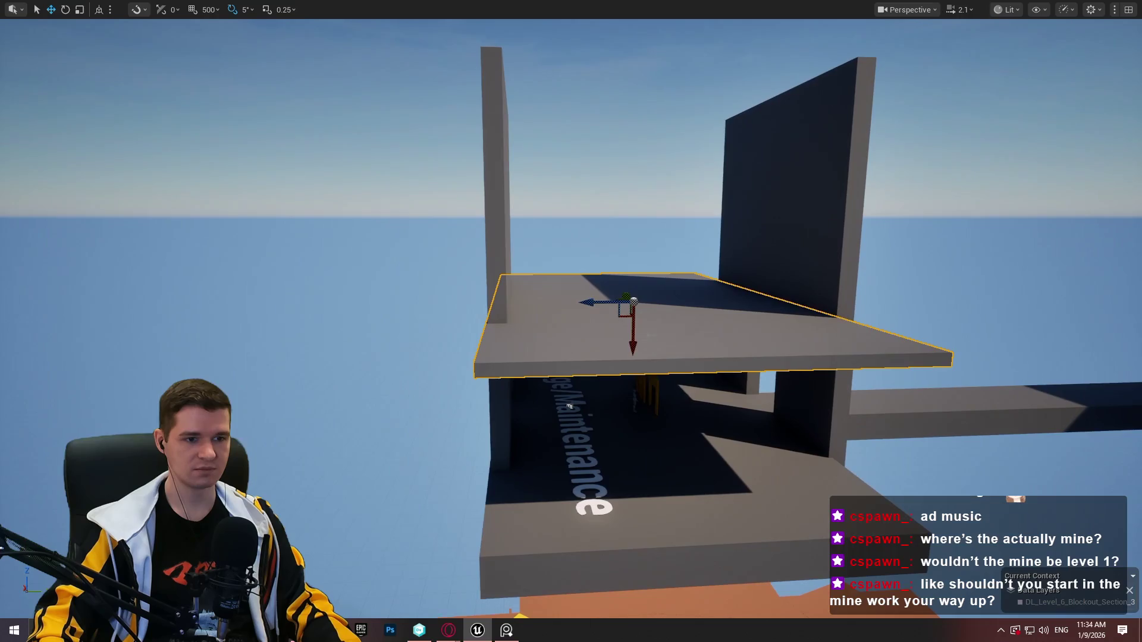
left_click_drag(632, 333, 633, 264)
key("ctrl+z")
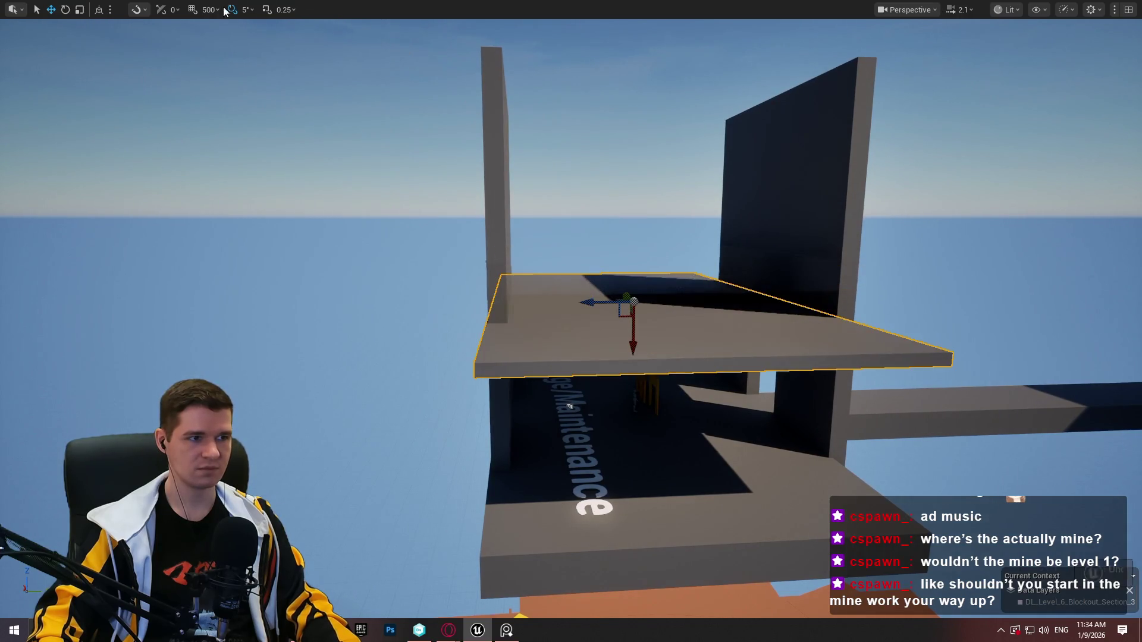
mouse_move(637, 336)
left_mouse_down()
mouse_move(653, 208)
mouse_move(673, 208)
left_mouse_up()
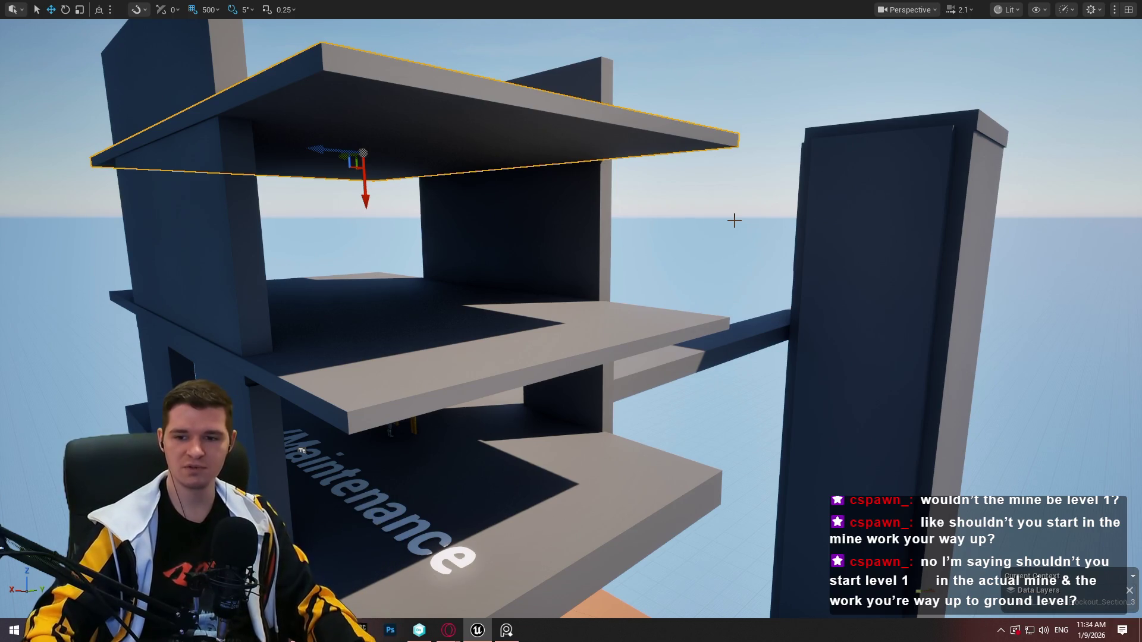
key("w")
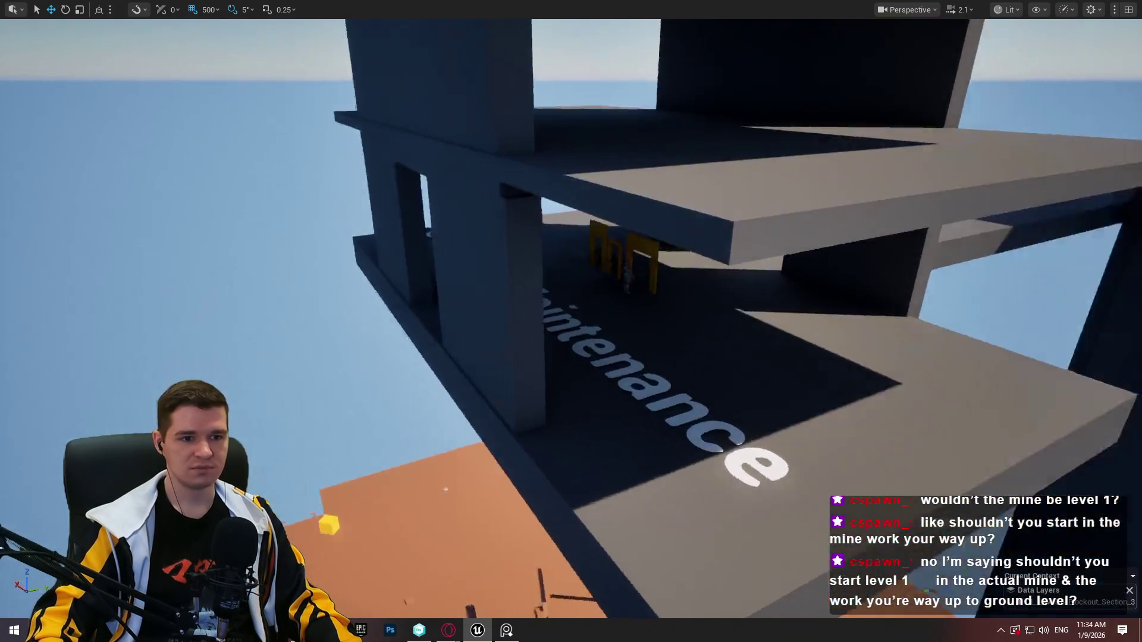
key("s")
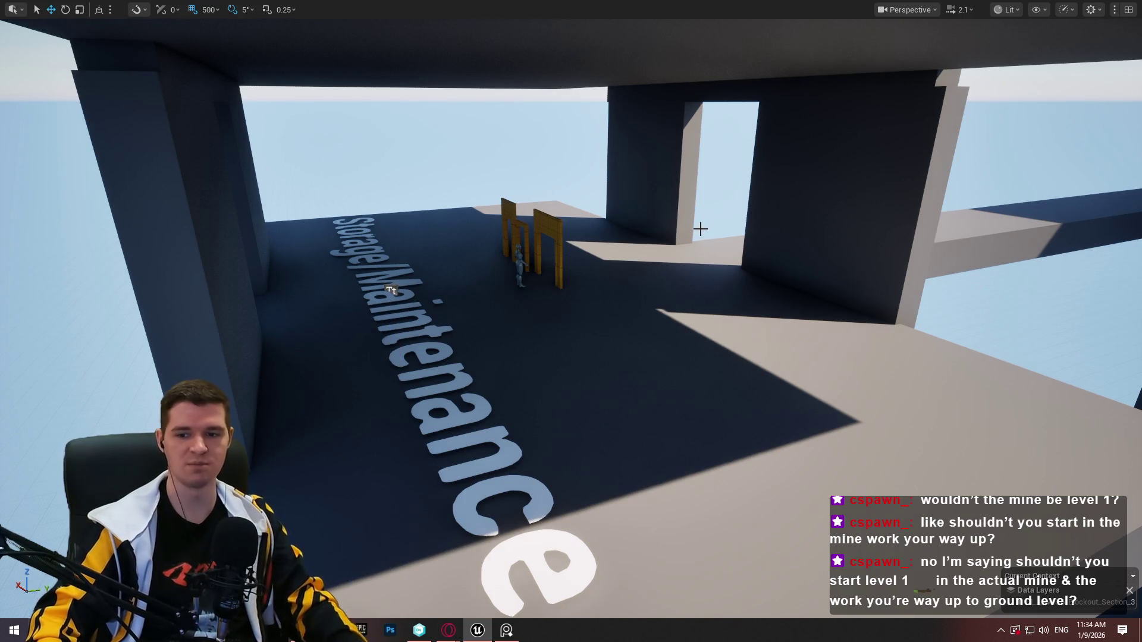
left_click(667, 253)
key("f")
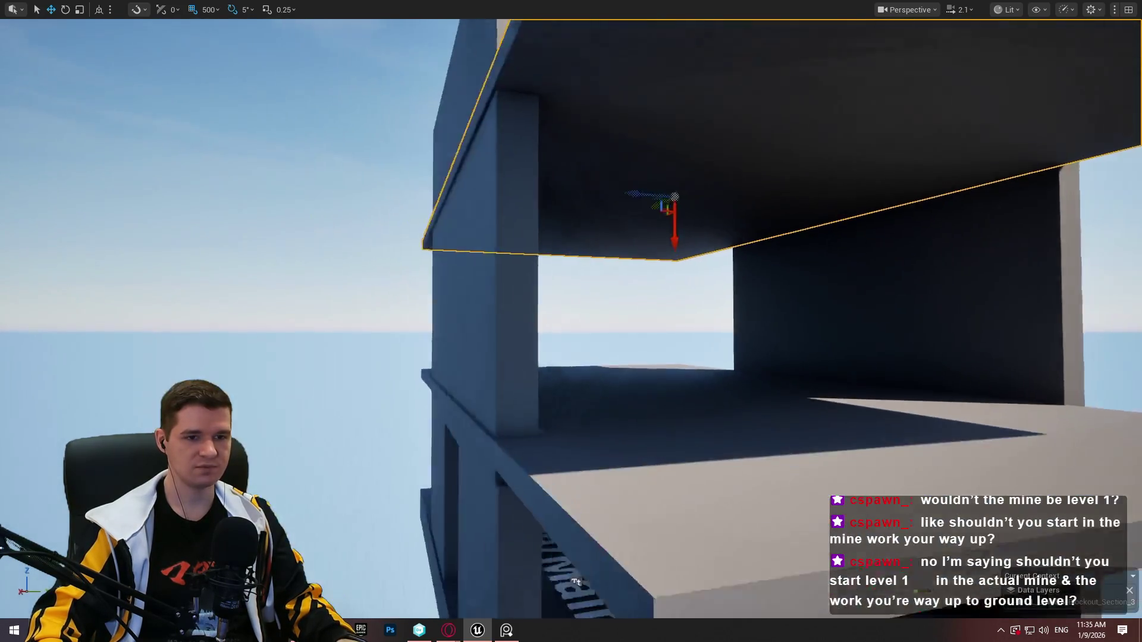
key("s")
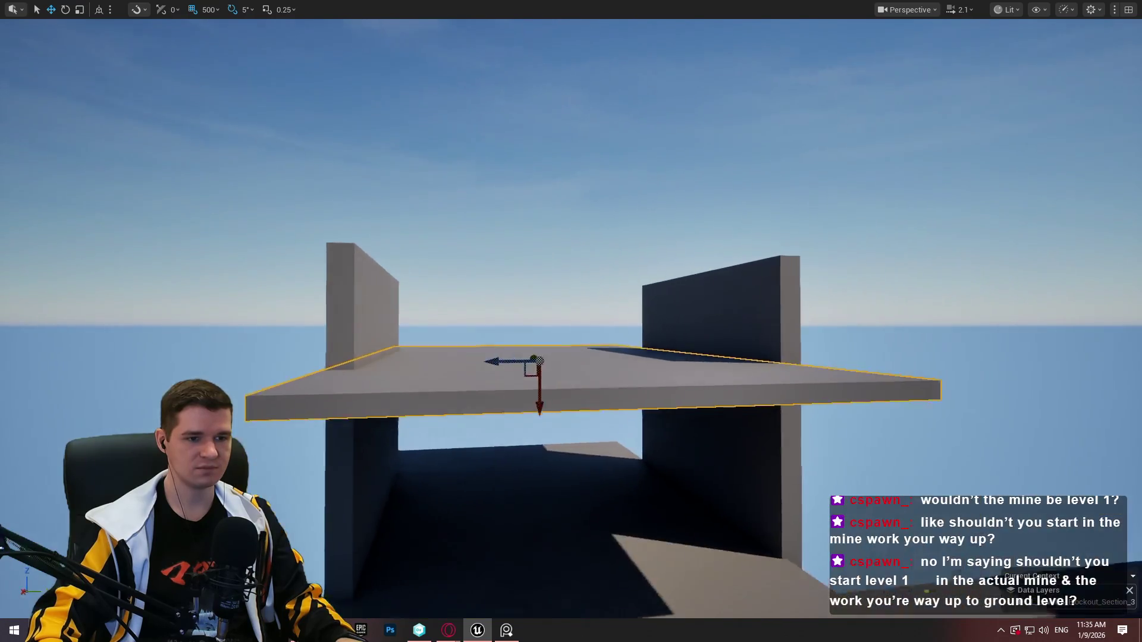
key("a")
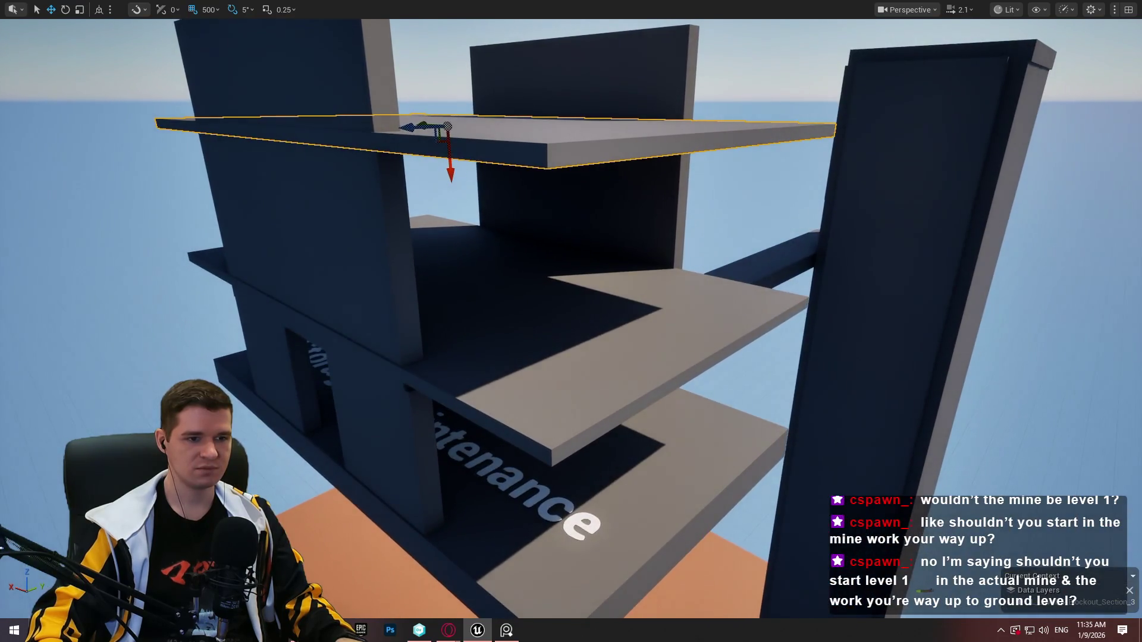
key("a")
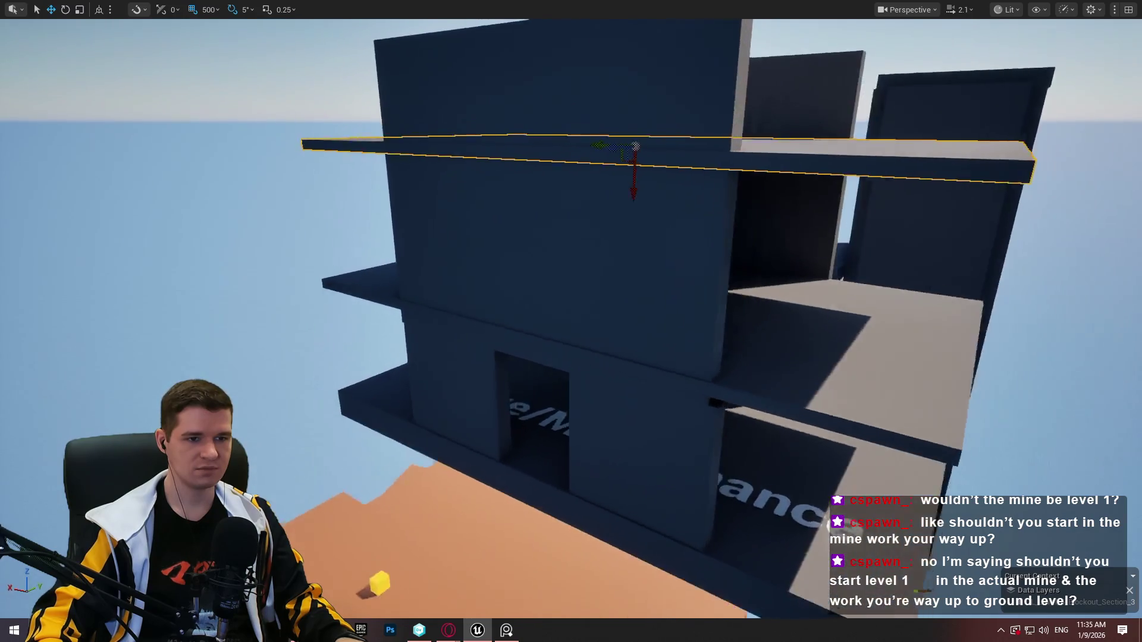
key("d")
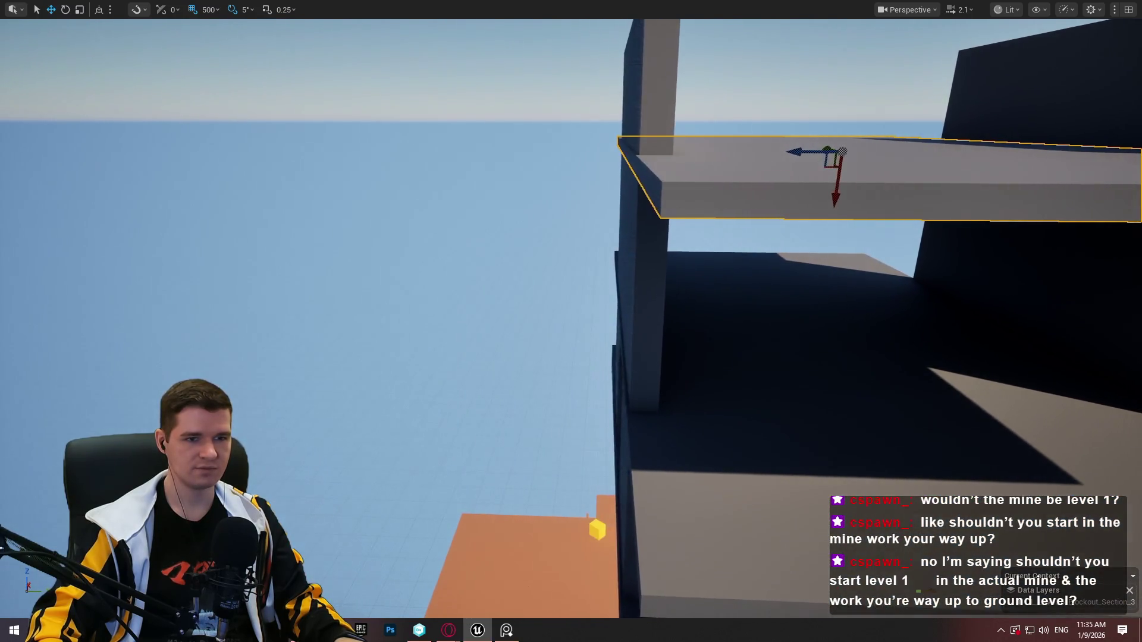
key("q")
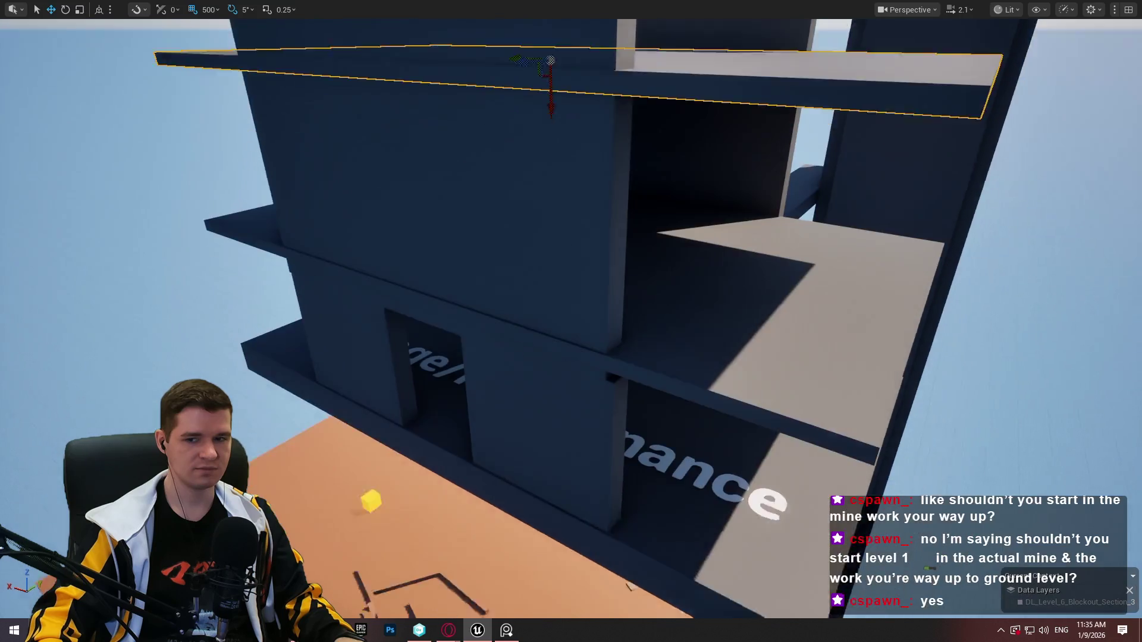
key("e")
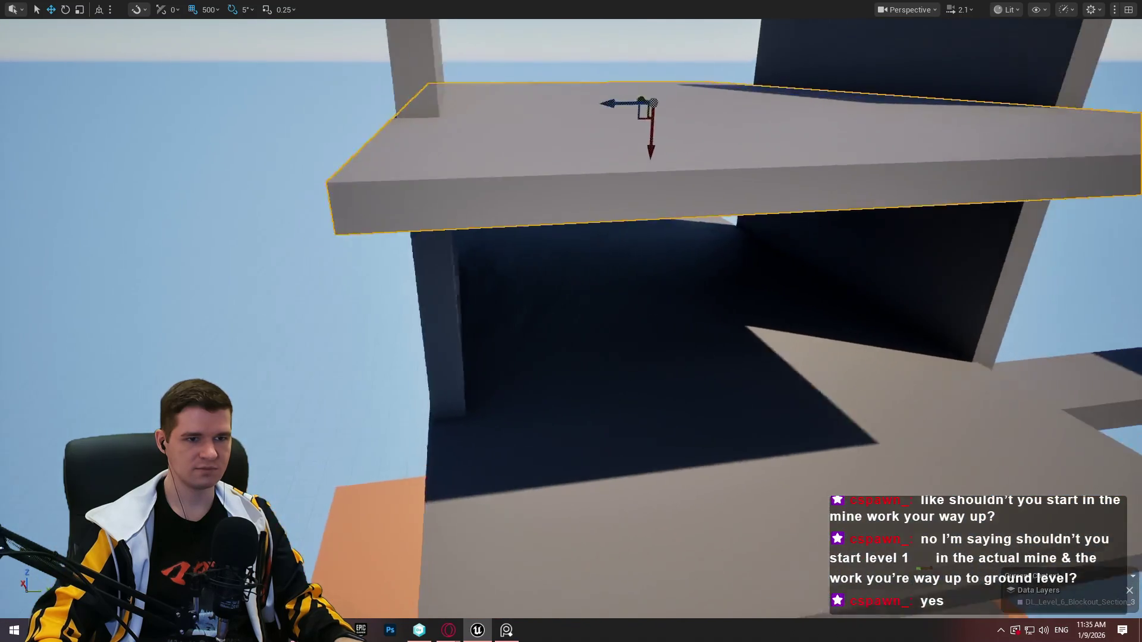
key("q")
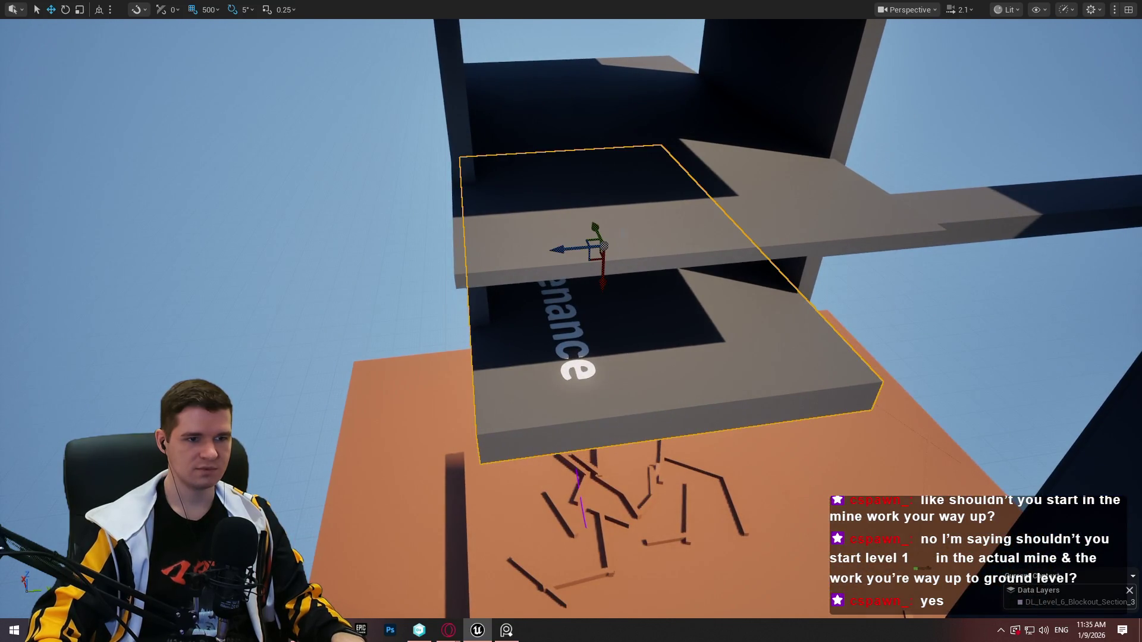
left_click_drag(664, 190, 652, 91)
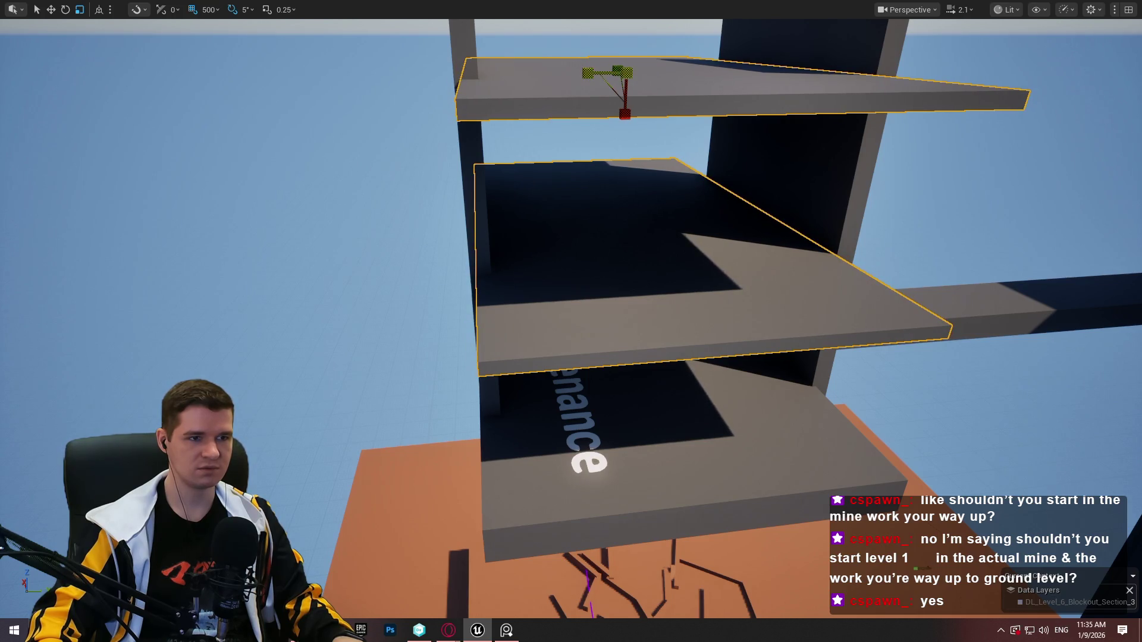
left_click_drag(571, 321, 726, 321)
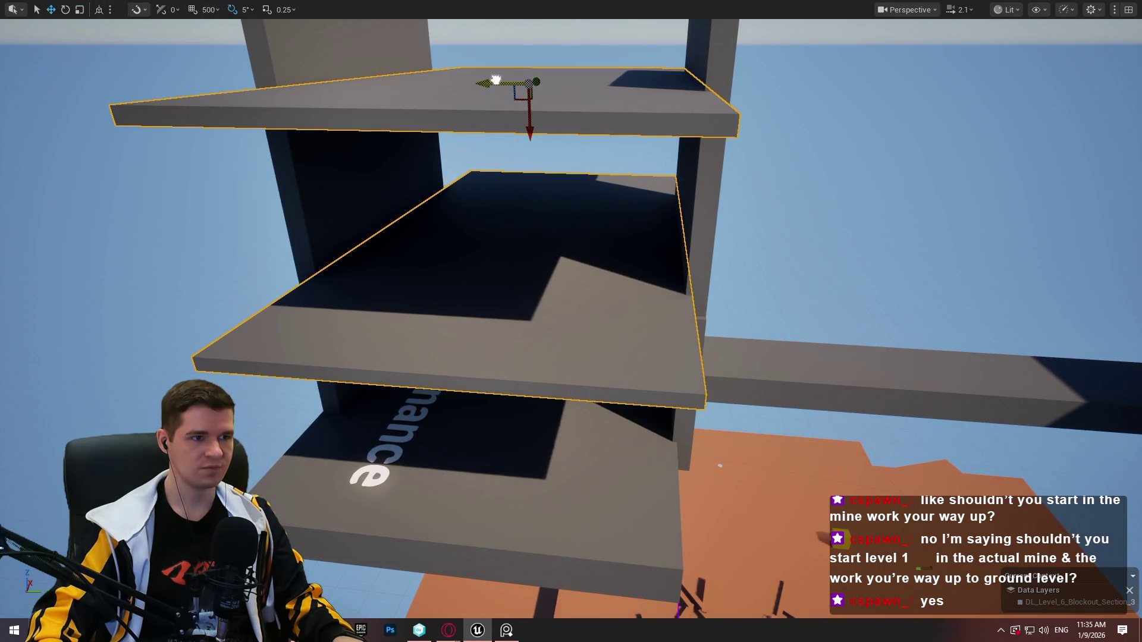
mouse_move(726, 321)
left_mouse_down()
mouse_move(725, 250)
mouse_move(525, 50)
left_mouse_up()
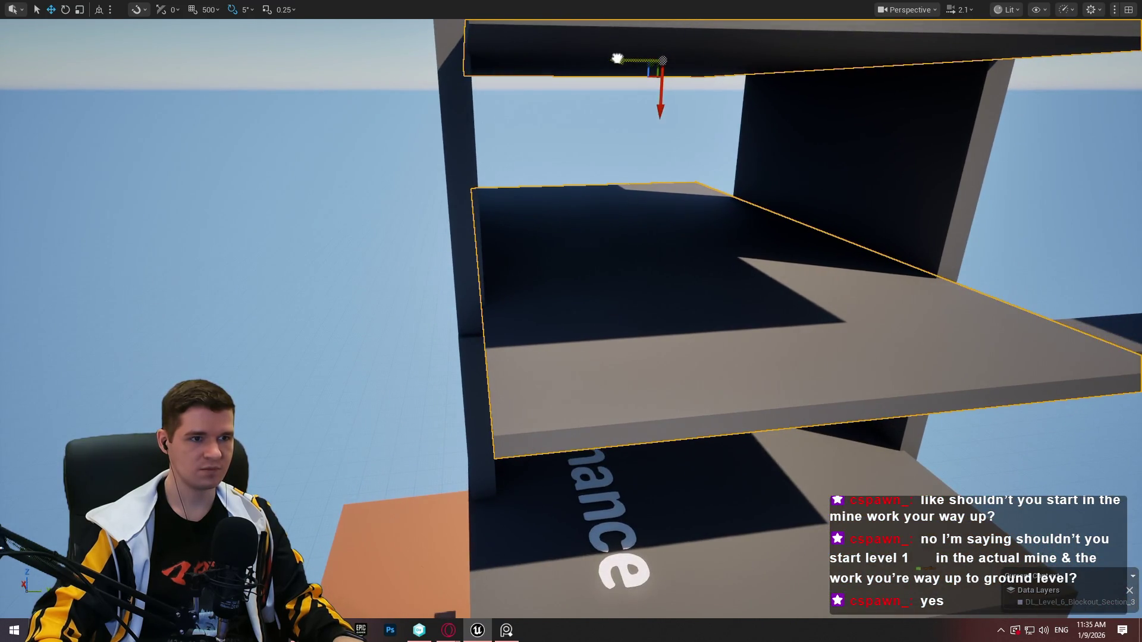
mouse_move(616, 59)
left_mouse_down()
mouse_move(797, 65)
mouse_move(615, 59)
left_mouse_up()
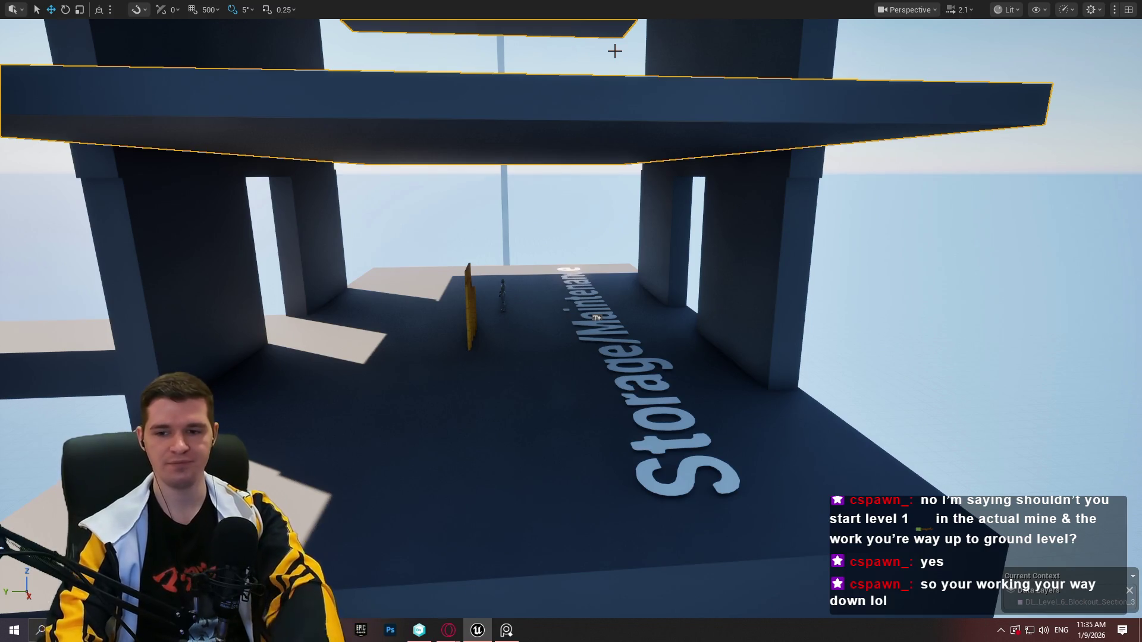
mouse_move(678, 170)
left_mouse_down()
mouse_move(677, 214)
mouse_move(678, 116)
left_mouse_up()
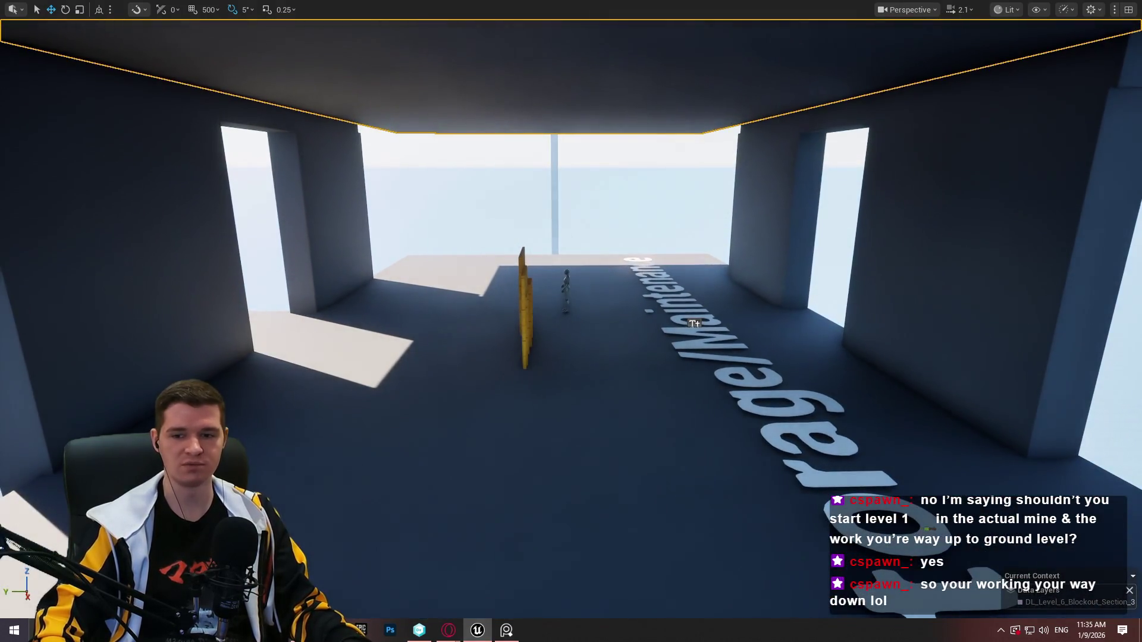
left_click_drag(775, 163, 772, 152)
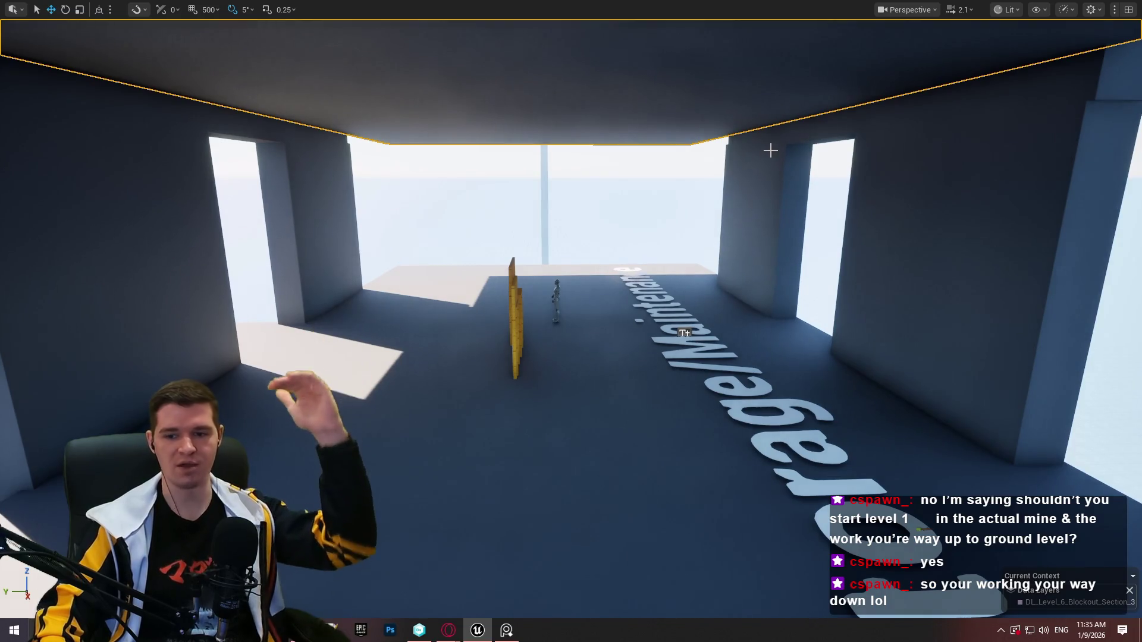
left_click_drag(783, 199, 777, 206)
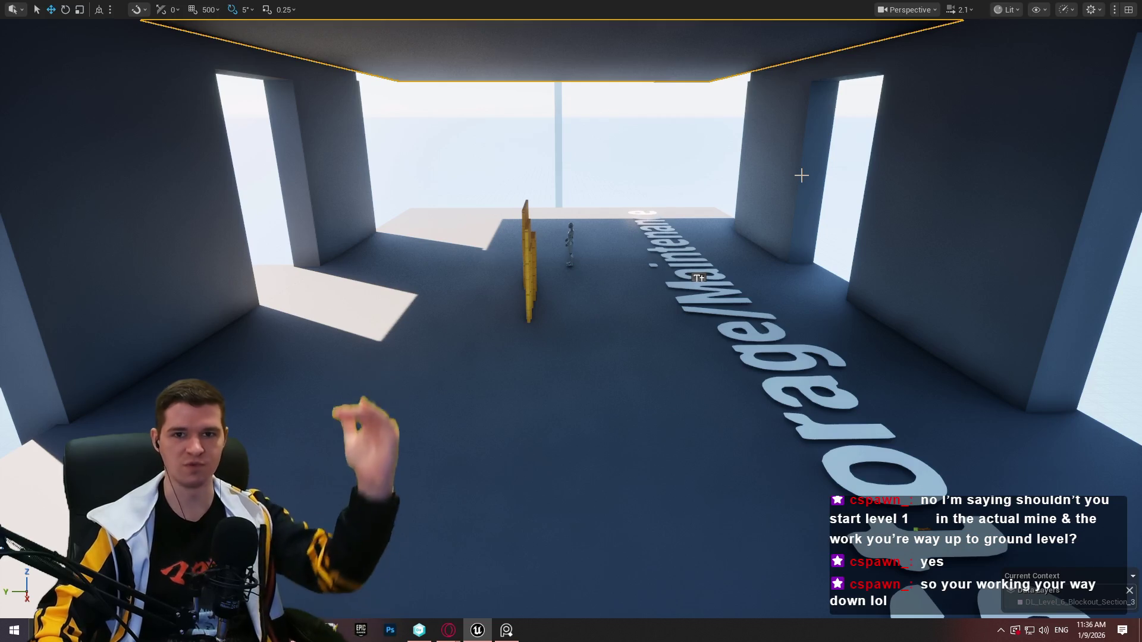
left_click_drag(748, 252, 744, 250)
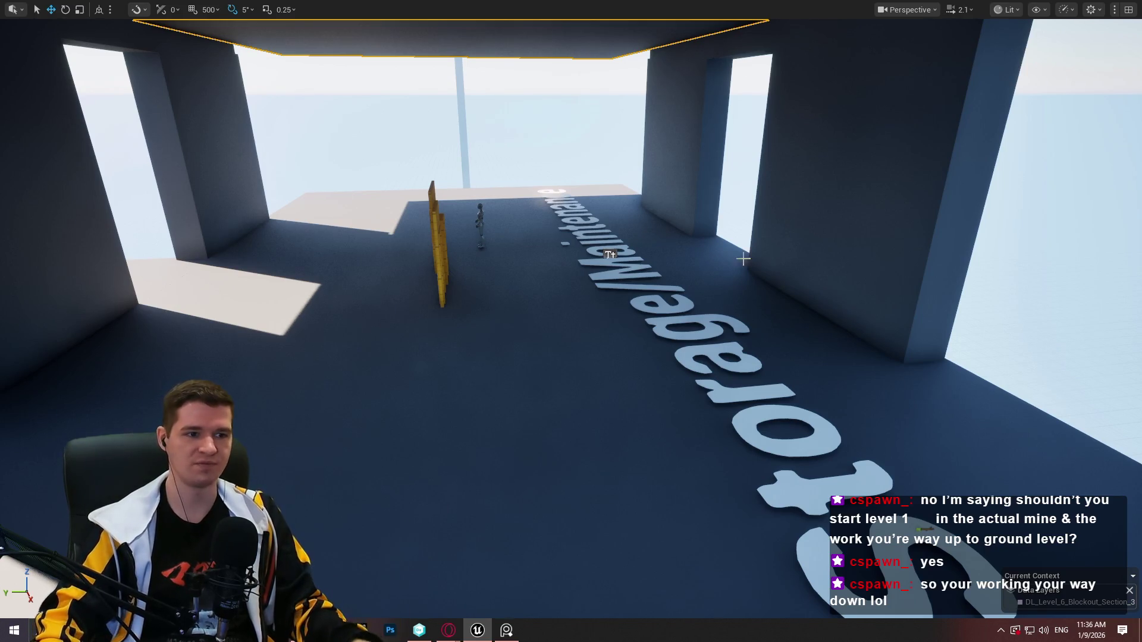
mouse_move(707, 261)
left_mouse_down()
mouse_move(719, 238)
mouse_move(773, 297)
mouse_move(810, 459)
mouse_move(1018, 500)
mouse_move(866, 415)
mouse_move(975, 609)
mouse_move(268, 446)
mouse_move(250, 416)
mouse_move(638, 351)
mouse_move(540, 311)
mouse_move(512, 433)
left_mouse_up()
left_click(538, 321)
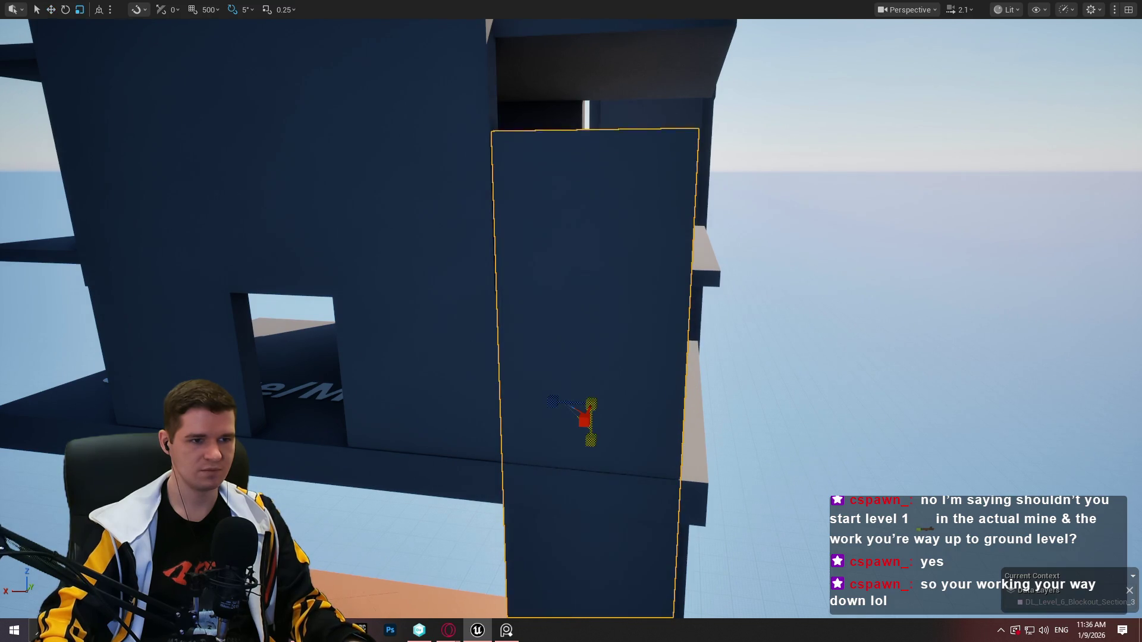
mouse_move(512, 433)
left_mouse_down()
mouse_move(481, 474)
mouse_move(353, 496)
left_mouse_up()
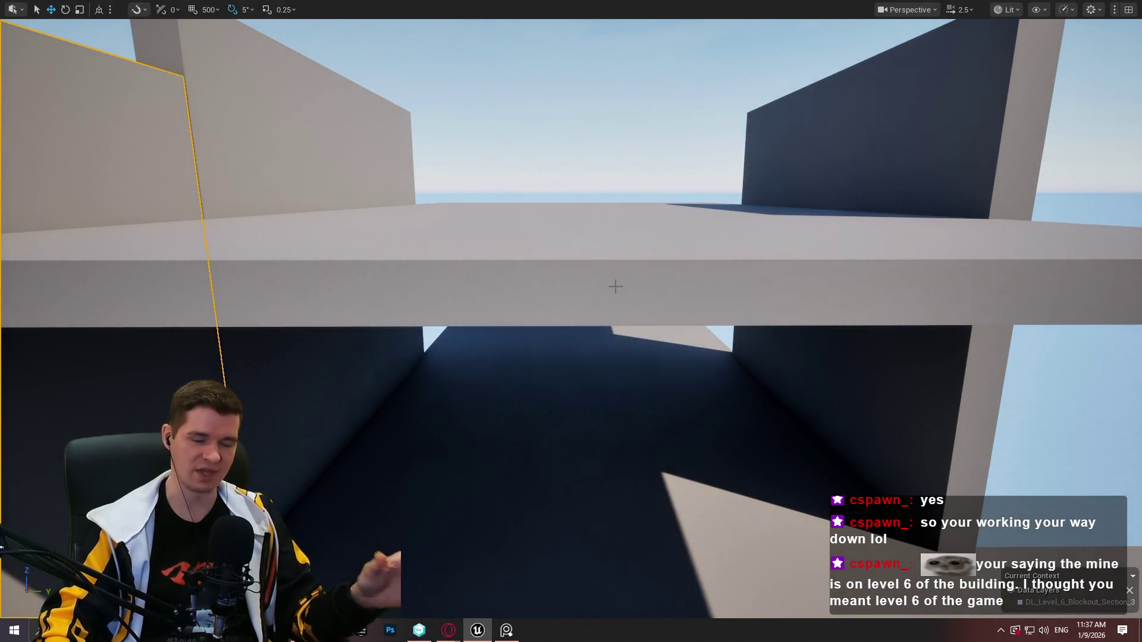
key("alt+Tab")
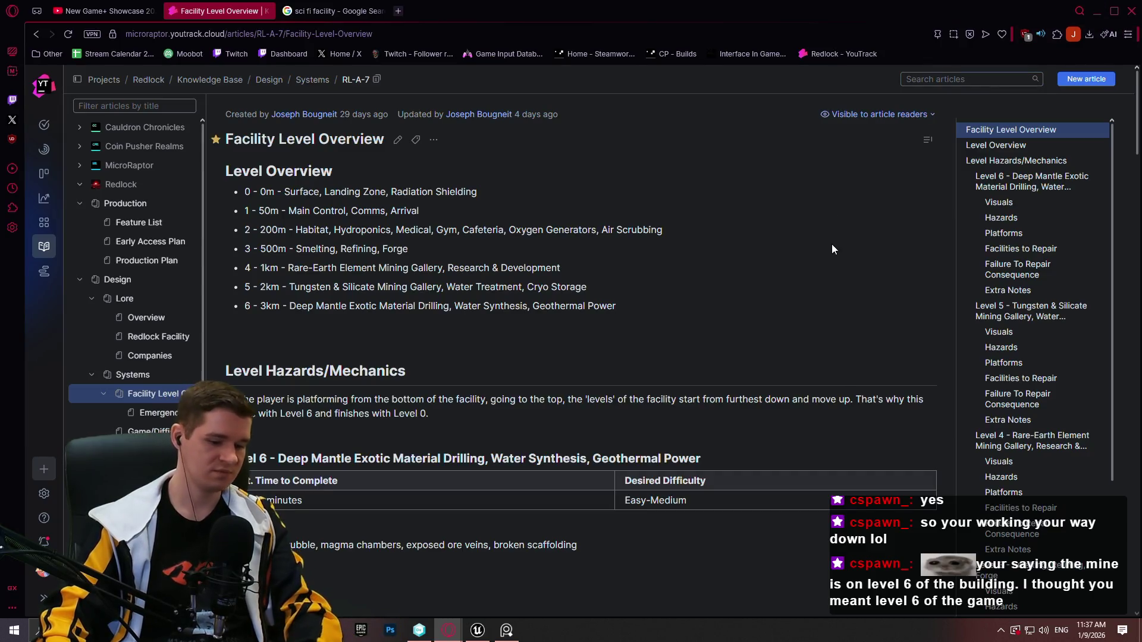
Snip and mark up the Level Overview list, discard the snip, and minimize Opera
key("super+shift+s")
left_click_drag(268, 211, 670, 330)
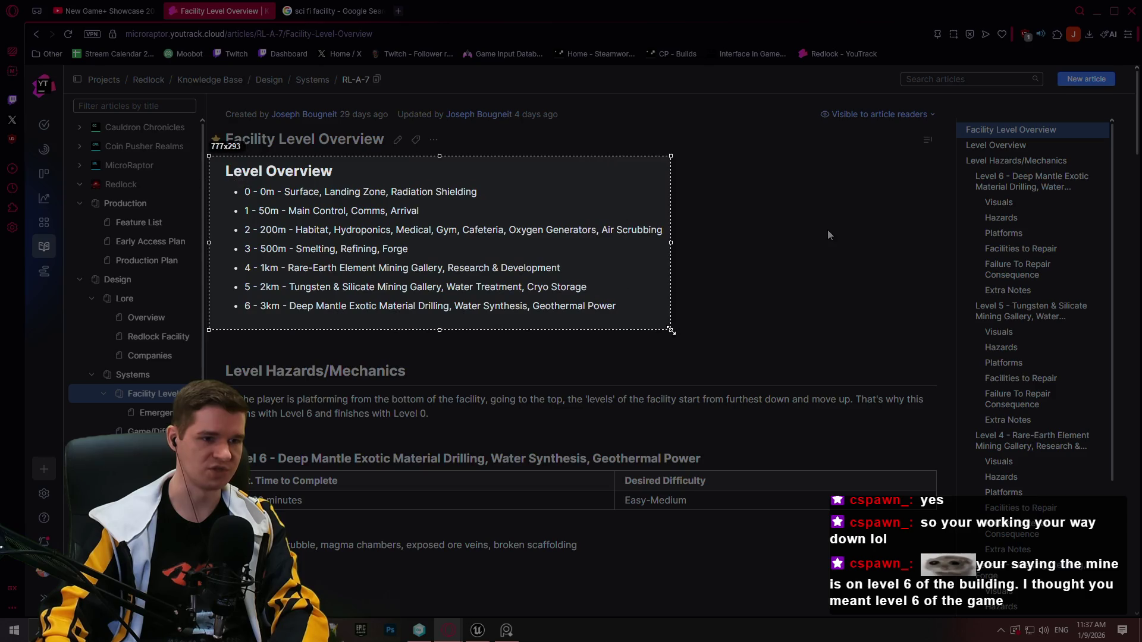
mouse_move(224, 185)
left_mouse_down()
mouse_move(218, 310)
mouse_move(260, 185)
left_mouse_up()
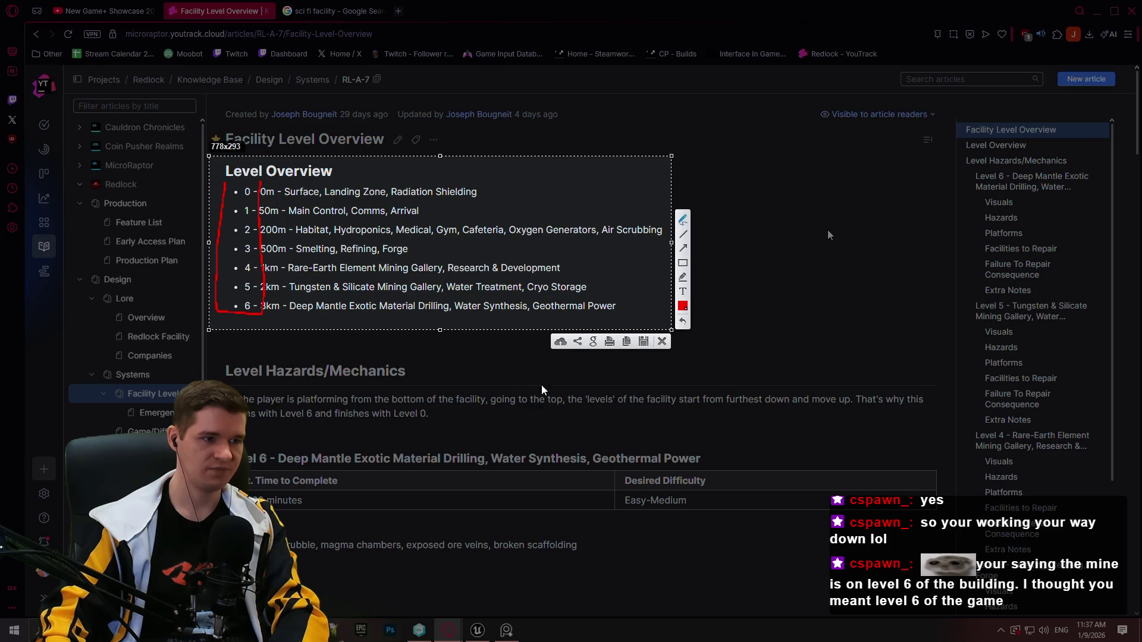
left_click_drag(227, 184, 194, 183)
left_click(663, 342)
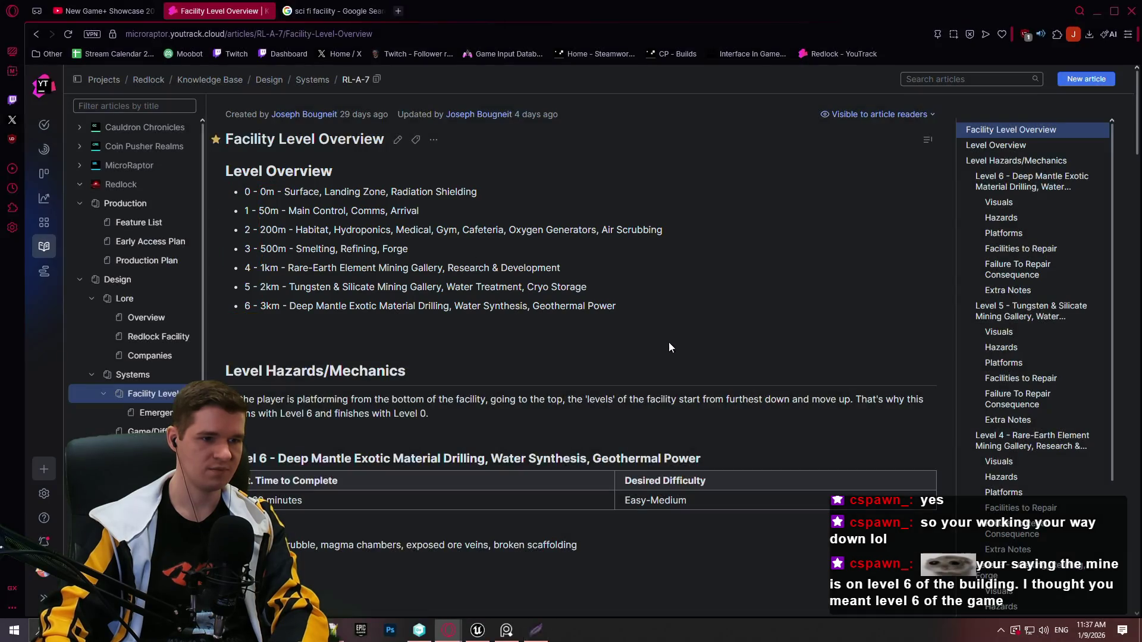
left_click(1097, 11)
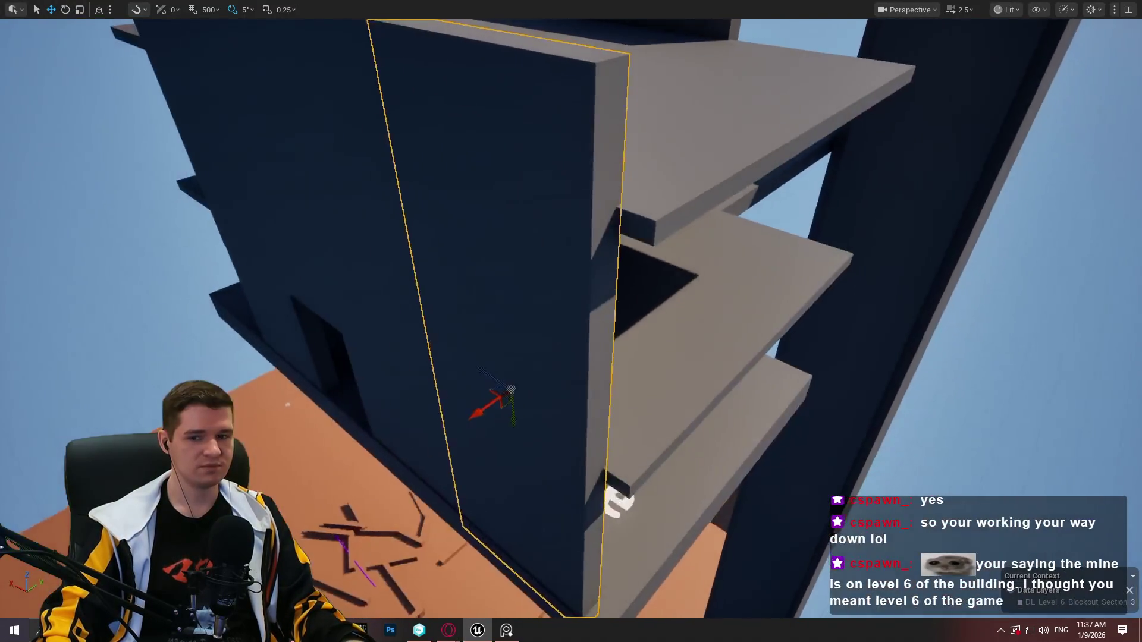
Select the top floor slab and lift it high above the building
mouse_move(288, 81)
left_mouse_down()
mouse_move(356, 84)
mouse_move(289, 81)
left_mouse_up()
left_click(476, 149)
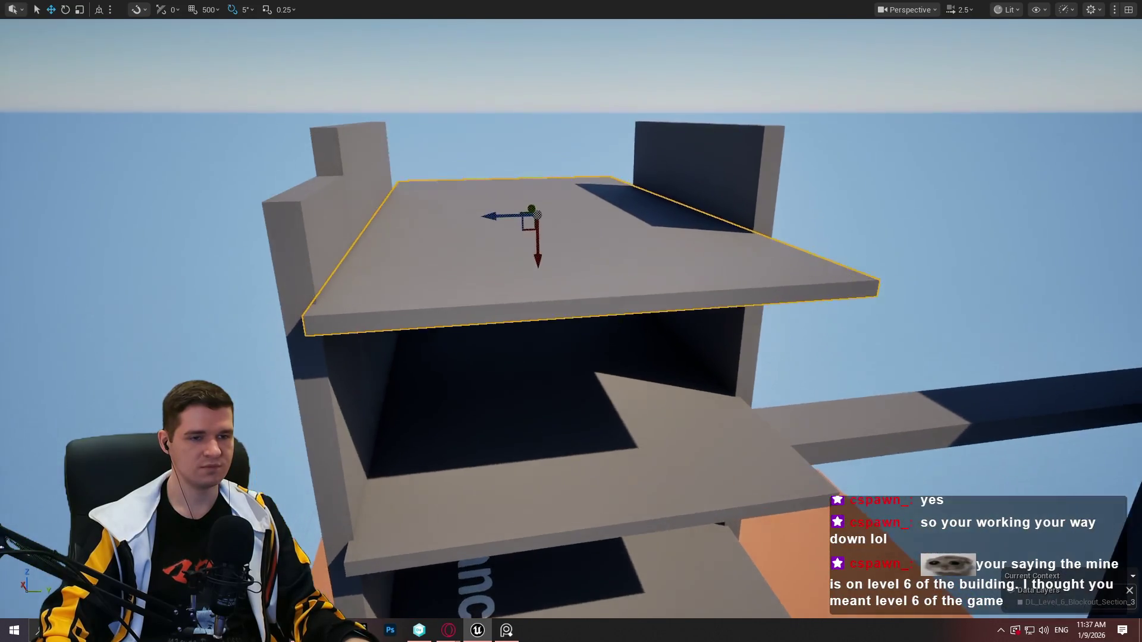
left_click_drag(597, 196, 597, 255)
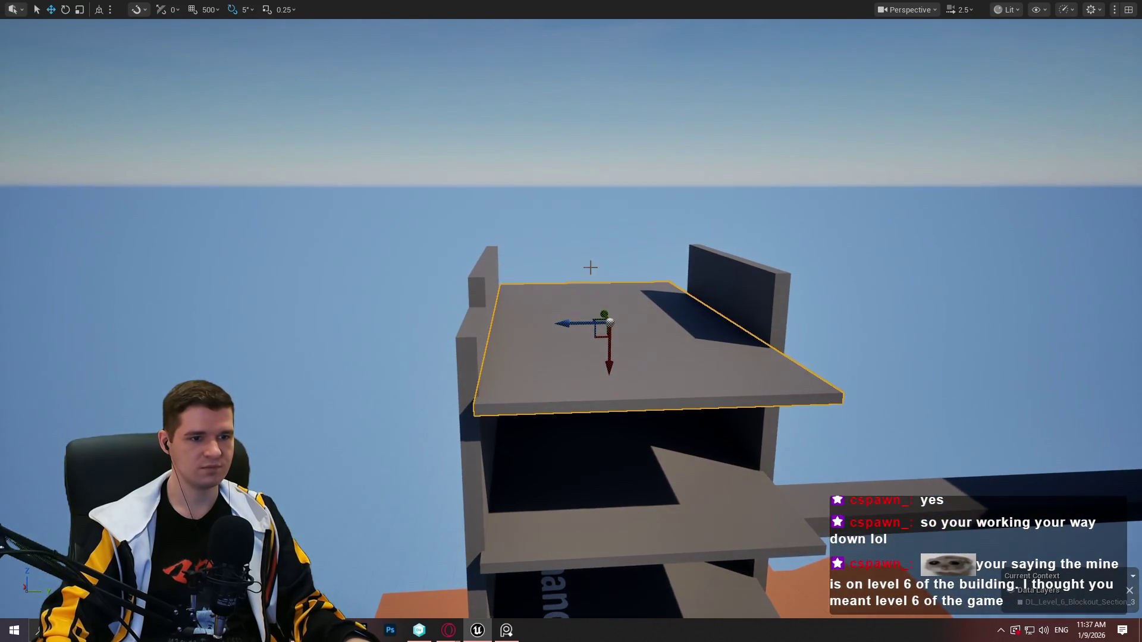
left_click_drag(612, 357, 609, 326)
key("ctrl+z")
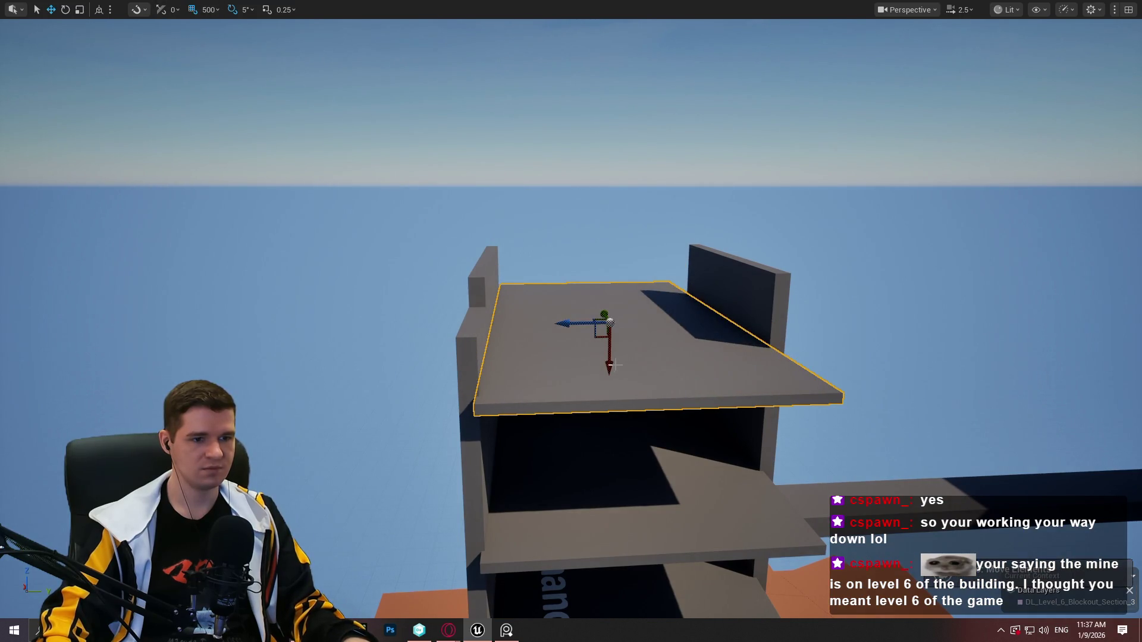
left_click_drag(610, 362, 609, 255)
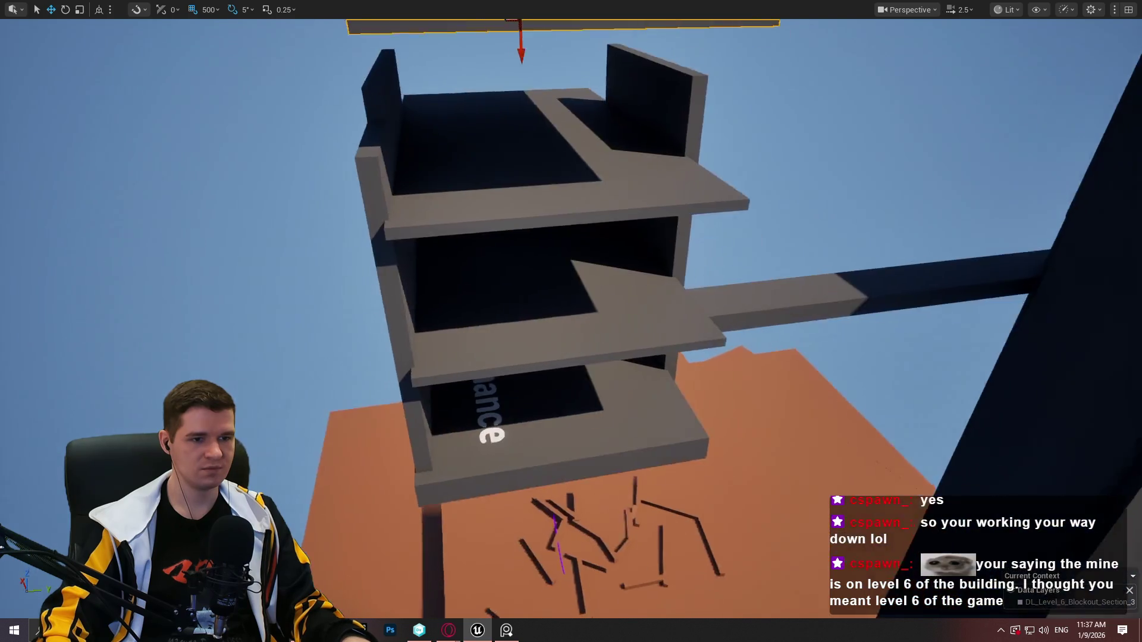
Fly around the building and drop below the raised slab to view its underside
key("a")
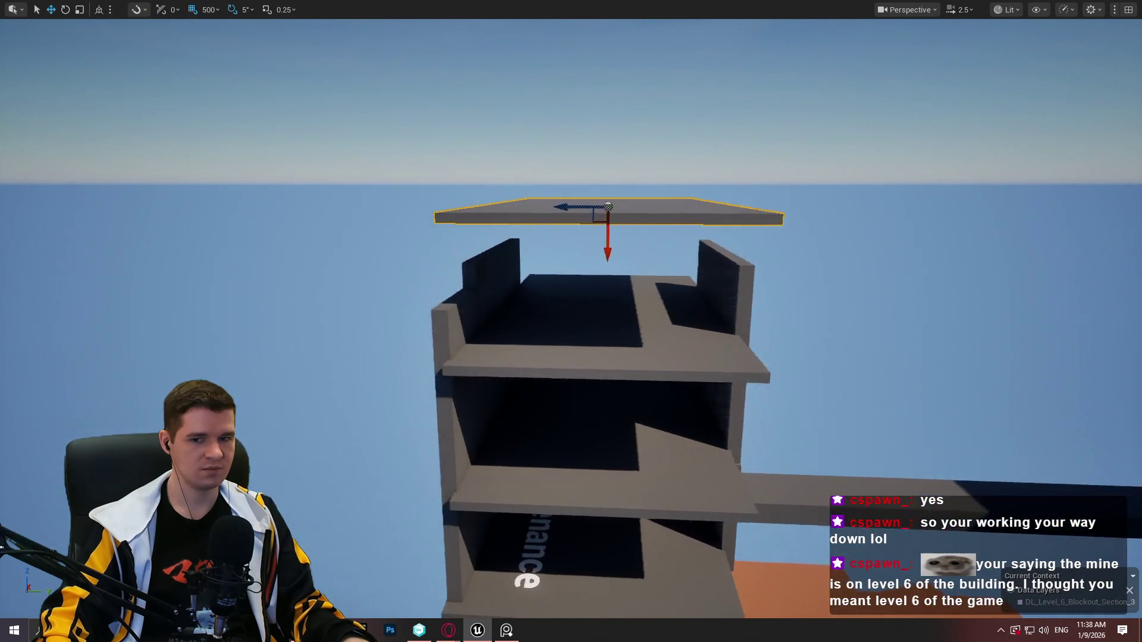
key("d")
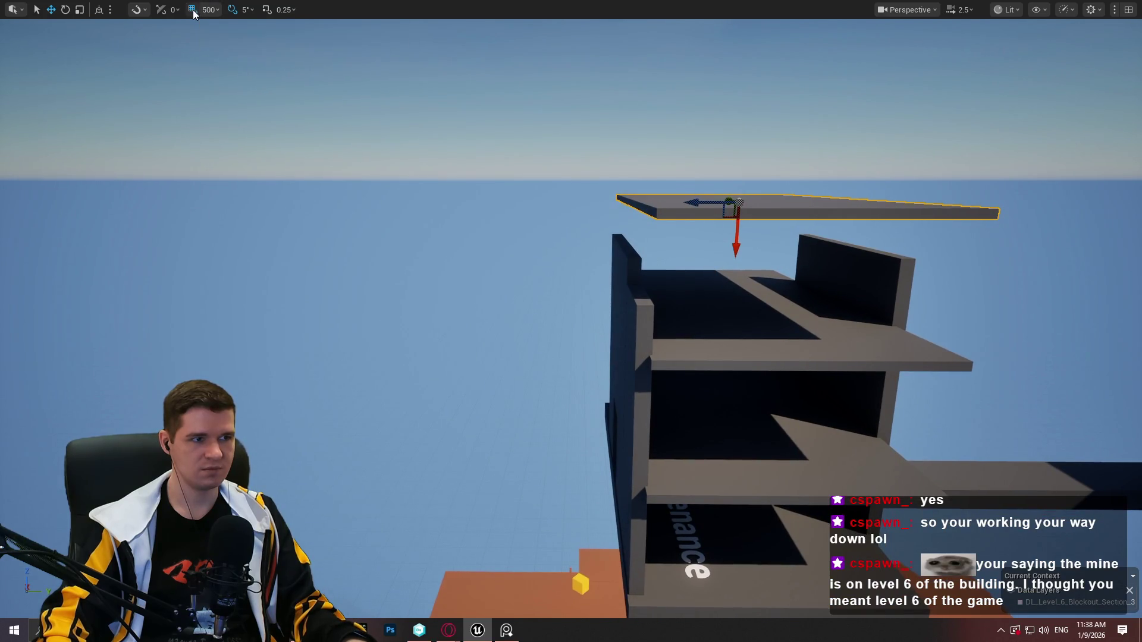
scroll(610, 145, "up", 2)
key("s")
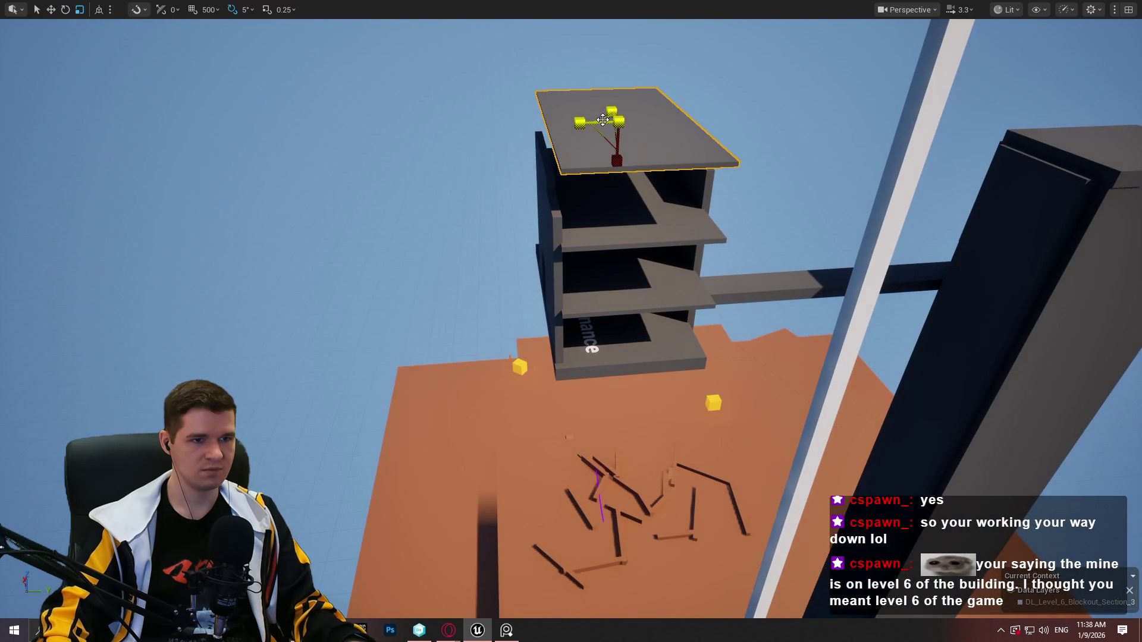
key("f")
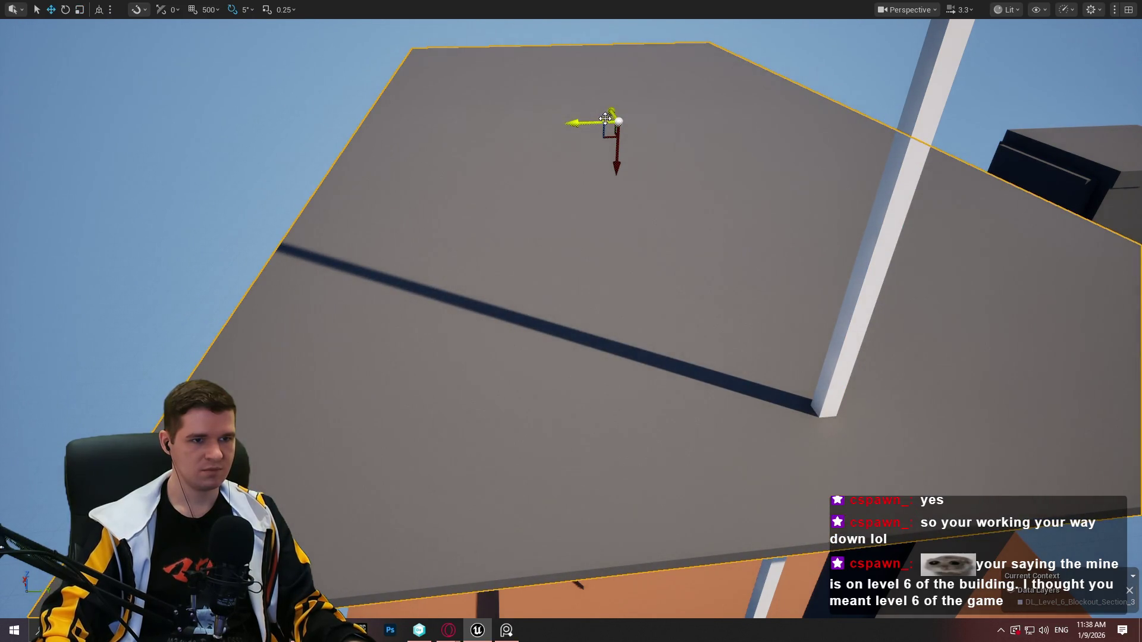
key("s")
key("d")
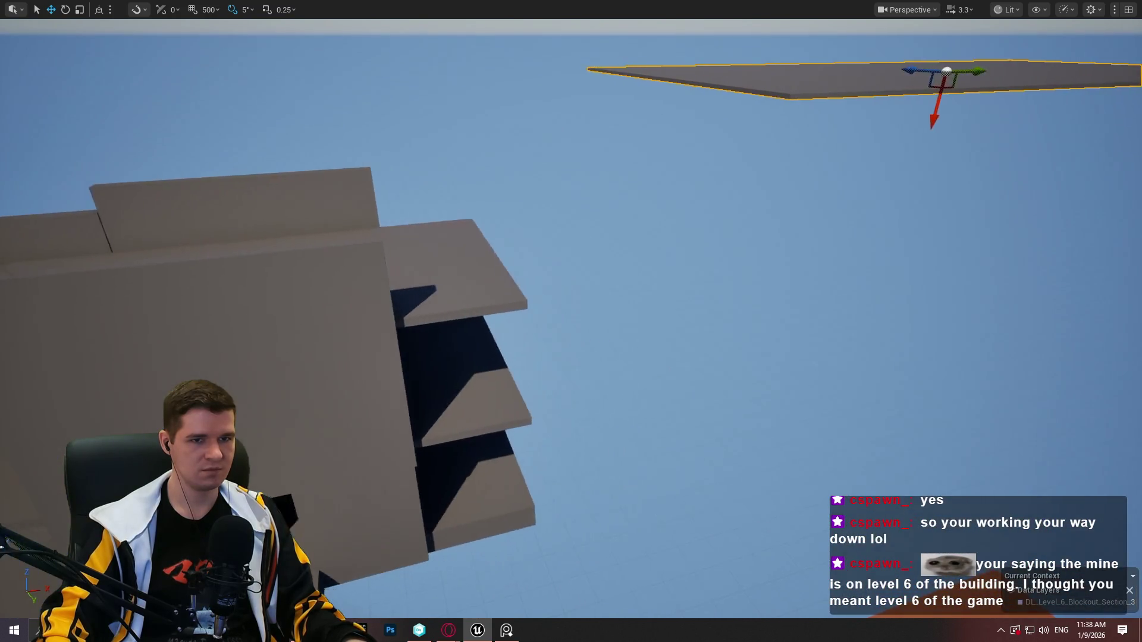
key("a")
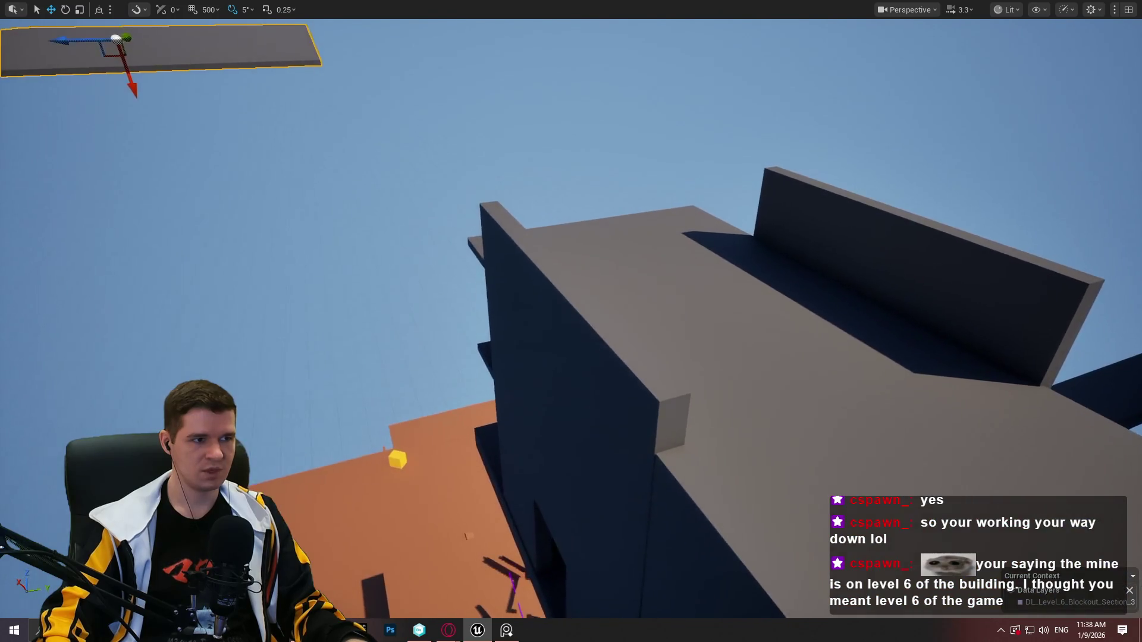
key("s")
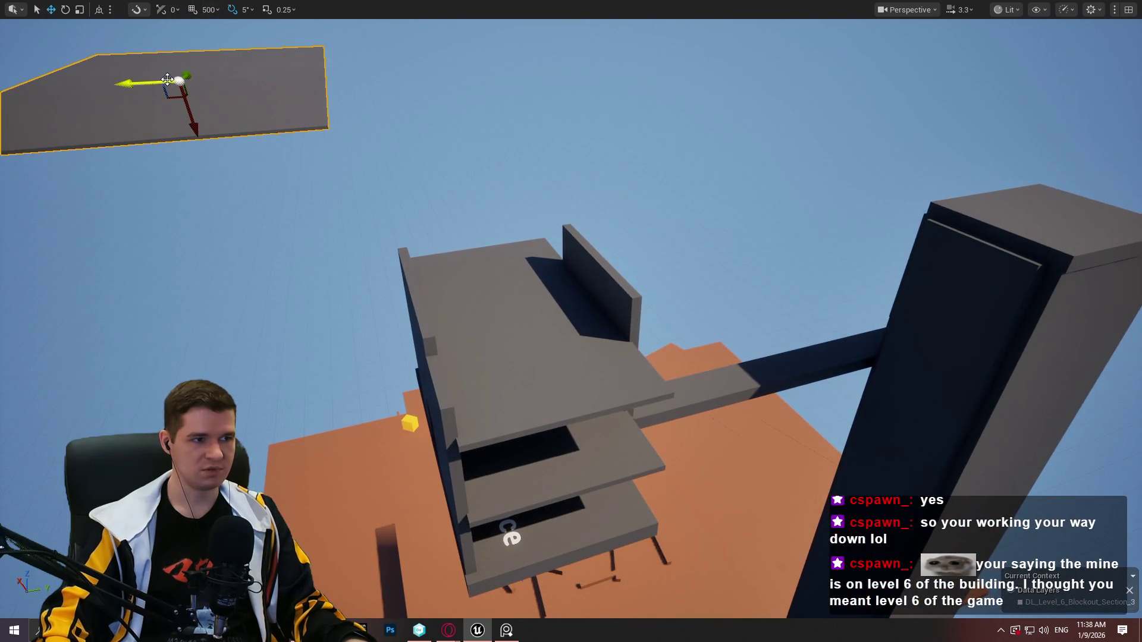
key("w")
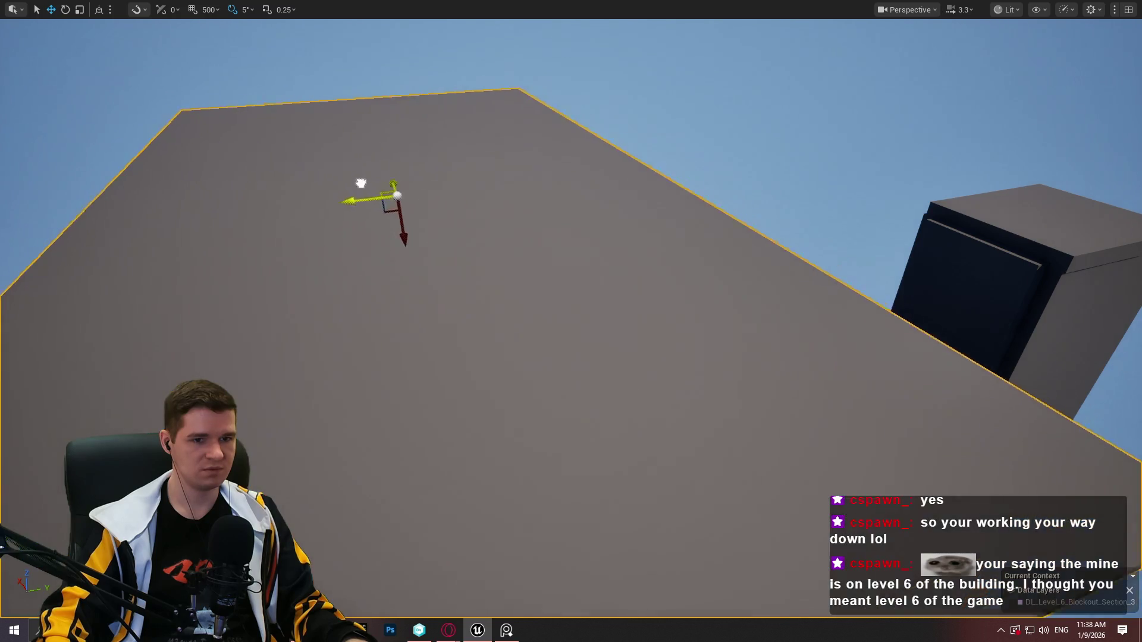
key("q")
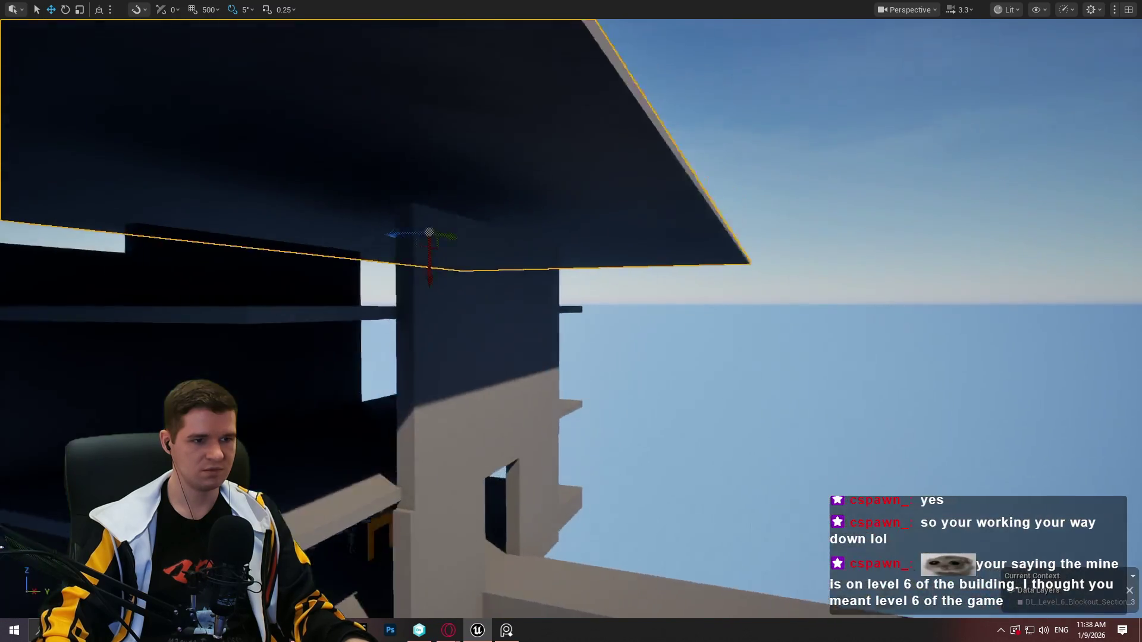
key("w")
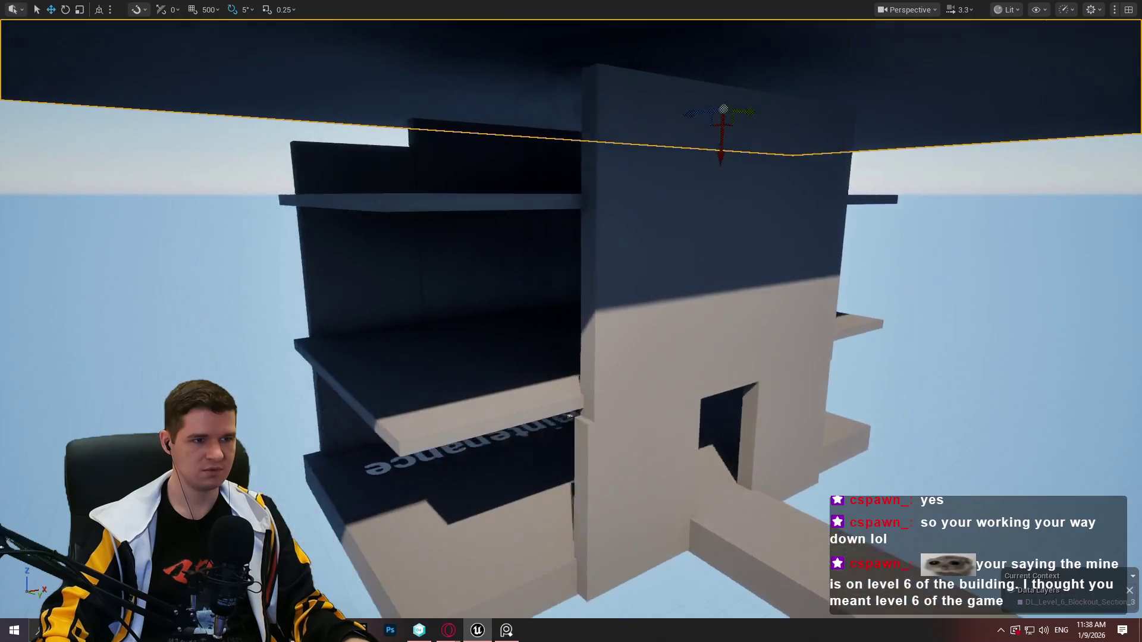
key("s")
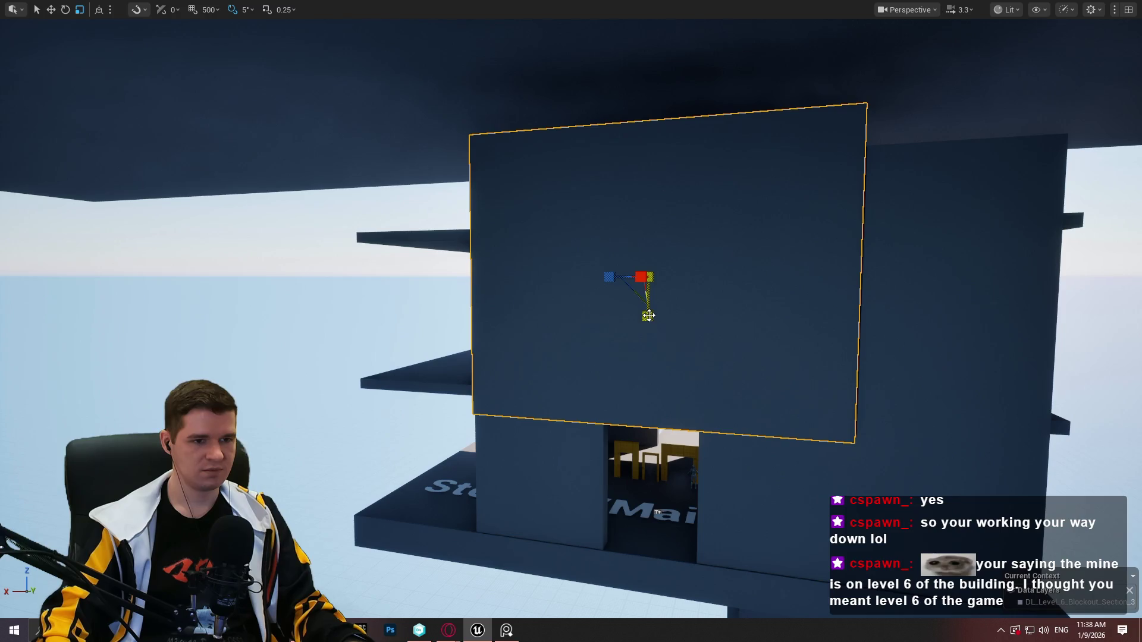
Narrow the selected wall slab horizontally with the scale gizmo
key("s")
scroll(868, 331, "down", 3)
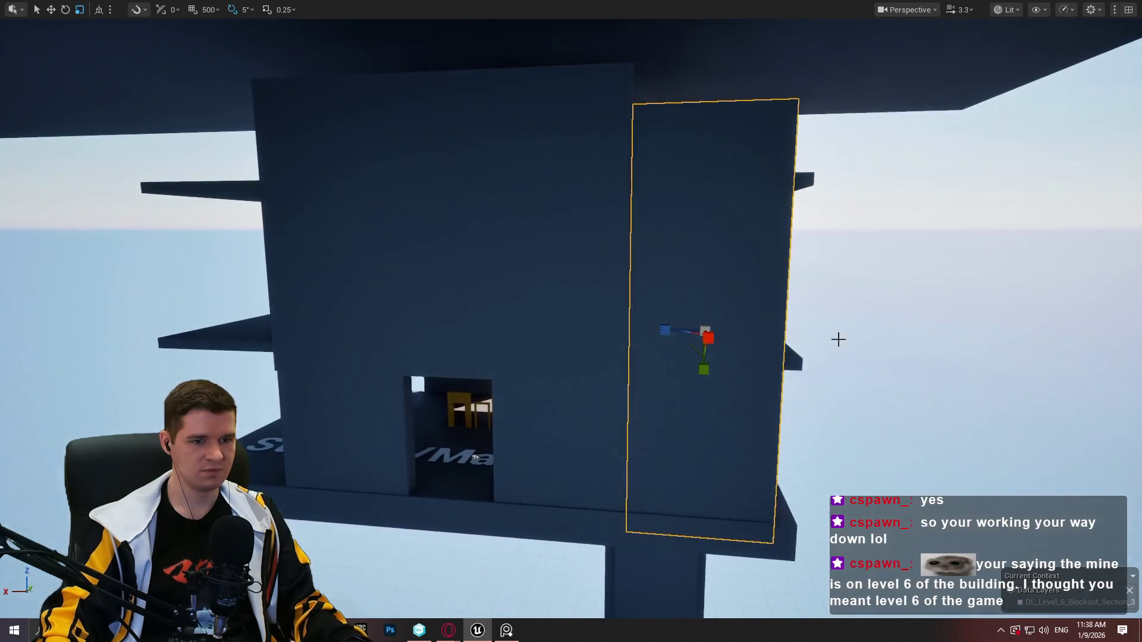
scroll(663, 329, "up", 3)
mouse_move(707, 338)
left_mouse_down()
mouse_move(624, 326)
mouse_move(635, 326)
left_mouse_up()
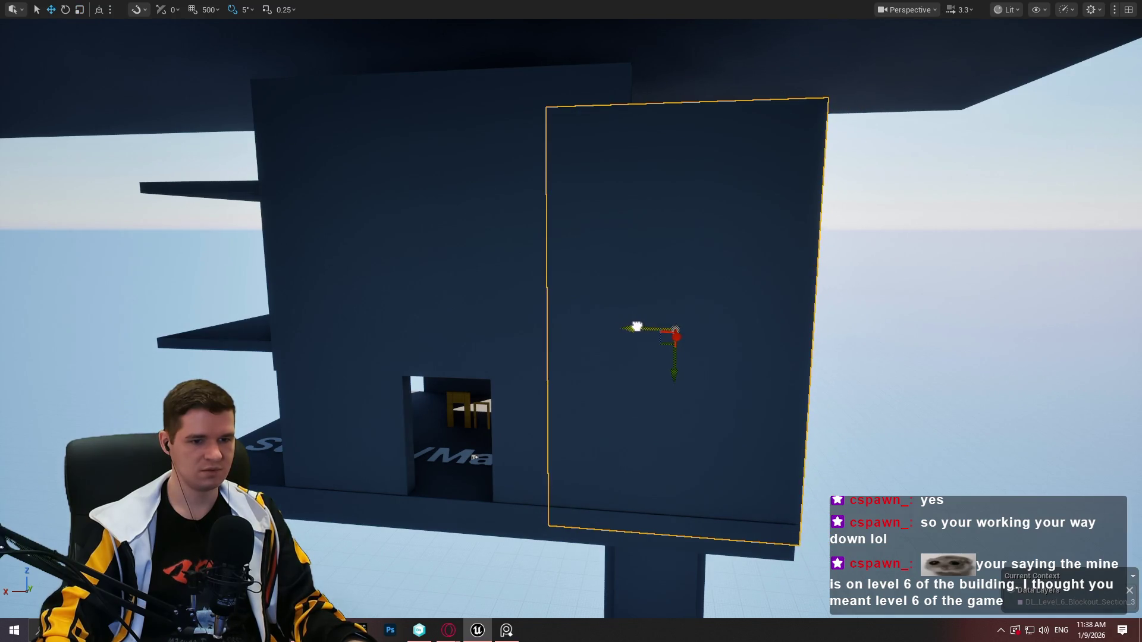
Slide the wall slab into position, then move the two selected walls forward and left
mouse_move(644, 331)
left_mouse_down()
mouse_move(166, 321)
mouse_move(204, 321)
left_mouse_up()
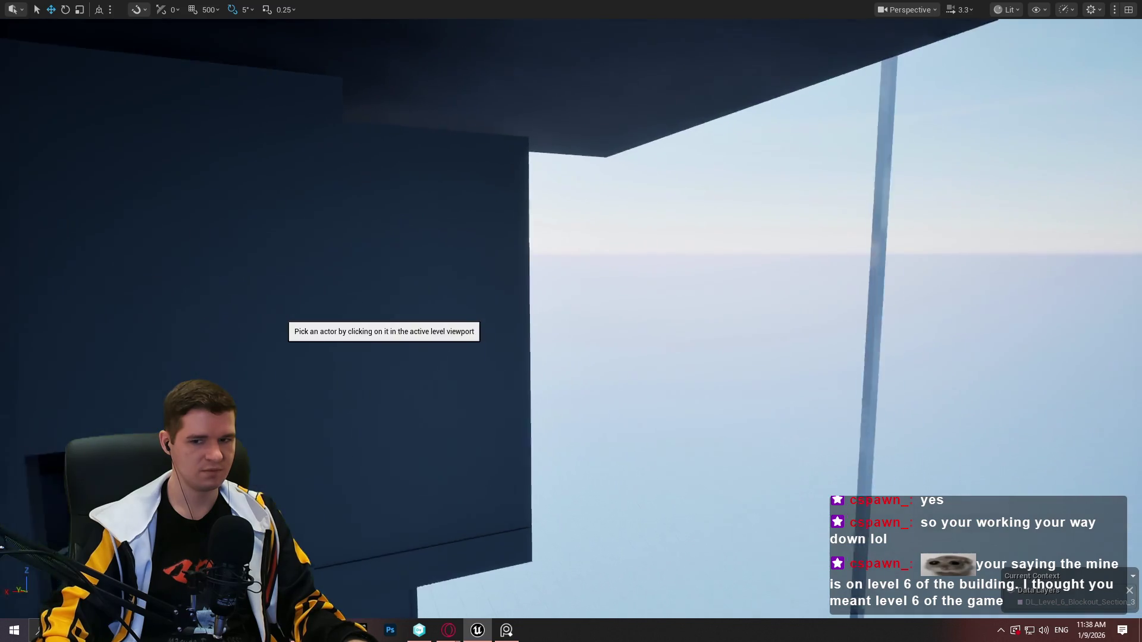
key("f")
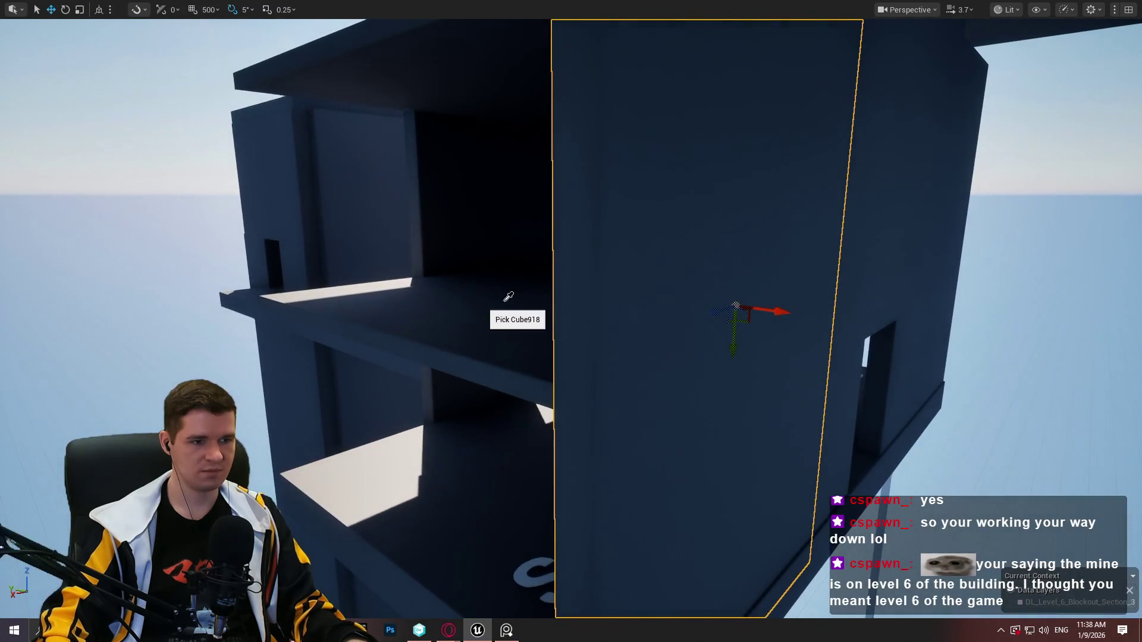
mouse_move(734, 305)
left_mouse_down()
mouse_move(676, 257)
mouse_move(1035, 201)
left_mouse_up()
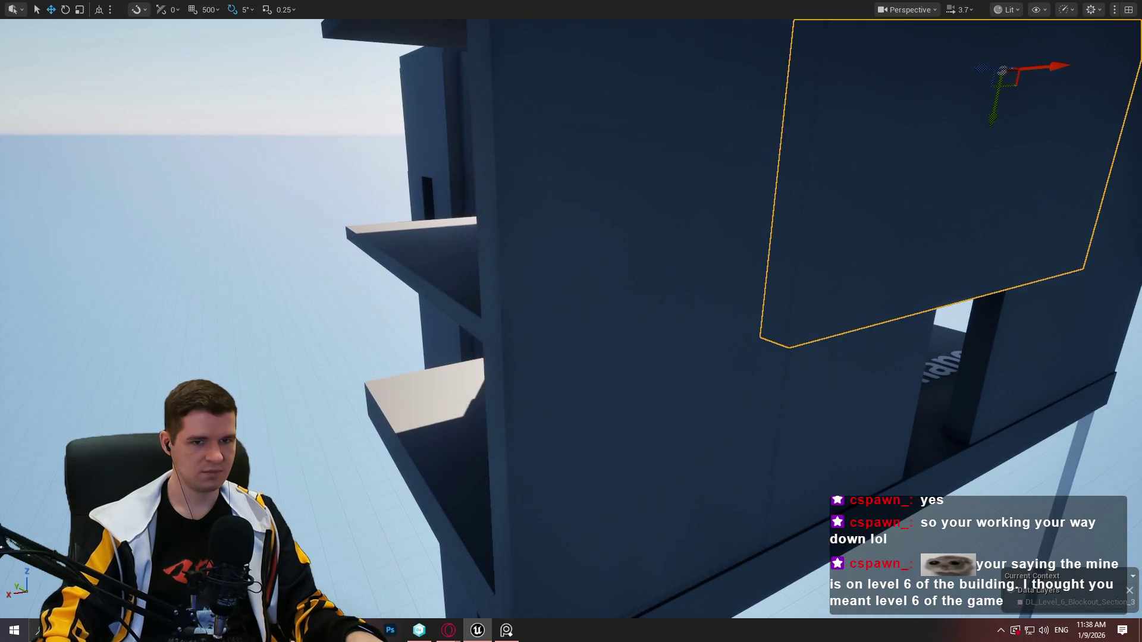
key("ctrl+z")
left_click_drag(735, 172, 759, 164)
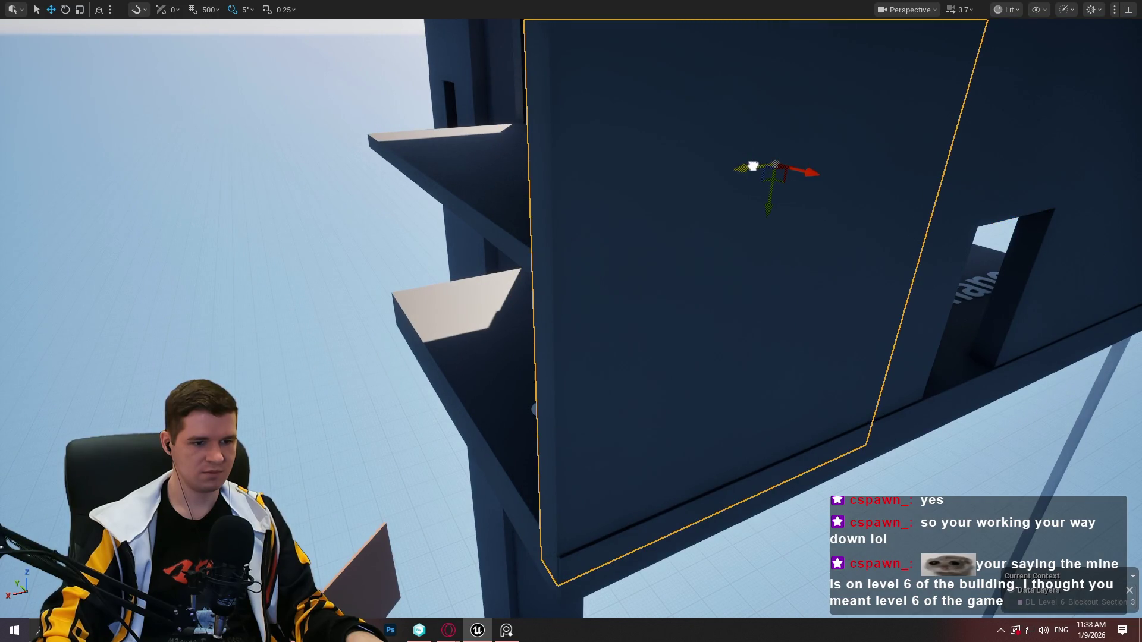
scroll(753, 166, "down", 10)
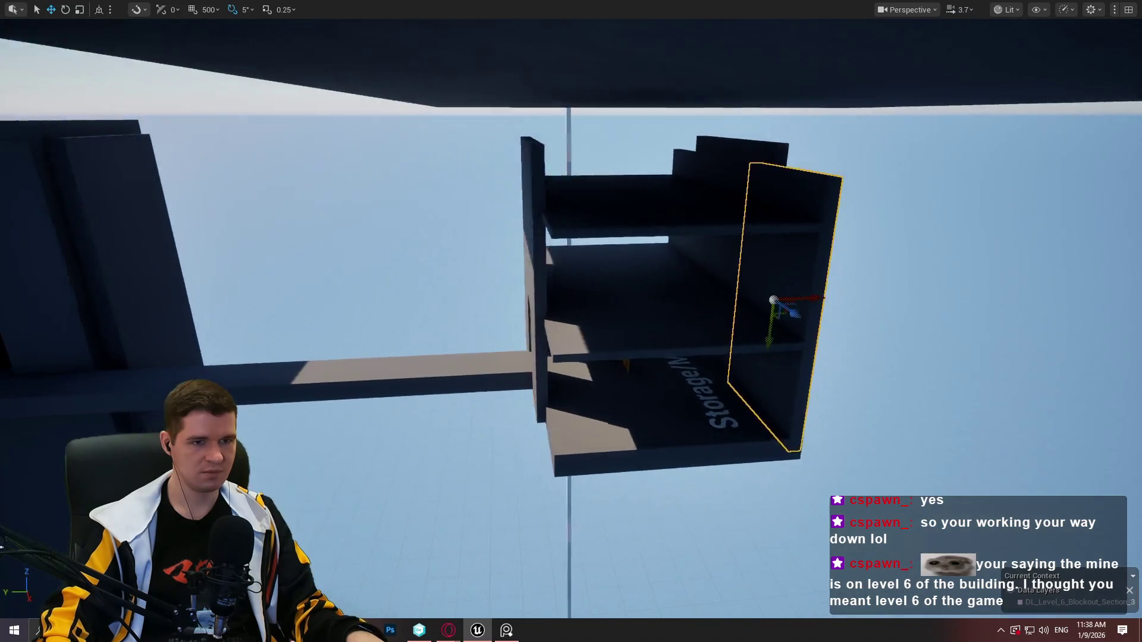
scroll(785, 183, "up", 5)
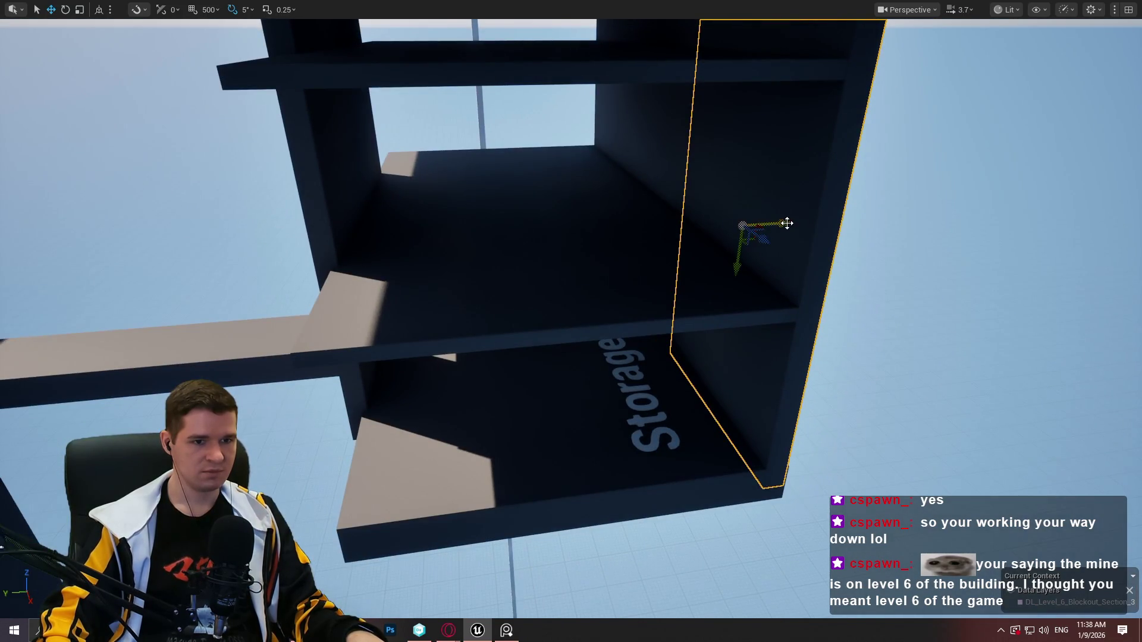
scroll(787, 223, "down", 5)
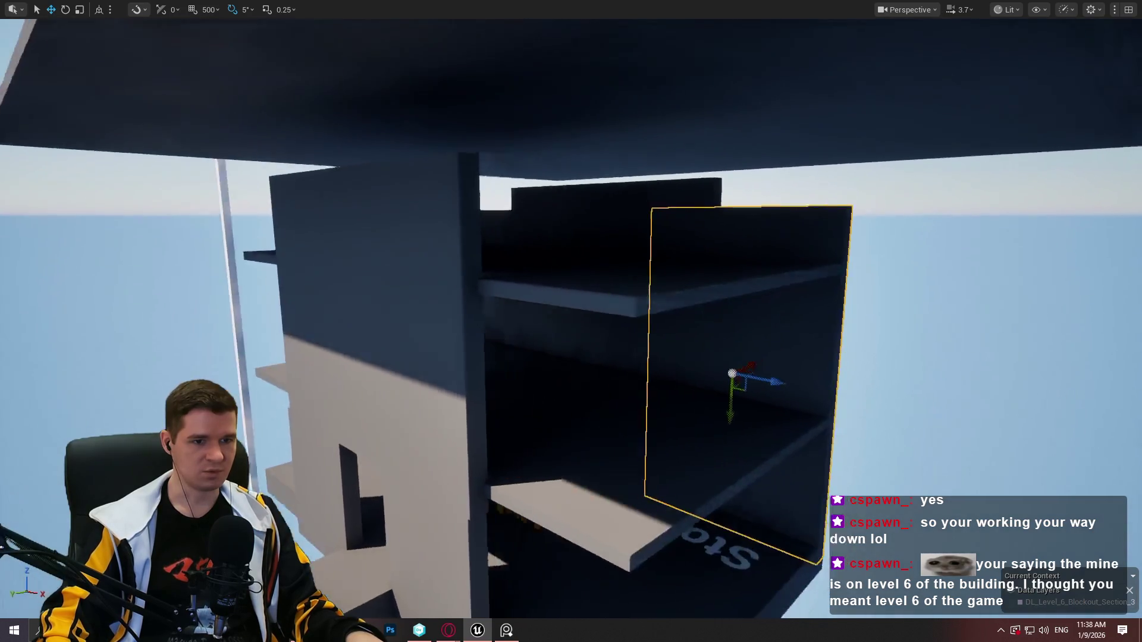
scroll(766, 269, "down", 5)
scroll(766, 270, "up", 8)
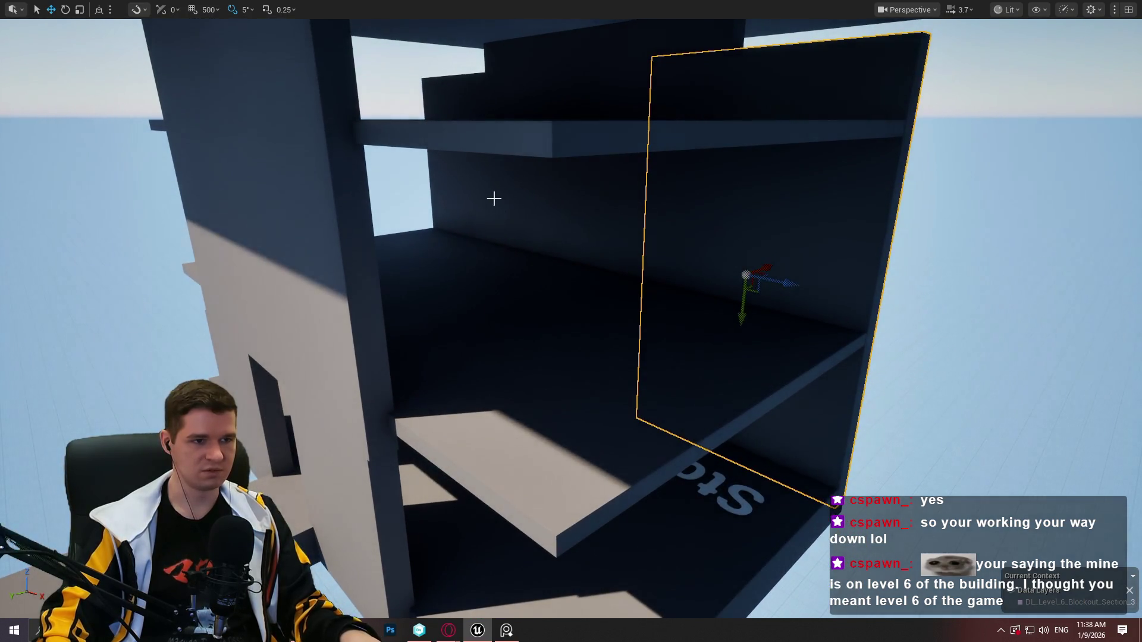
left_click_drag(511, 219, 262, 257)
Raise the wall panel above the doorway, widen it across the room front, and shift it
key("f")
mouse_move(442, 283)
left_mouse_down()
mouse_move(546, 371)
mouse_move(511, 259)
left_mouse_up()
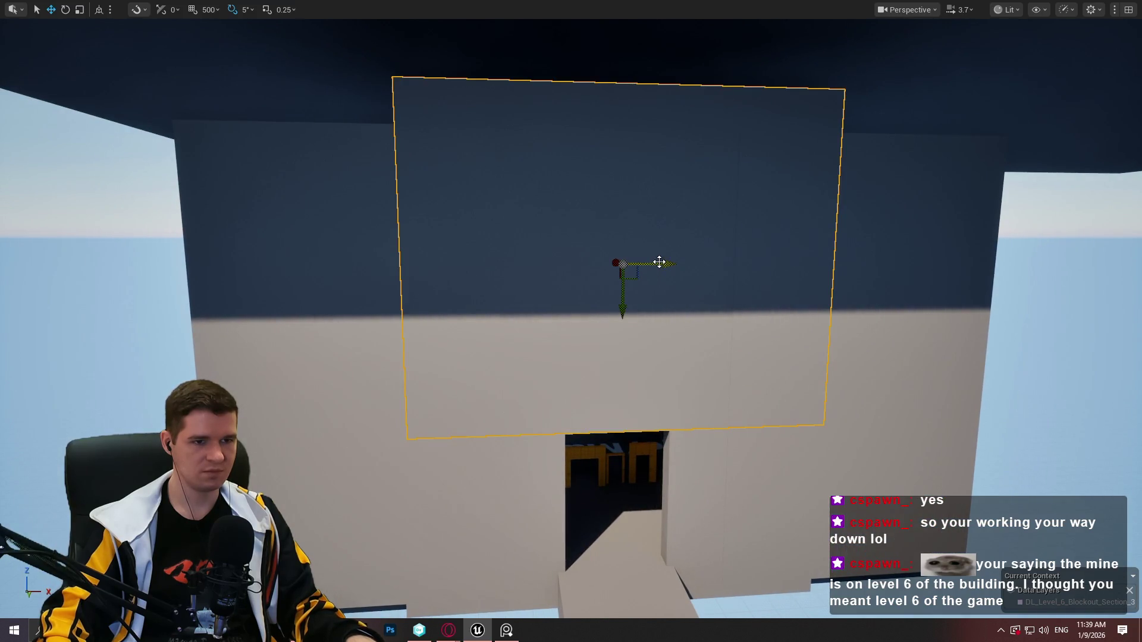
left_click_drag(621, 299, 624, 253)
key("f")
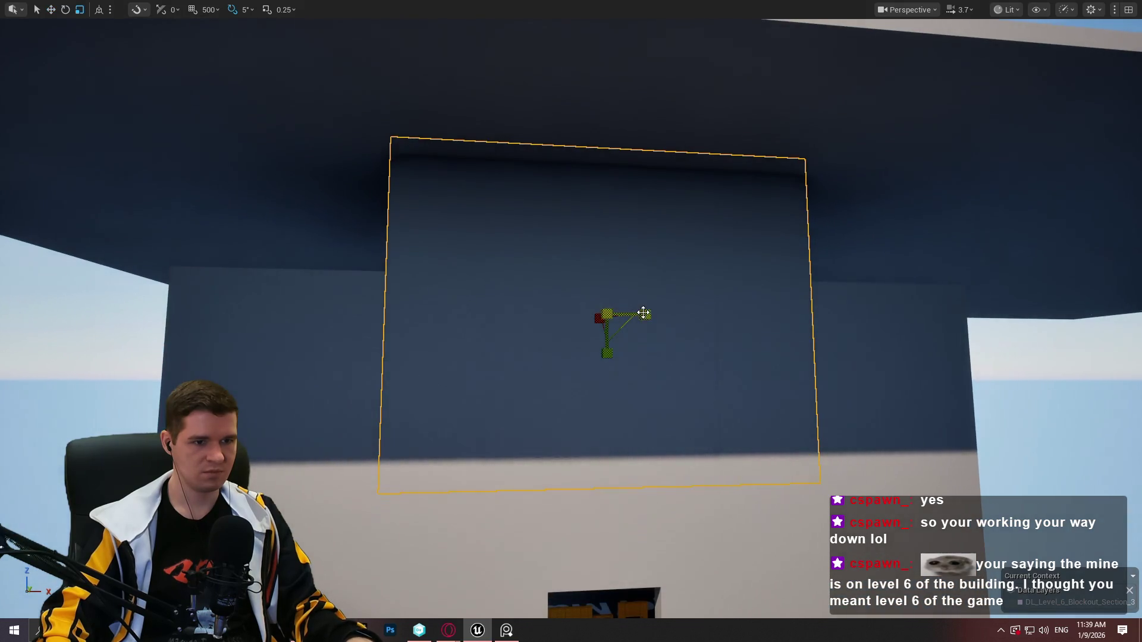
left_click_drag(643, 313, 702, 313)
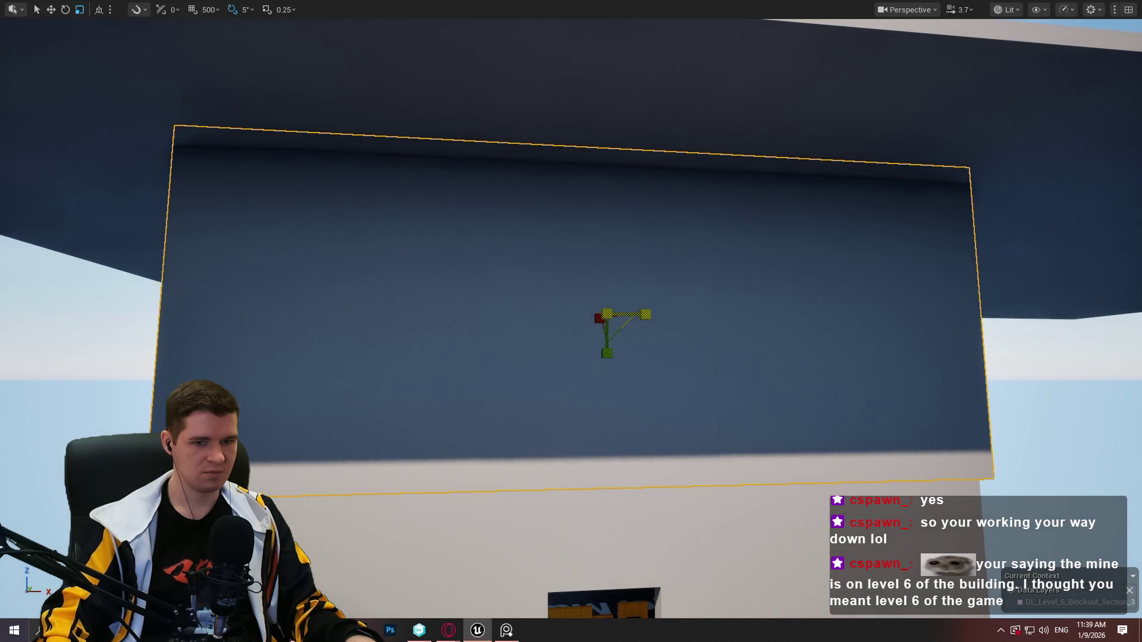
mouse_move(649, 311)
left_mouse_down()
mouse_move(702, 339)
mouse_move(683, 351)
mouse_move(708, 274)
mouse_move(731, 262)
mouse_move(744, 232)
mouse_move(710, 244)
mouse_move(1049, 63)
left_mouse_up()
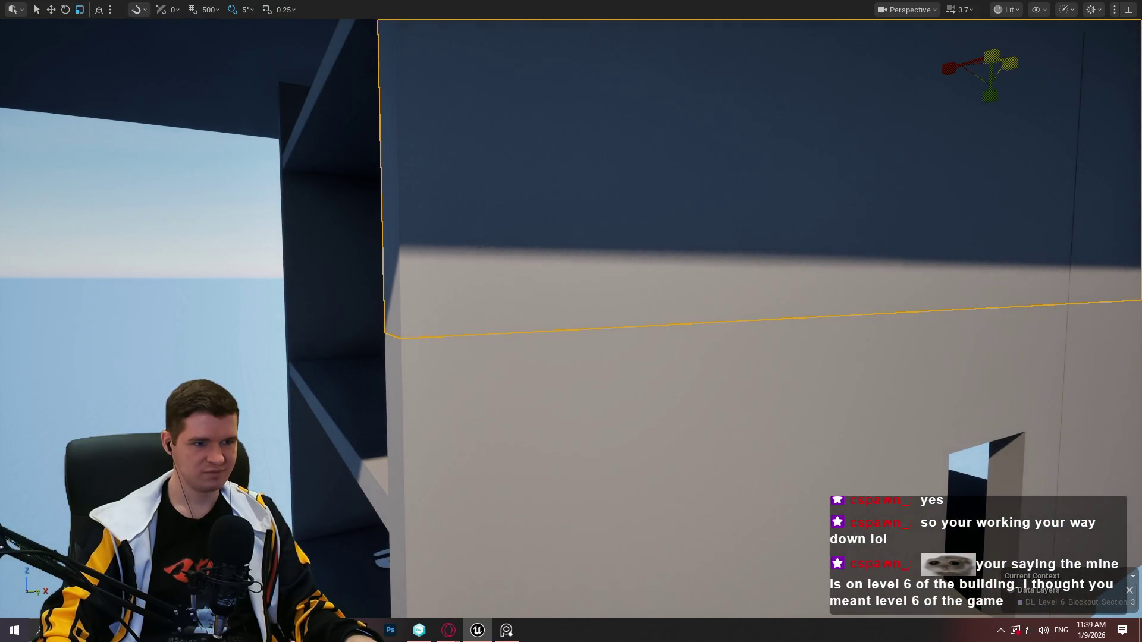
Reposition the neighbouring wall sideways and fly the view through the building
left_click_drag(1013, 64, 799, 109)
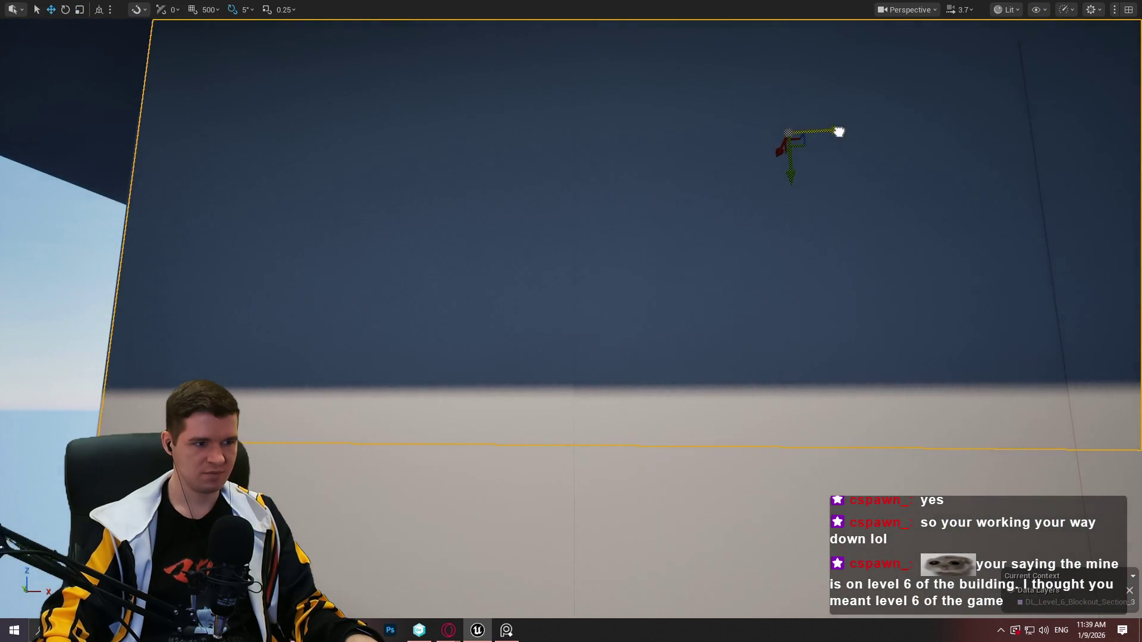
mouse_move(837, 132)
left_mouse_down()
mouse_move(586, 89)
mouse_move(238, 90)
mouse_move(47, 29)
mouse_move(798, 72)
mouse_move(968, 143)
mouse_move(980, 191)
mouse_move(741, 202)
mouse_move(583, 274)
mouse_move(750, 265)
mouse_move(720, 251)
mouse_move(388, 259)
left_mouse_up()
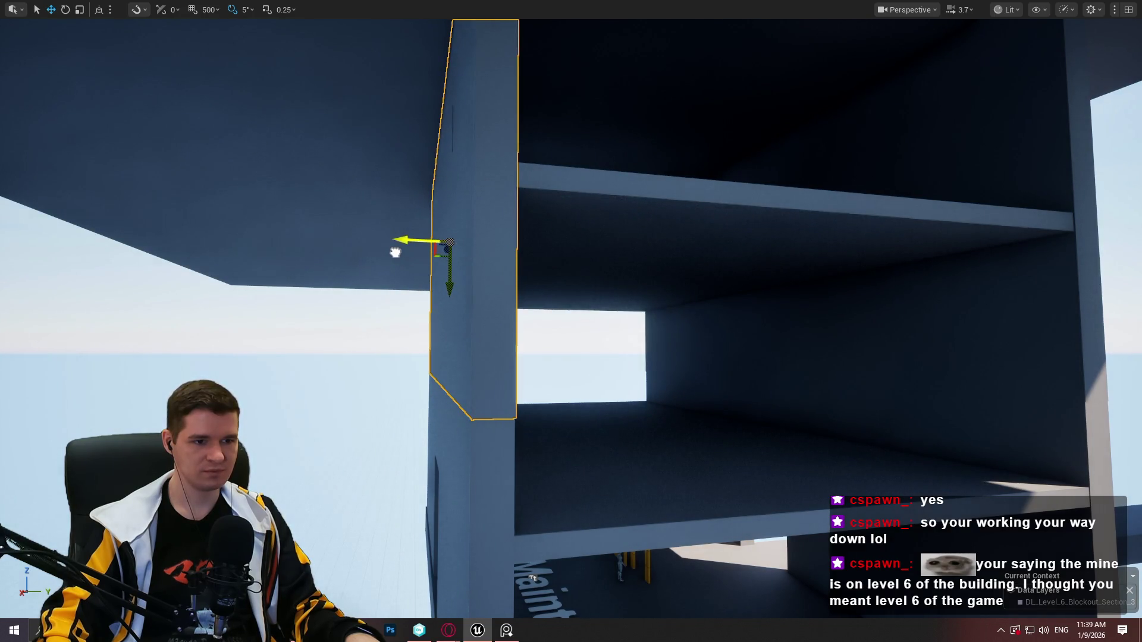
mouse_move(394, 252)
left_mouse_down()
mouse_move(395, 380)
mouse_move(395, 256)
mouse_move(392, 276)
mouse_move(318, 267)
mouse_move(321, 277)
left_mouse_up()
key("f")
left_click_drag(832, 442, 832, 442)
left_click_drag(396, 210, 396, 210)
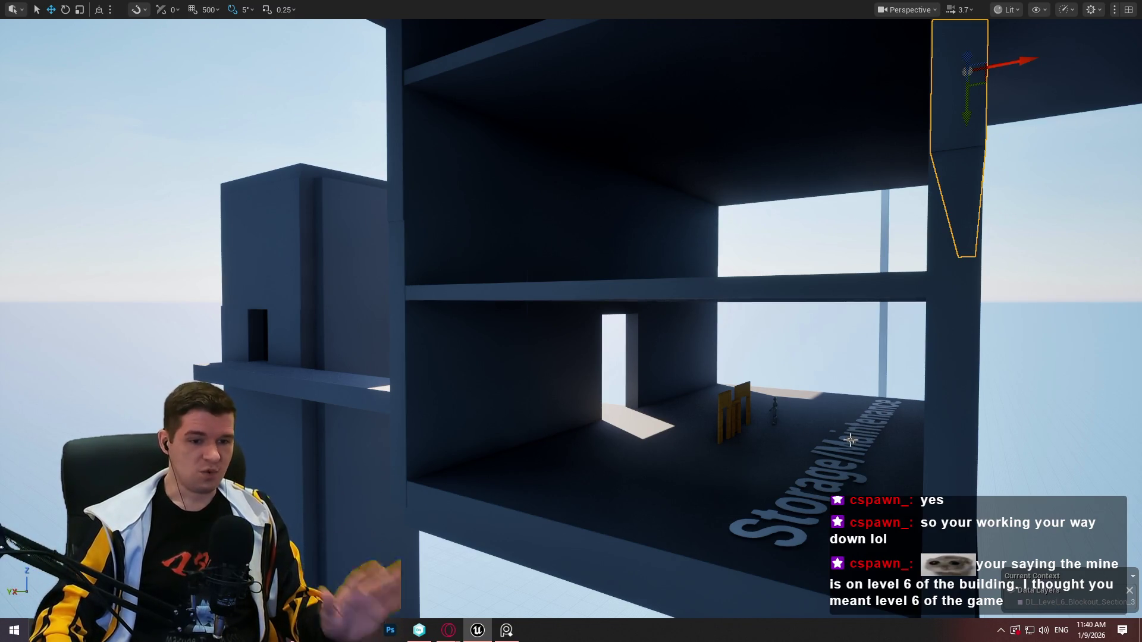
Nudge the Storage/Maintenance floor text vertically and slide the room's floor slab out to the right
left_click(851, 440)
mouse_move(850, 401)
left_mouse_down()
mouse_move(773, 452)
mouse_move(726, 390)
mouse_move(849, 413)
left_mouse_up()
mouse_move(571, 321)
left_mouse_down()
mouse_move(558, 303)
mouse_move(553, 315)
left_mouse_up()
scroll(673, 327, "down", 10)
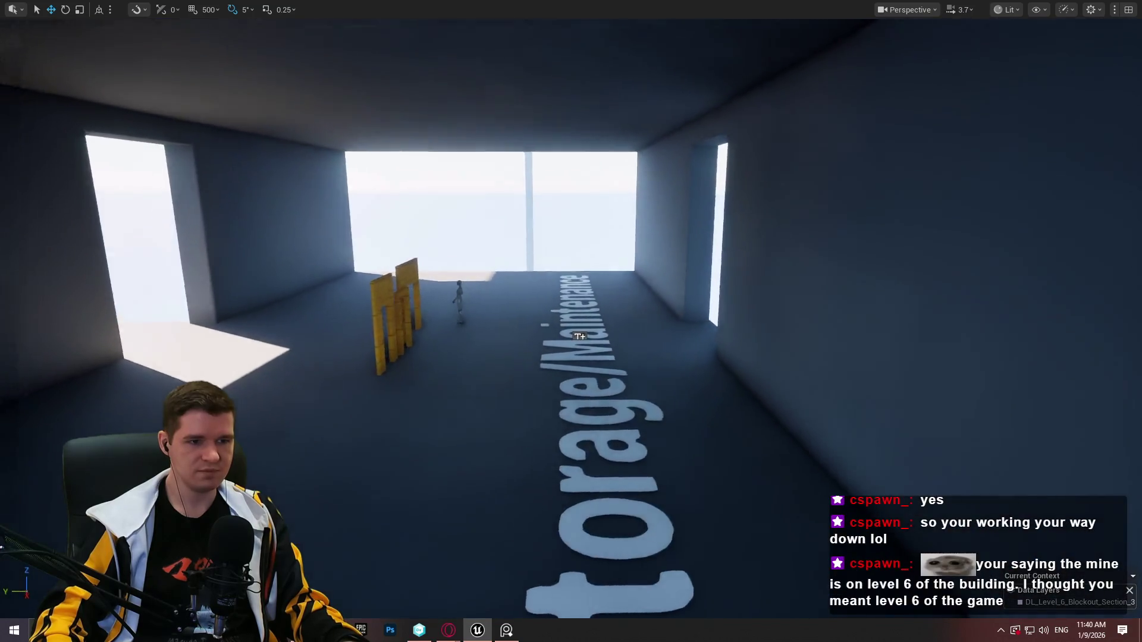
scroll(630, 435, "up", 10)
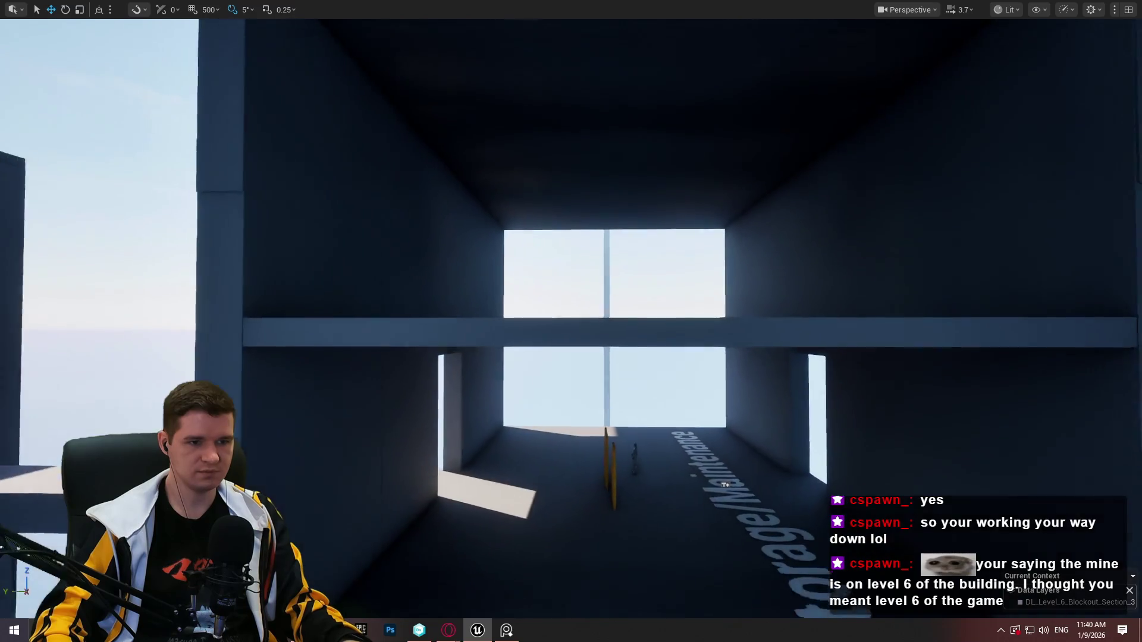
left_click_drag(729, 384, 730, 383)
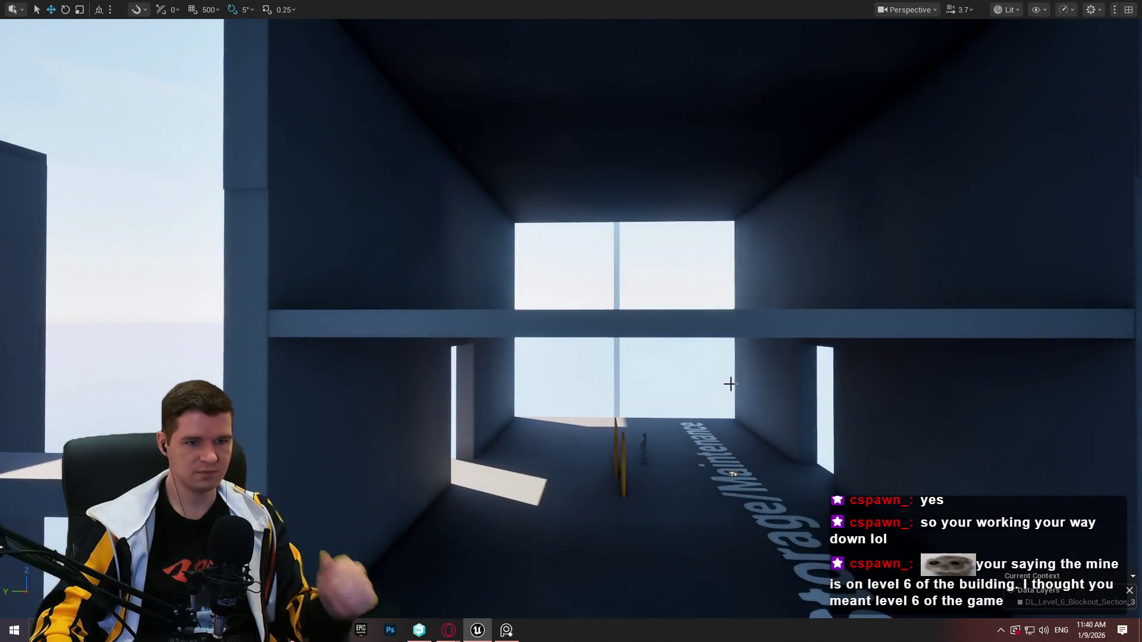
left_click(653, 343)
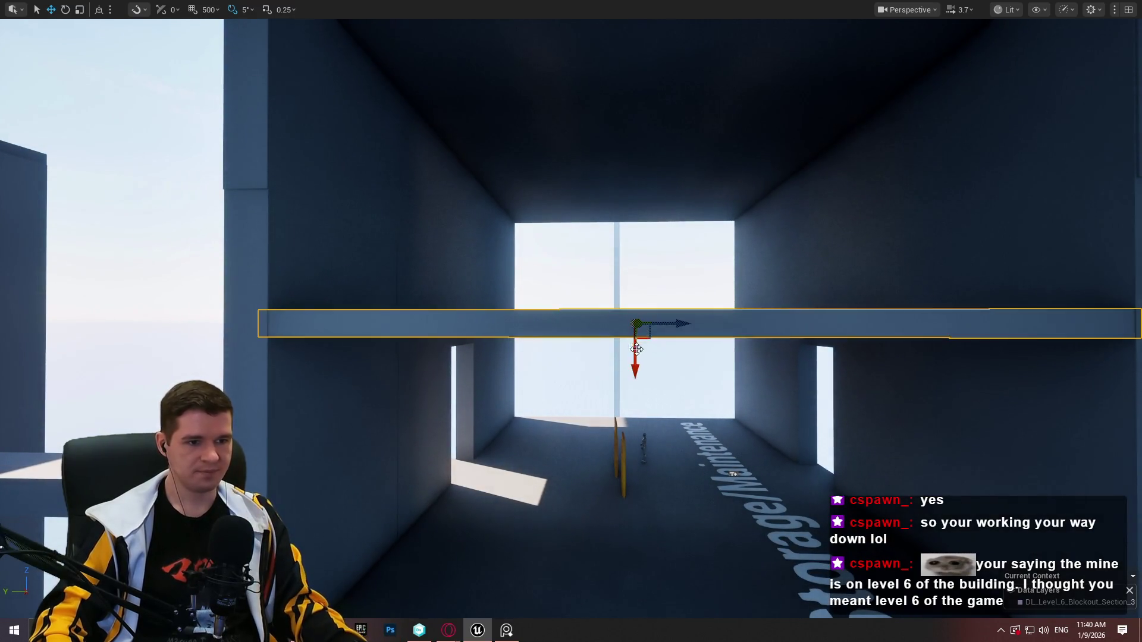
scroll(653, 342, "down", 10)
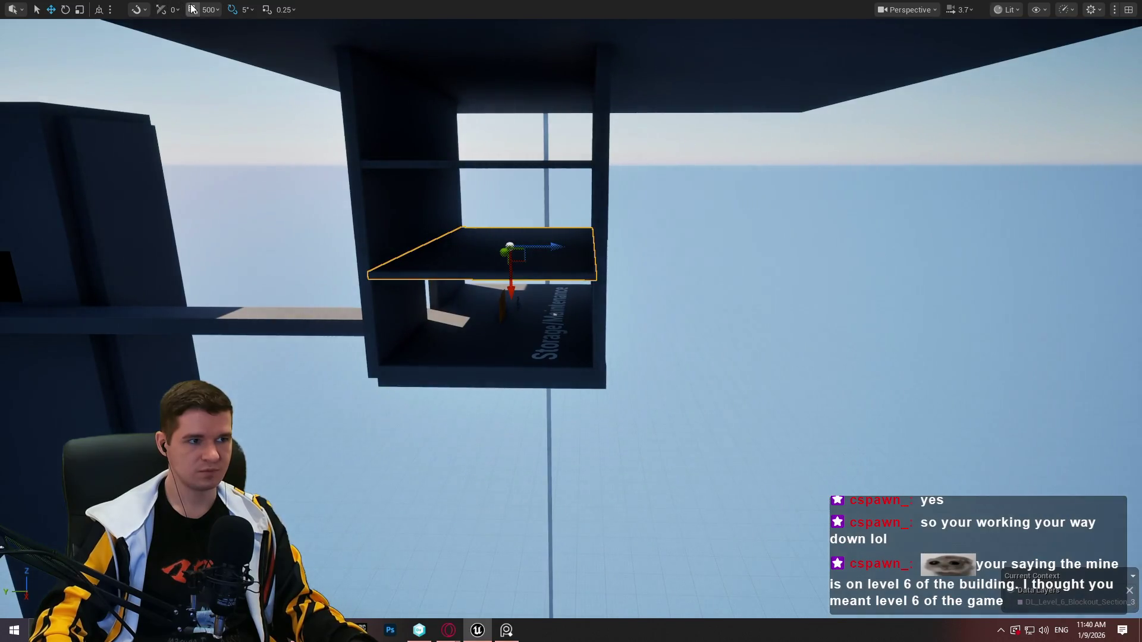
mouse_move(548, 244)
left_mouse_down()
mouse_move(1023, 249)
mouse_move(822, 250)
left_mouse_up()
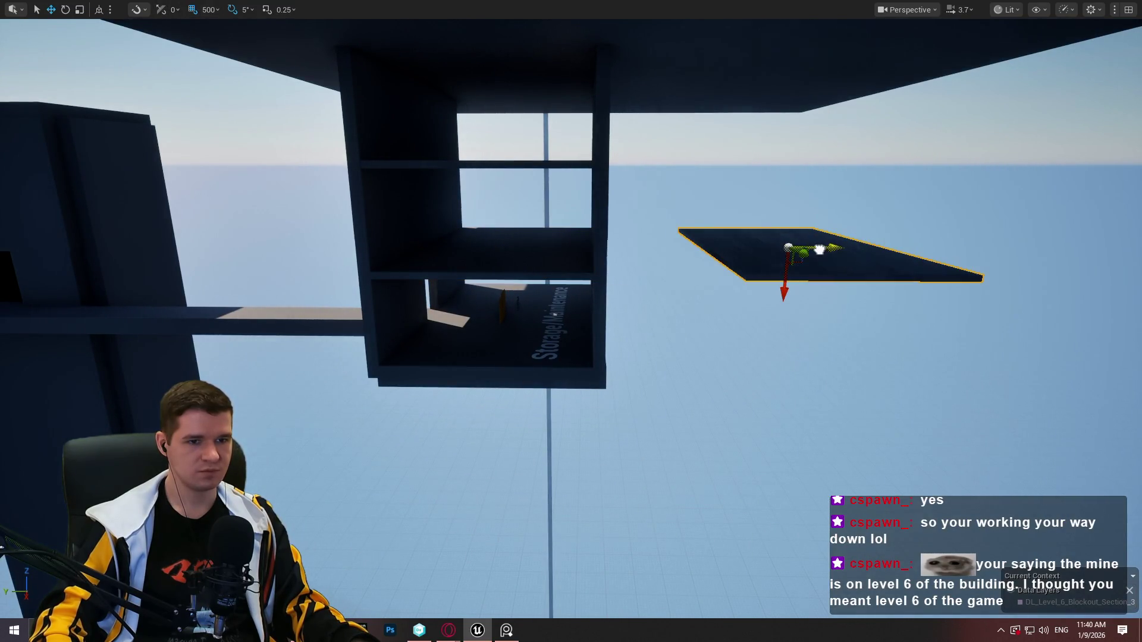
Delete the shelf board in the storage box and back out to view the whole structure
left_click(581, 257)
key("Delete")
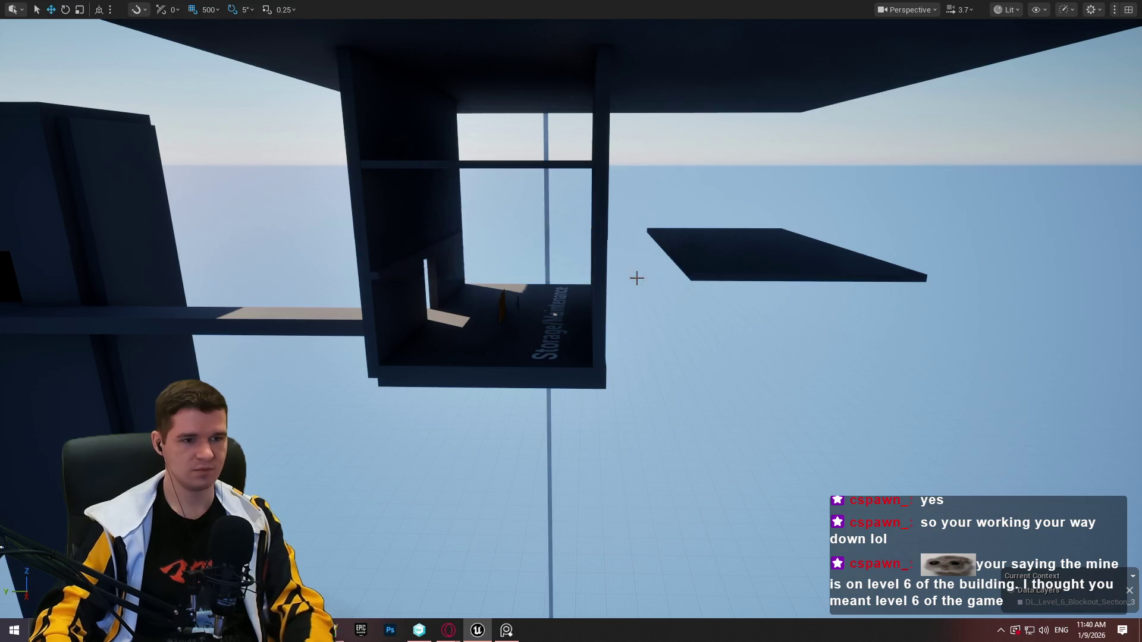
key("w")
scroll(621, 346, "down", 2)
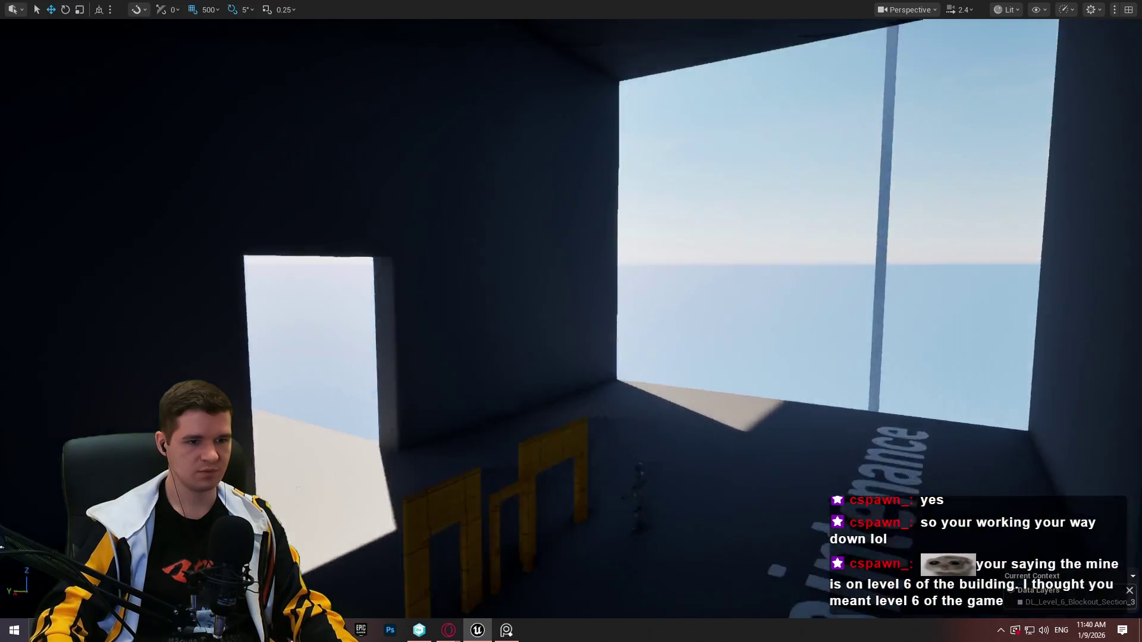
key("s")
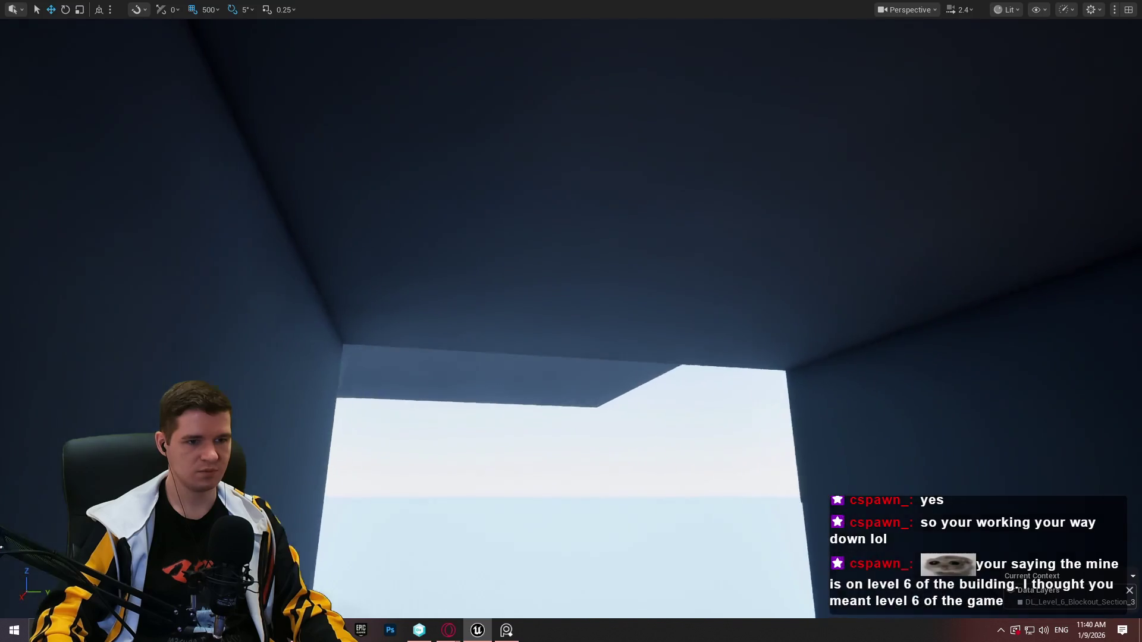
key("s")
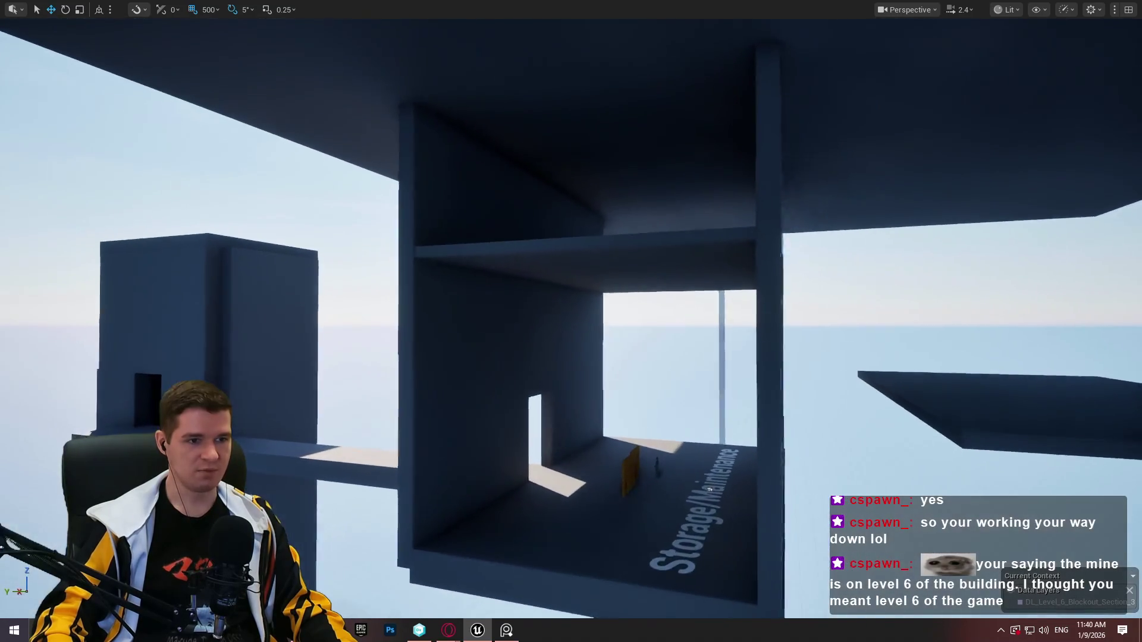
key("s")
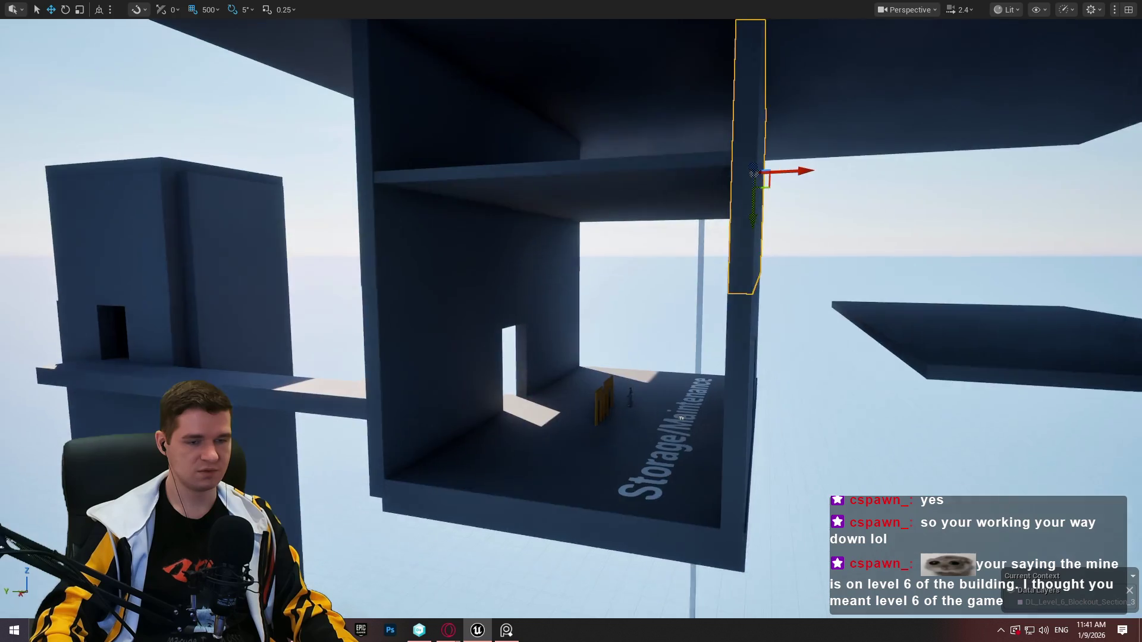
Rotate the left wall panel to face the room's opening and slide it across the front
left_click(464, 374)
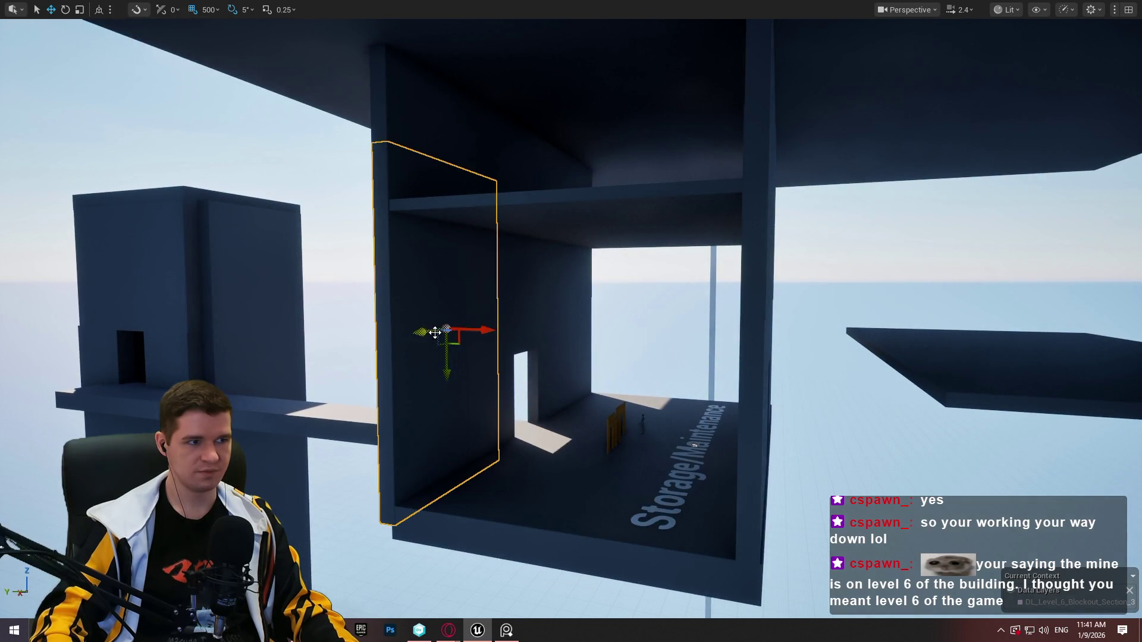
left_click_drag(451, 335, 354, 335)
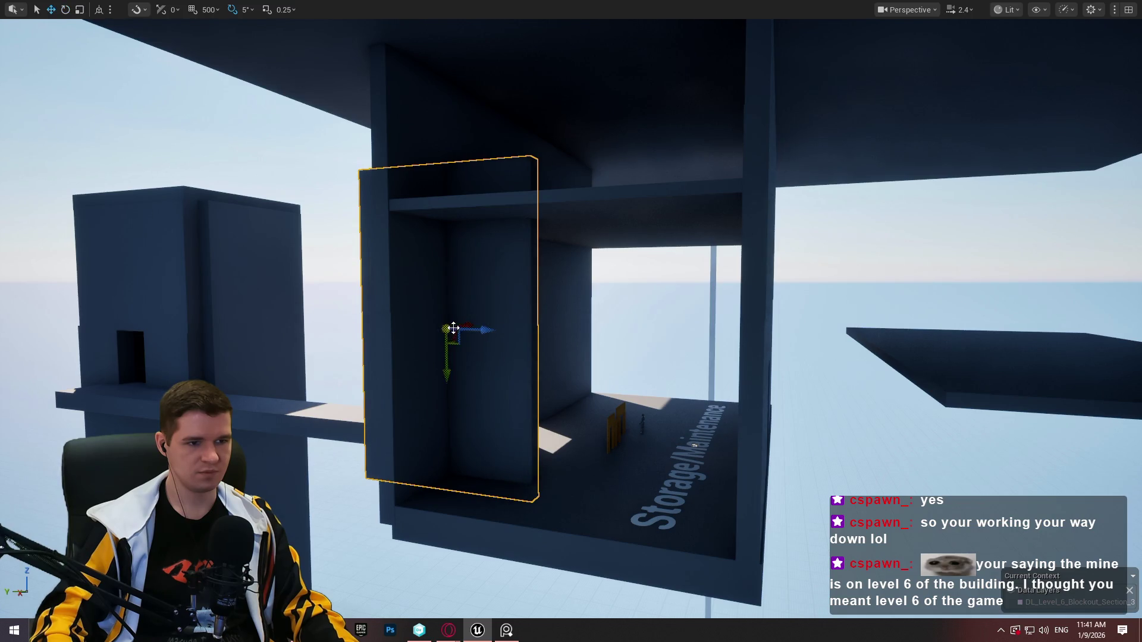
mouse_move(478, 330)
left_mouse_down()
mouse_move(613, 330)
mouse_move(558, 341)
mouse_move(559, 381)
mouse_move(528, 325)
left_mouse_up()
left_click_drag(430, 133, 416, 143)
key("f")
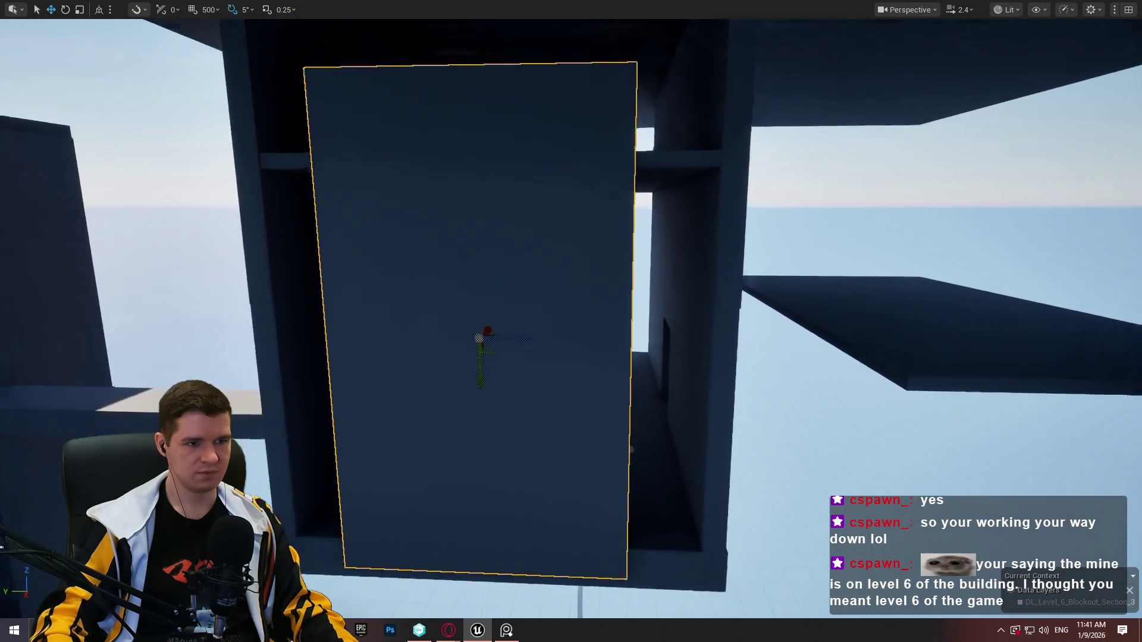
mouse_move(494, 364)
left_mouse_down()
mouse_move(494, 285)
mouse_move(547, 279)
left_mouse_up()
Scale the wall panel wider and taller to cover the opening
key("r")
mouse_move(570, 318)
left_mouse_down()
mouse_move(613, 318)
mouse_move(581, 316)
left_mouse_up()
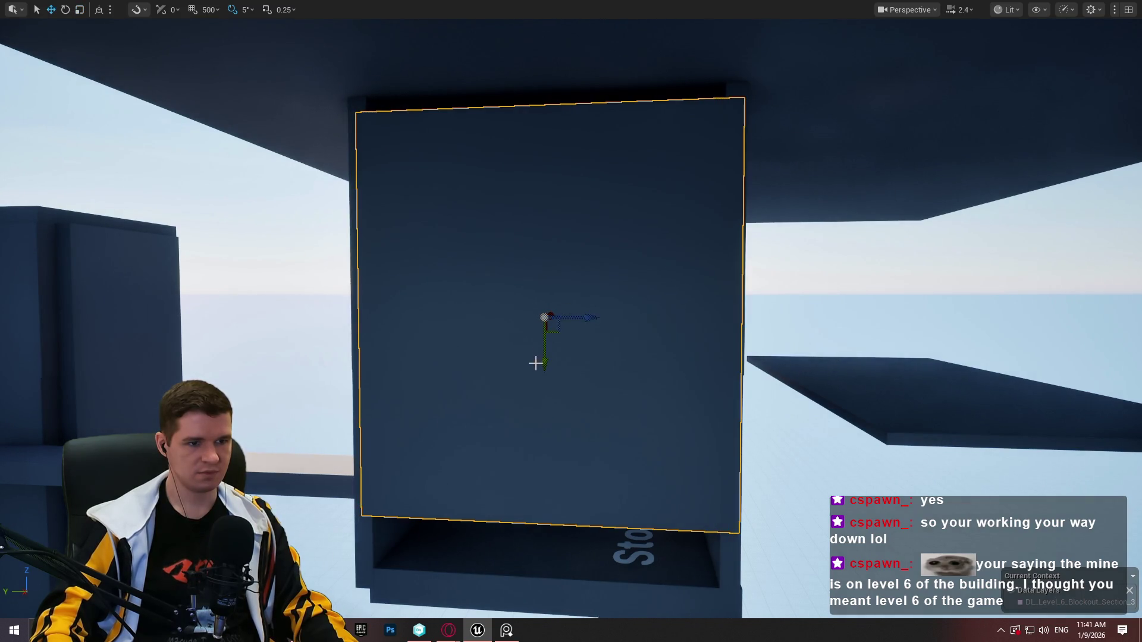
mouse_move(547, 361)
left_mouse_down()
mouse_move(546, 392)
mouse_move(714, 392)
mouse_move(654, 333)
mouse_move(630, 357)
mouse_move(595, 357)
mouse_move(689, 351)
mouse_move(630, 380)
mouse_move(575, 365)
left_mouse_up()
Move the wall panel left over the room, raise the point light near the ceiling, and exit immersive mode
mouse_move(749, 242)
left_mouse_down()
mouse_move(523, 245)
mouse_move(473, 184)
mouse_move(467, 197)
mouse_move(523, 242)
left_mouse_up()
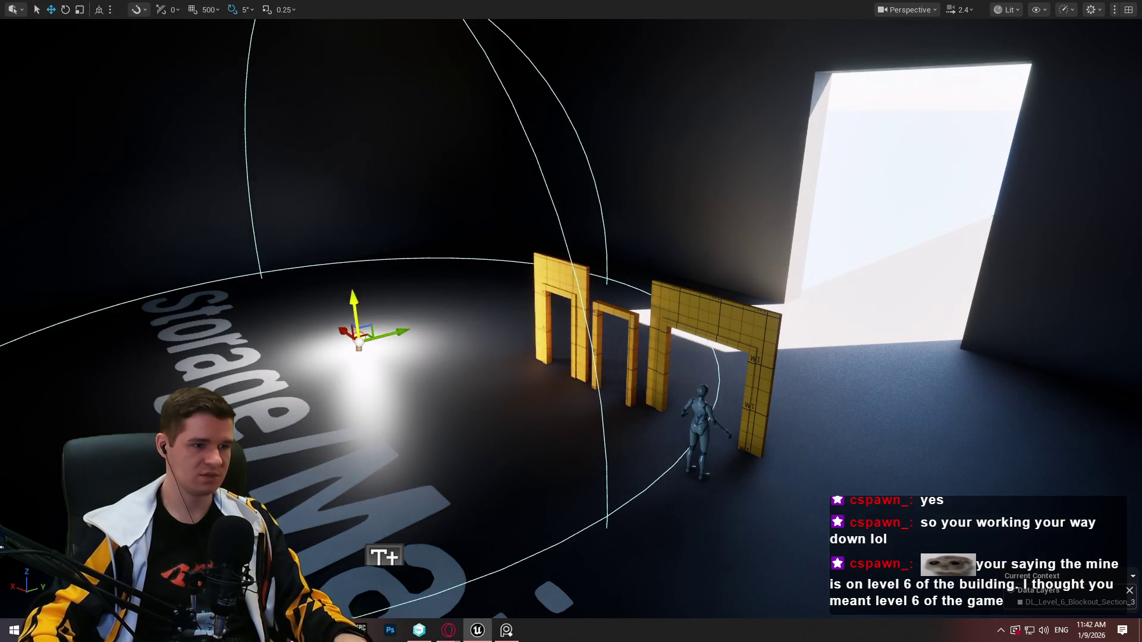
left_click_drag(354, 297, 314, 57)
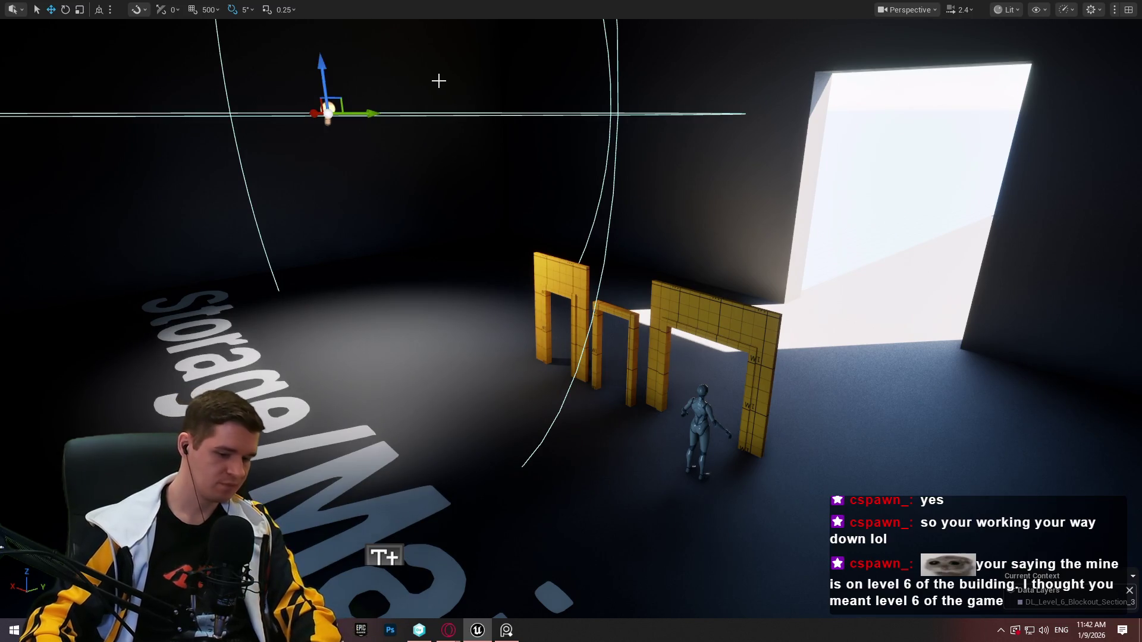
key("F11")
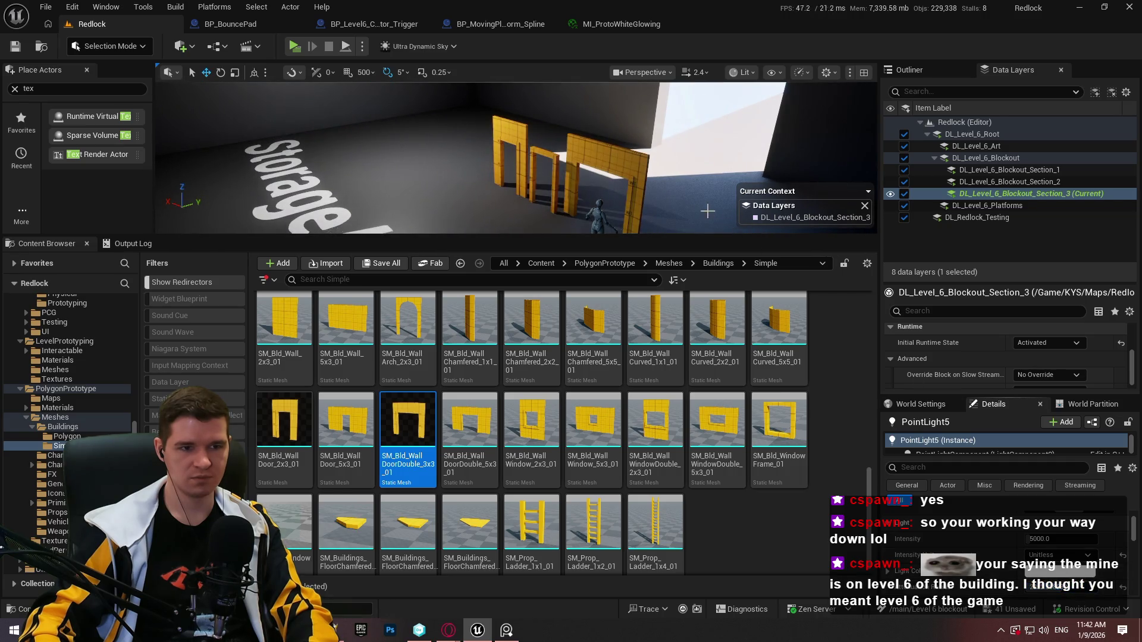
In immersive view, move the storage room's point light left along its Y axis
key("F11")
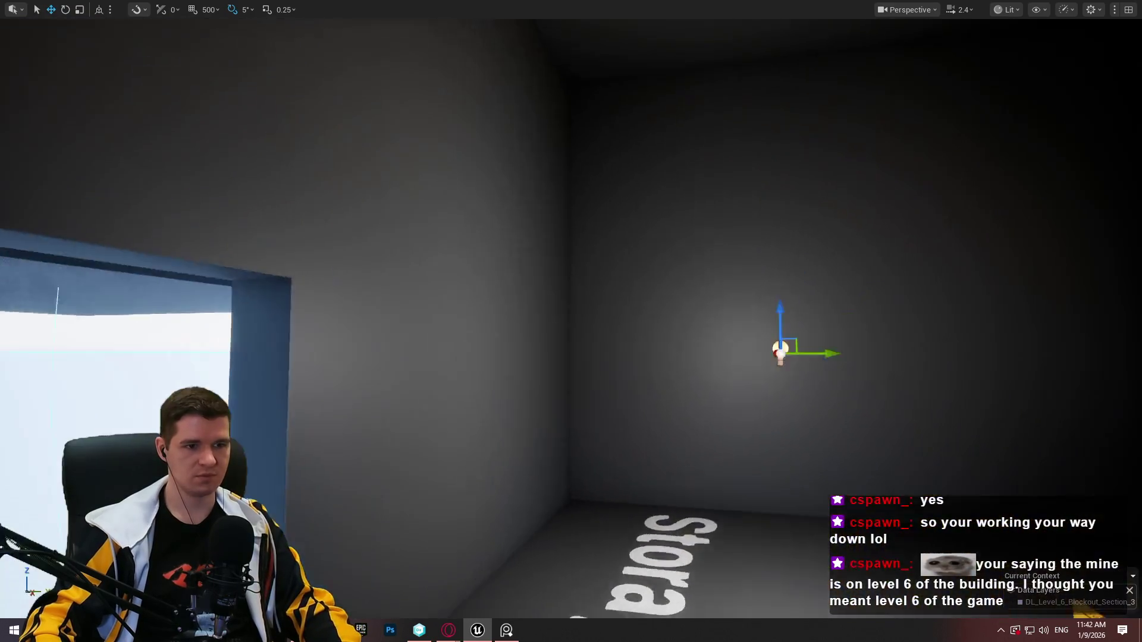
mouse_move(787, 333)
left_mouse_down()
mouse_move(787, 361)
mouse_move(199, 275)
mouse_move(273, 287)
left_mouse_up()
left_click_drag(381, 291, 599, 286)
mouse_move(647, 417)
left_mouse_down()
mouse_move(518, 396)
mouse_move(476, 333)
left_mouse_up()
mouse_move(571, 321)
left_mouse_down()
mouse_move(654, 288)
mouse_move(577, 306)
mouse_move(583, 321)
mouse_move(518, 300)
mouse_move(595, 309)
left_mouse_up()
Slide the dark slab under the building left beneath the other platform
left_click(706, 306)
left_click_drag(705, 306, 706, 305)
mouse_move(651, 211)
left_mouse_down()
mouse_move(404, 244)
mouse_move(458, 234)
mouse_move(419, 241)
left_mouse_up()
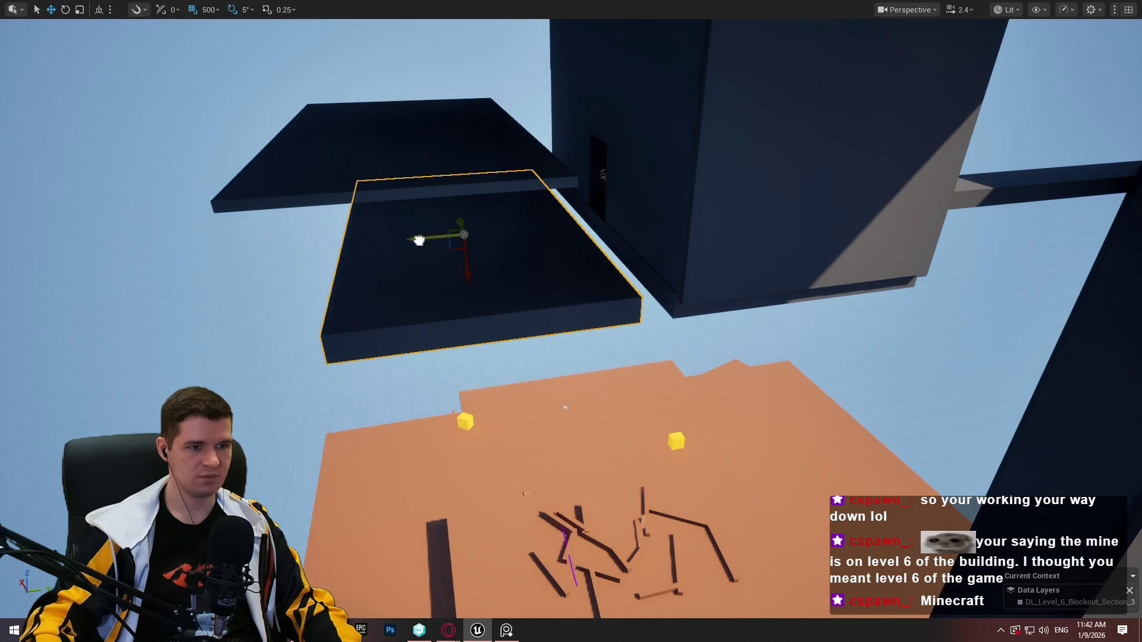
Turn off grid snapping, slide the dark slab further left and enlarge it horizontally
left_click(191, 10)
left_click_drag(427, 240, 275, 248)
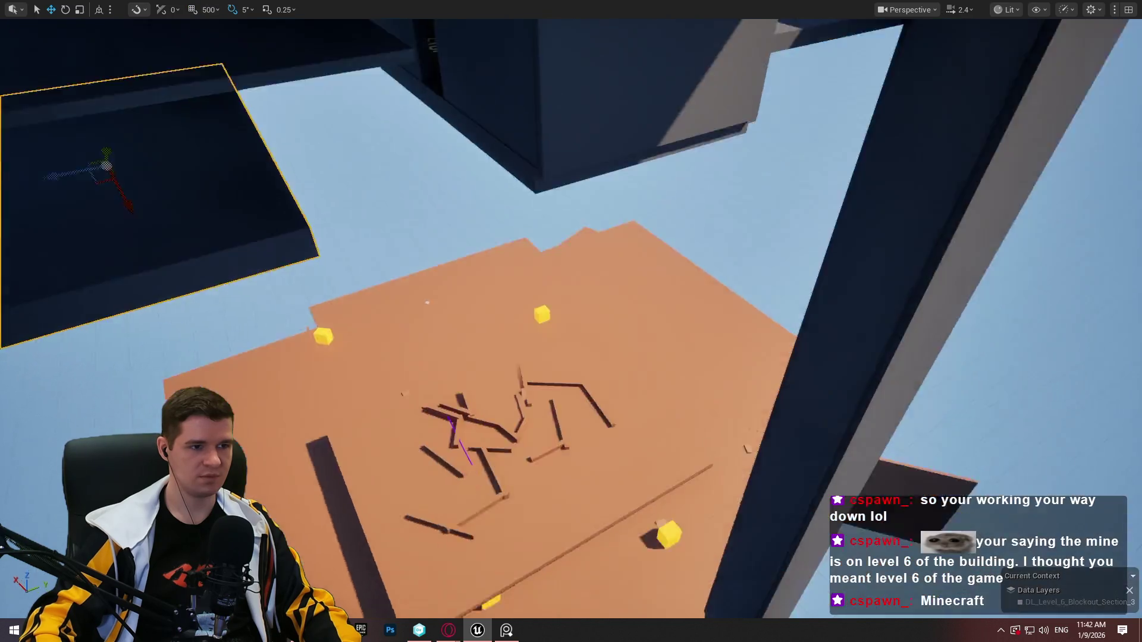
key("r")
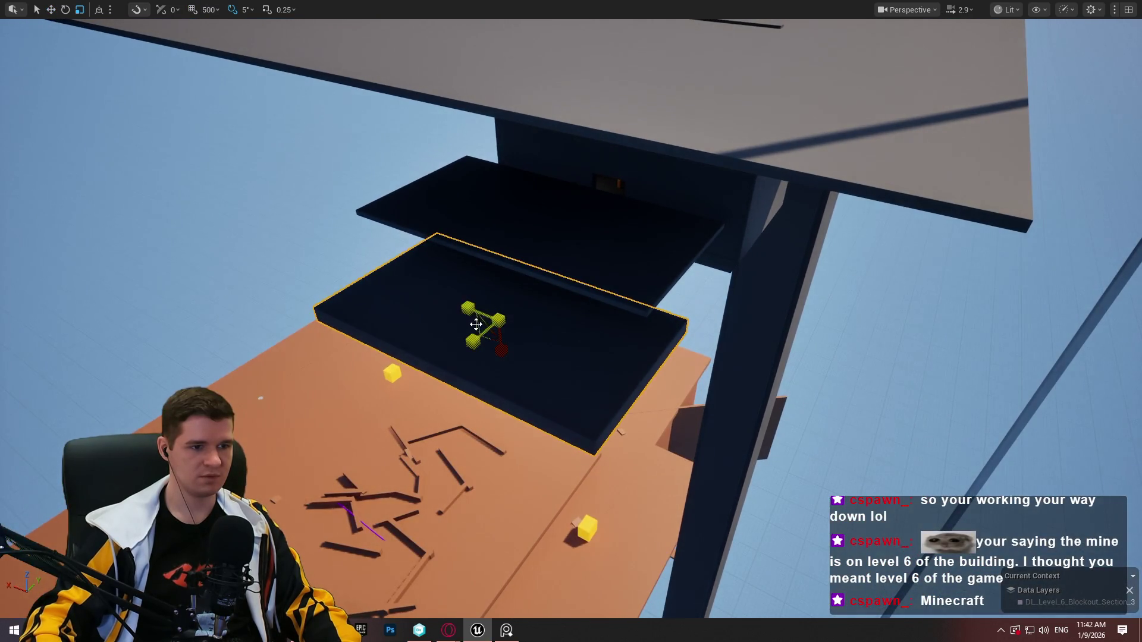
left_click_drag(483, 326, 425, 374)
Shift the wall slightly along its Y axis
left_click_drag(698, 310, 699, 310)
left_click_drag(266, 204, 266, 204)
mouse_move(185, 207)
left_mouse_down()
mouse_move(110, 206)
mouse_move(161, 207)
left_mouse_up()
Move the mannequin out of the storage room doorway onto the rooftop floor
left_click_drag(308, 203, 308, 204)
left_click(593, 282)
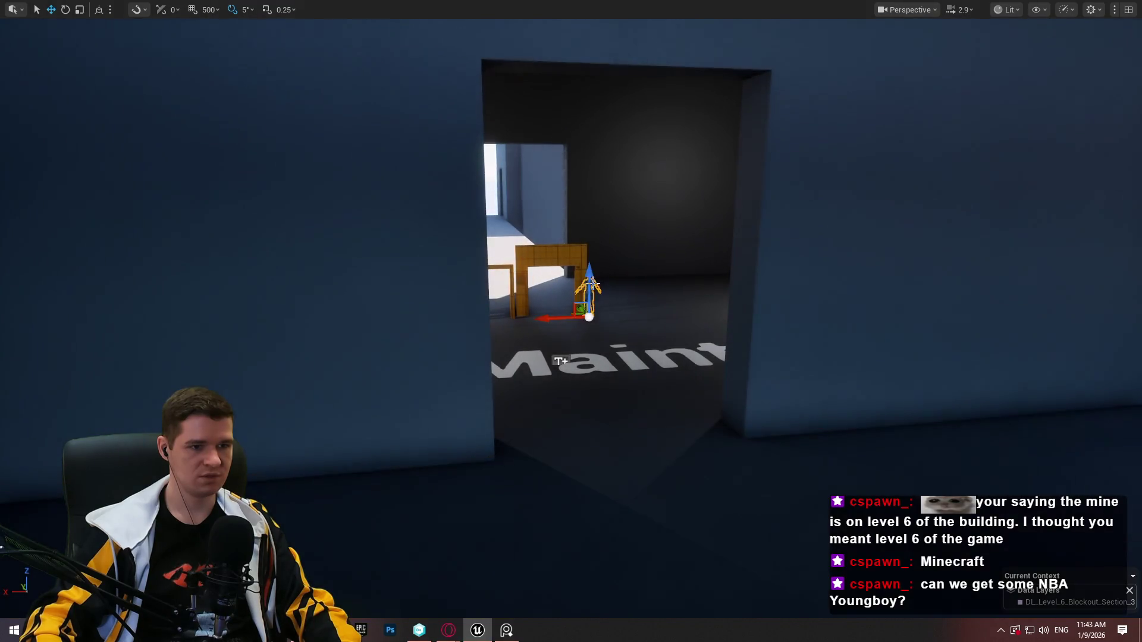
left_click_drag(580, 311, 832, 586)
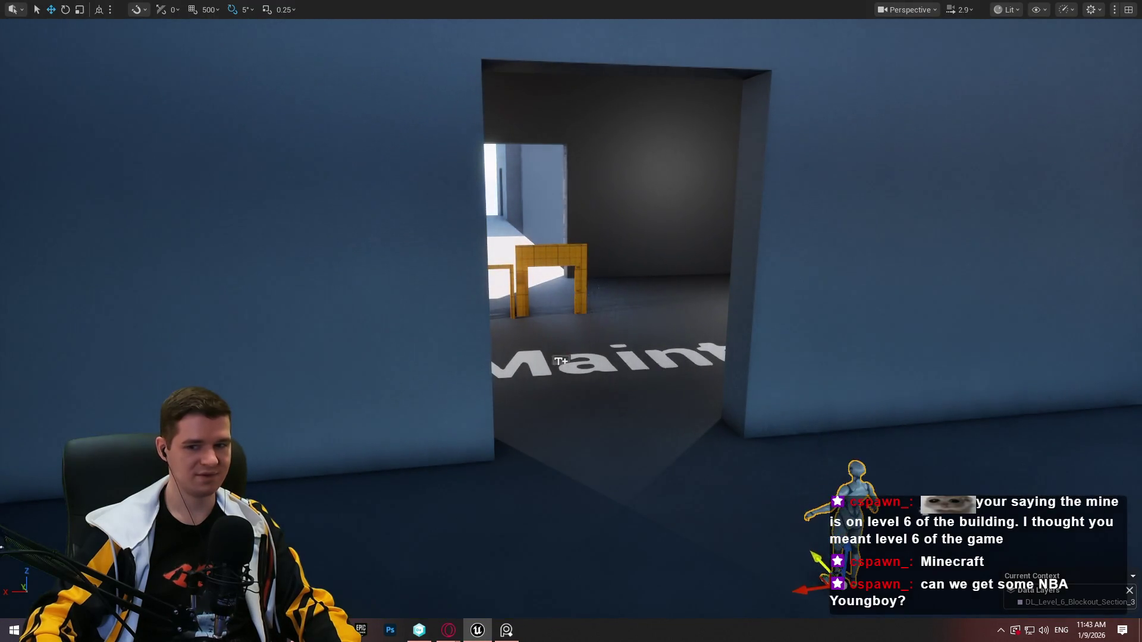
key("f")
mouse_move(343, 273)
left_mouse_down()
mouse_move(607, 329)
mouse_move(659, 320)
left_mouse_up()
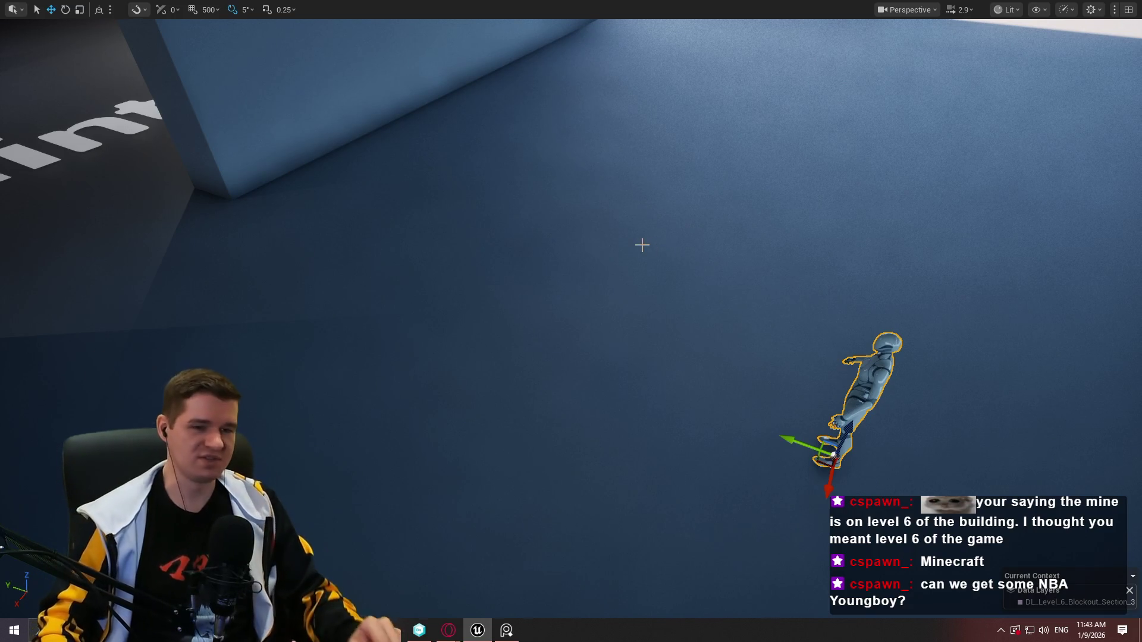
key("f")
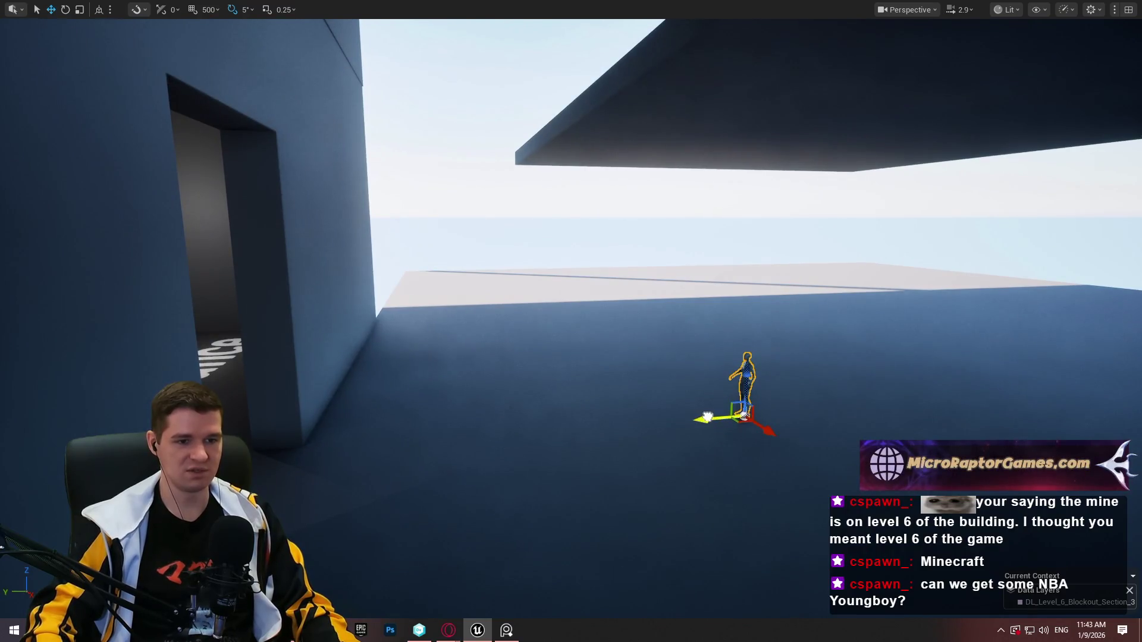
Slide the floating platform to the right along Y
left_click_drag(863, 360, 831, 285)
left_click(615, 191)
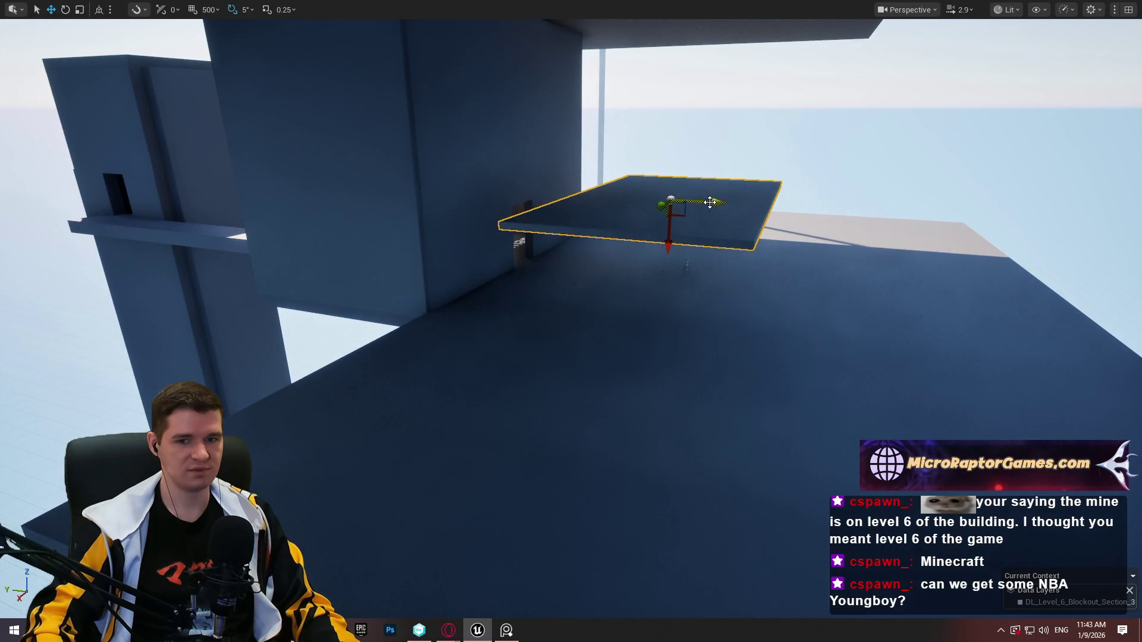
mouse_move(710, 202)
left_mouse_down()
mouse_move(955, 222)
mouse_move(948, 215)
left_mouse_up()
mouse_move(786, 169)
left_mouse_down()
mouse_move(690, 216)
mouse_move(690, 185)
mouse_move(674, 256)
mouse_move(654, 202)
mouse_move(676, 339)
mouse_move(613, 327)
mouse_move(630, 330)
left_mouse_up()
scroll(669, 226, "up", 1)
scroll(654, 333, "down", 1)
right_click(640, 149)
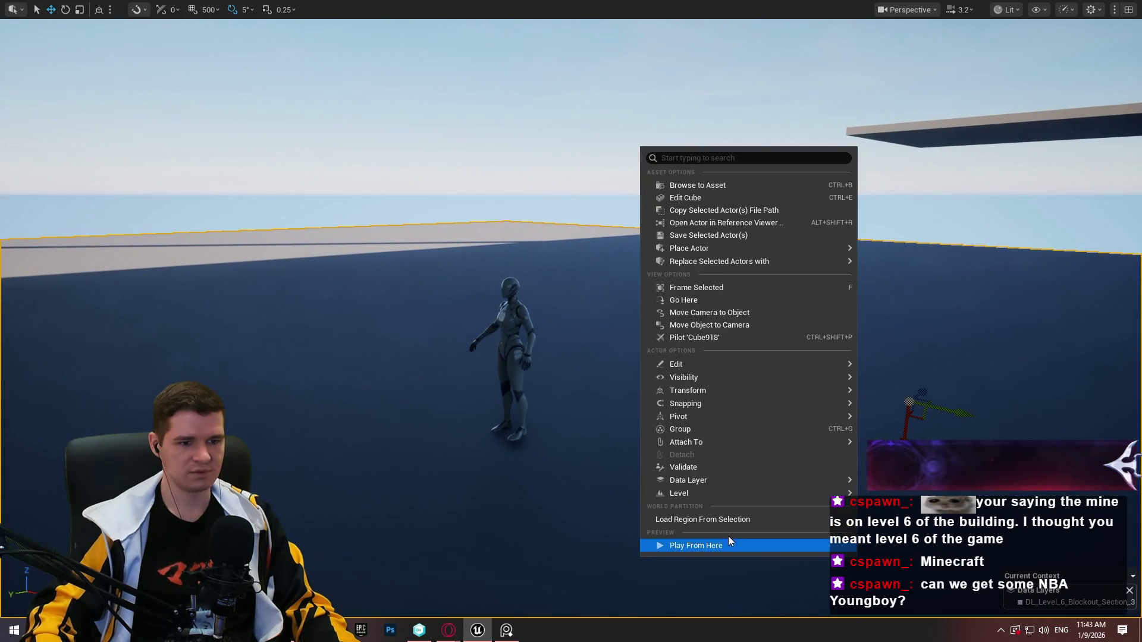
Play from the rooftop spot, run forward and jump, then end the session with Esc
left_click(724, 541)
key("w")
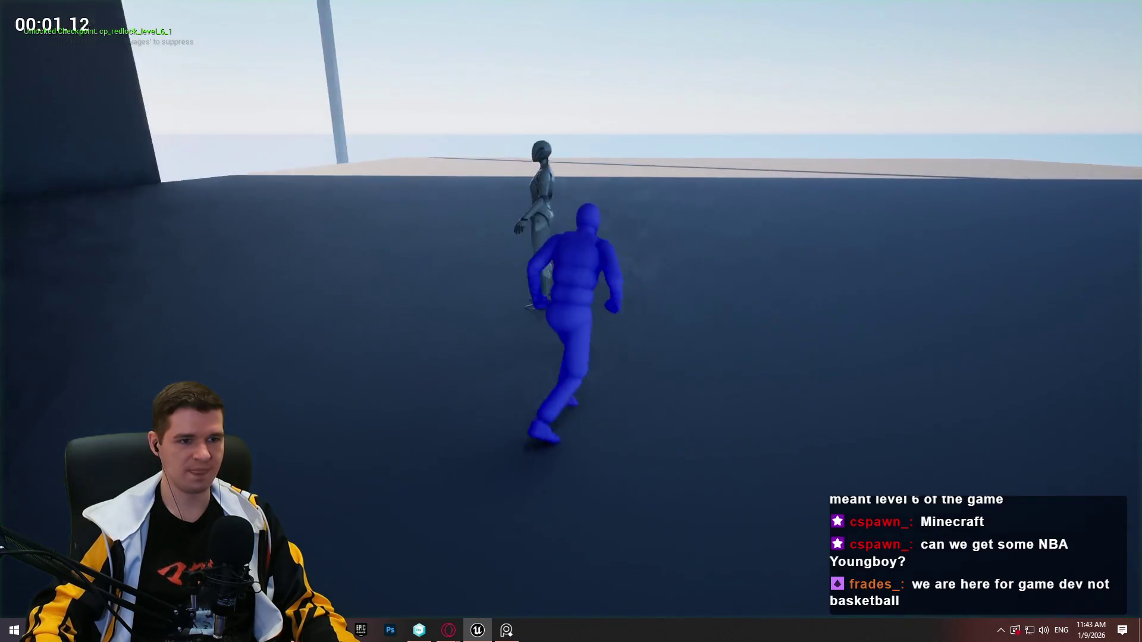
key("space")
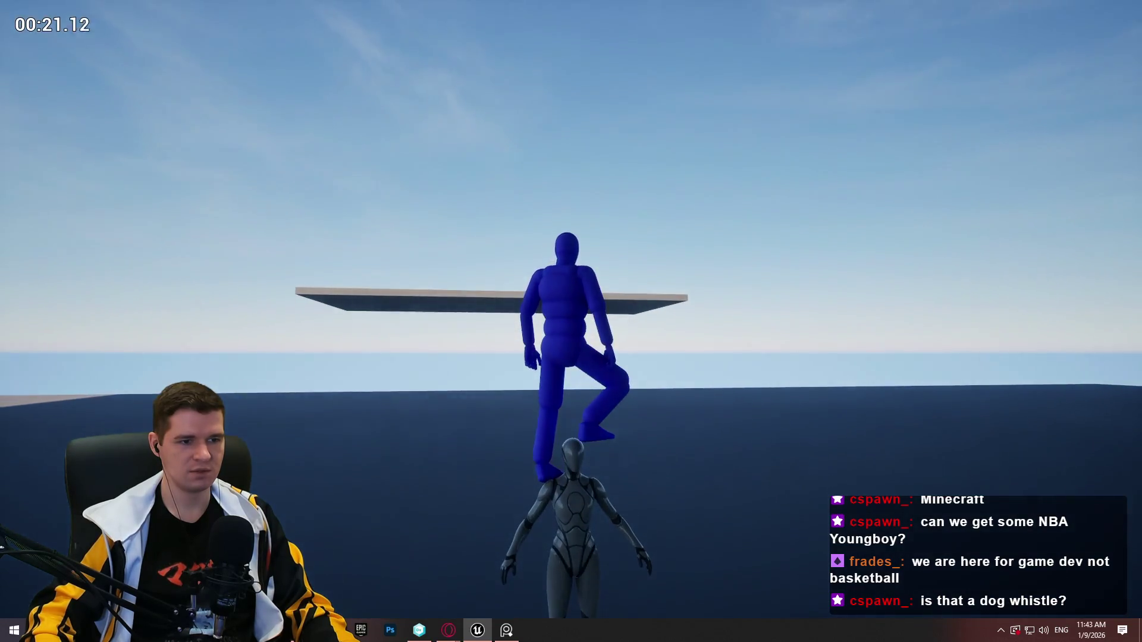
key("Escape")
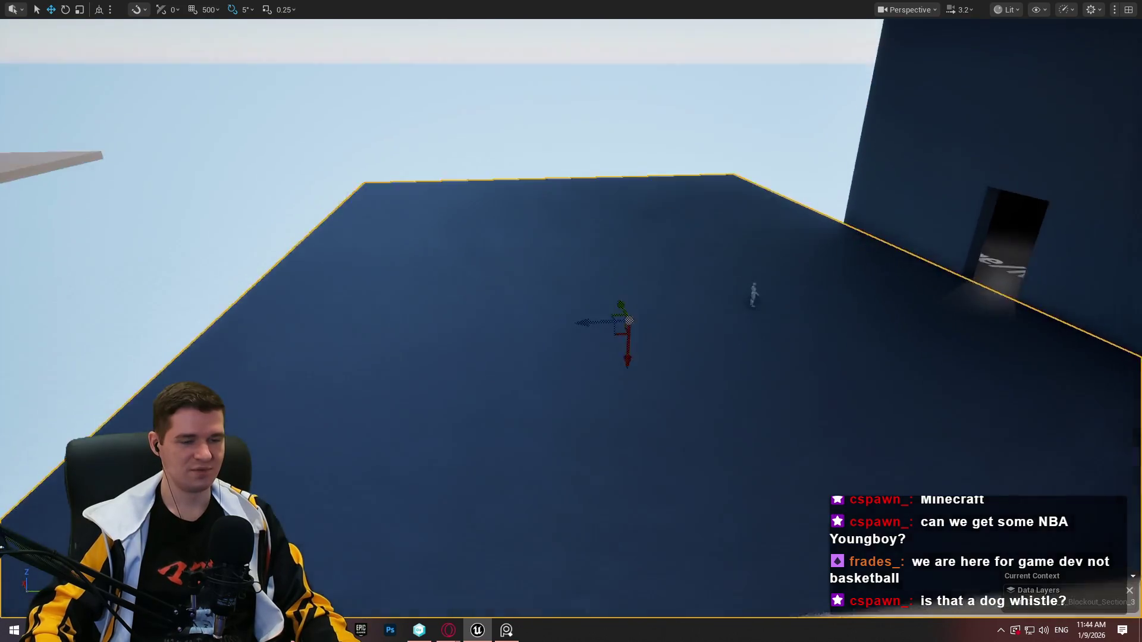
Nudge the selected dark floor piece slightly sideways beside the storage wall
key("r")
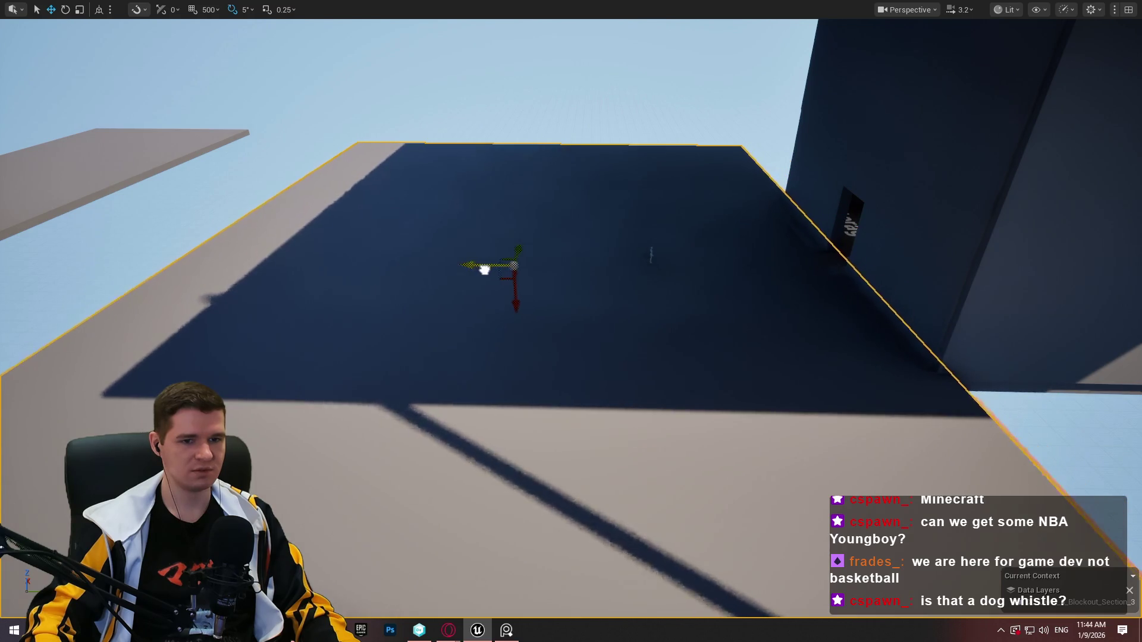
mouse_move(541, 266)
left_mouse_down()
mouse_move(452, 226)
mouse_move(488, 233)
mouse_move(499, 238)
mouse_move(419, 240)
left_mouse_up()
mouse_move(496, 236)
left_mouse_down()
mouse_move(506, 197)
mouse_move(570, 217)
mouse_move(960, 207)
left_mouse_up()
mouse_move(1061, 122)
left_mouse_down()
mouse_move(1096, 115)
mouse_move(1070, 117)
mouse_move(999, 184)
left_mouse_up()
mouse_move(632, 178)
left_mouse_down()
mouse_move(632, 202)
mouse_move(633, 177)
left_mouse_up()
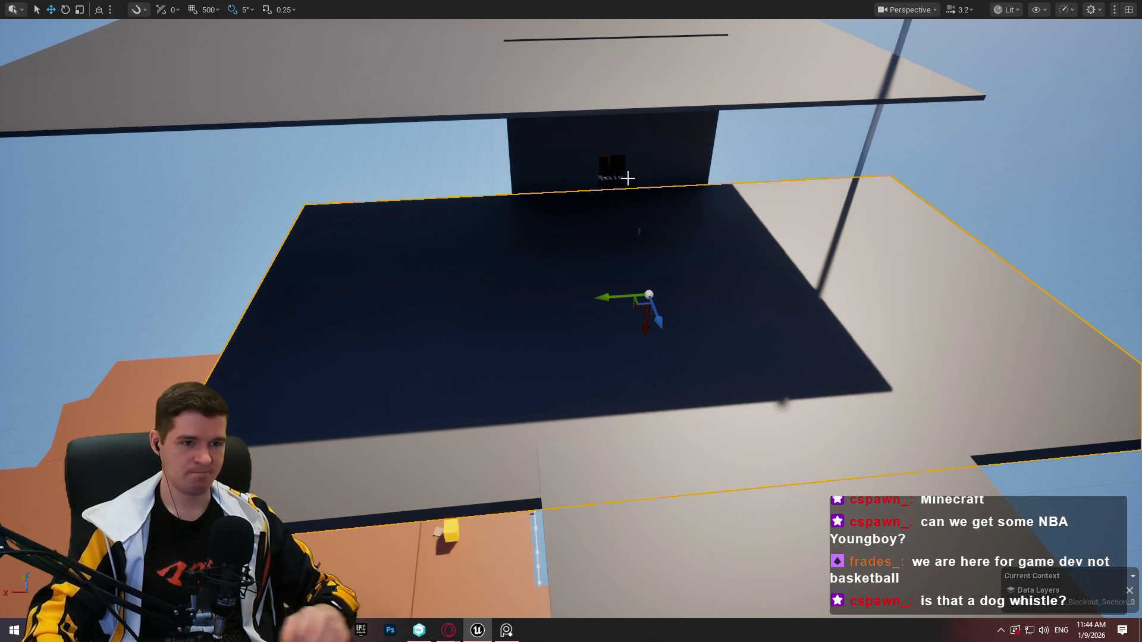
mouse_move(639, 231)
left_mouse_down()
mouse_move(639, 369)
mouse_move(638, 250)
mouse_move(639, 298)
mouse_move(658, 337)
left_mouse_up()
Rotate the Storage/Maintenance text -90° and raise it onto the wall above the doorway
left_click(659, 336)
key("f")
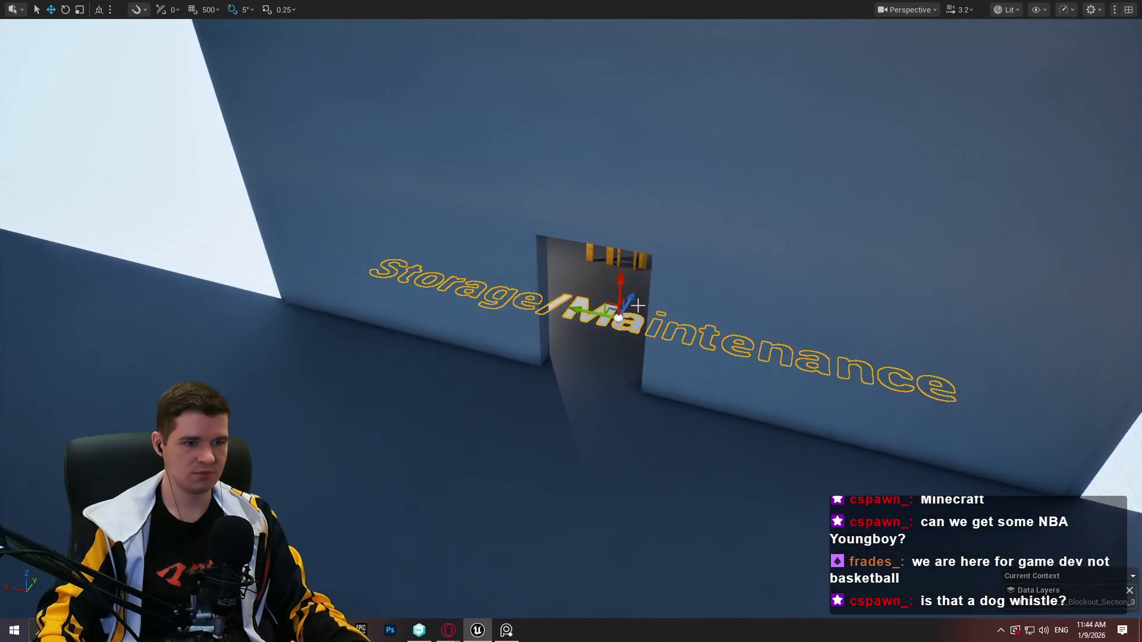
mouse_move(631, 298)
left_mouse_down()
mouse_move(558, 382)
mouse_move(528, 466)
left_mouse_up()
key("e")
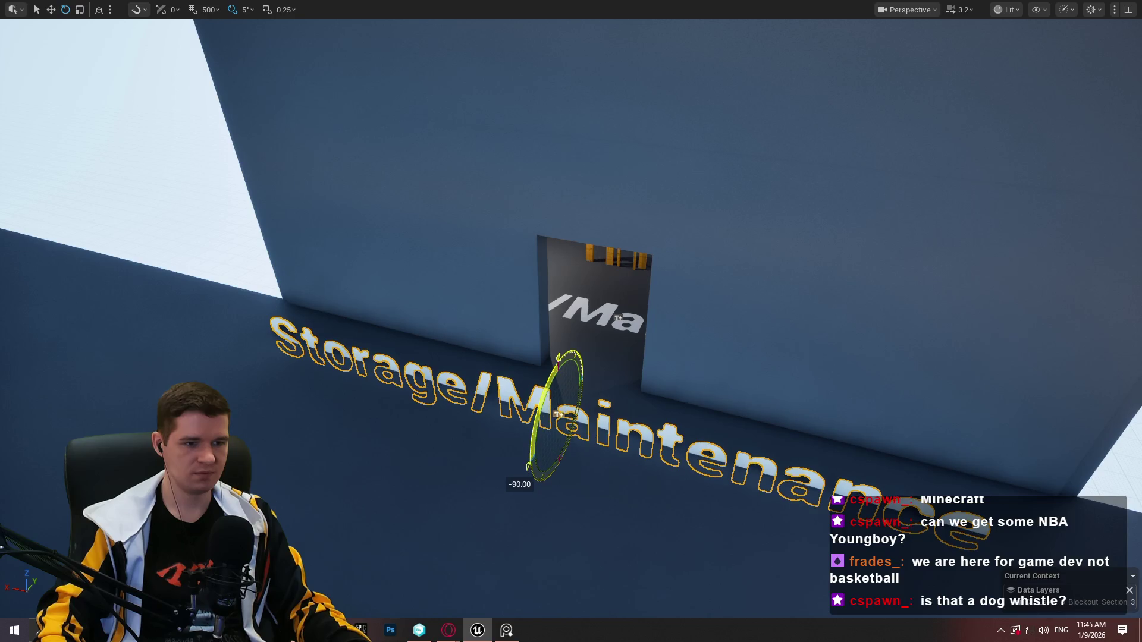
mouse_move(554, 379)
left_mouse_down()
mouse_move(553, 177)
mouse_move(603, 158)
left_mouse_up()
scroll(587, 225, "down", 5)
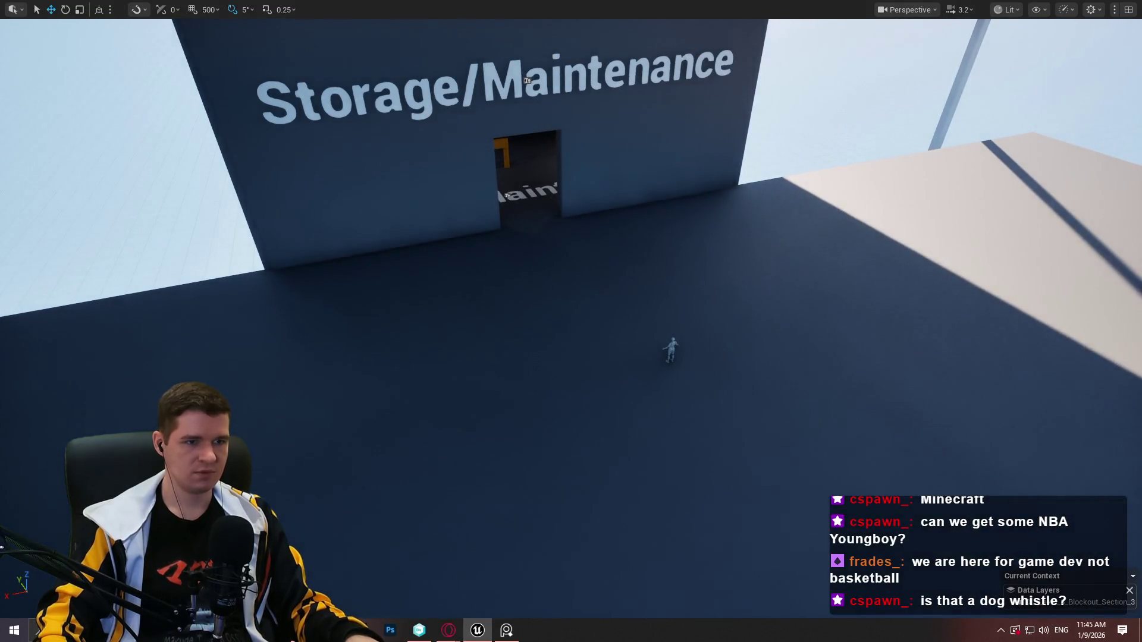
scroll(527, 80, "down", 5)
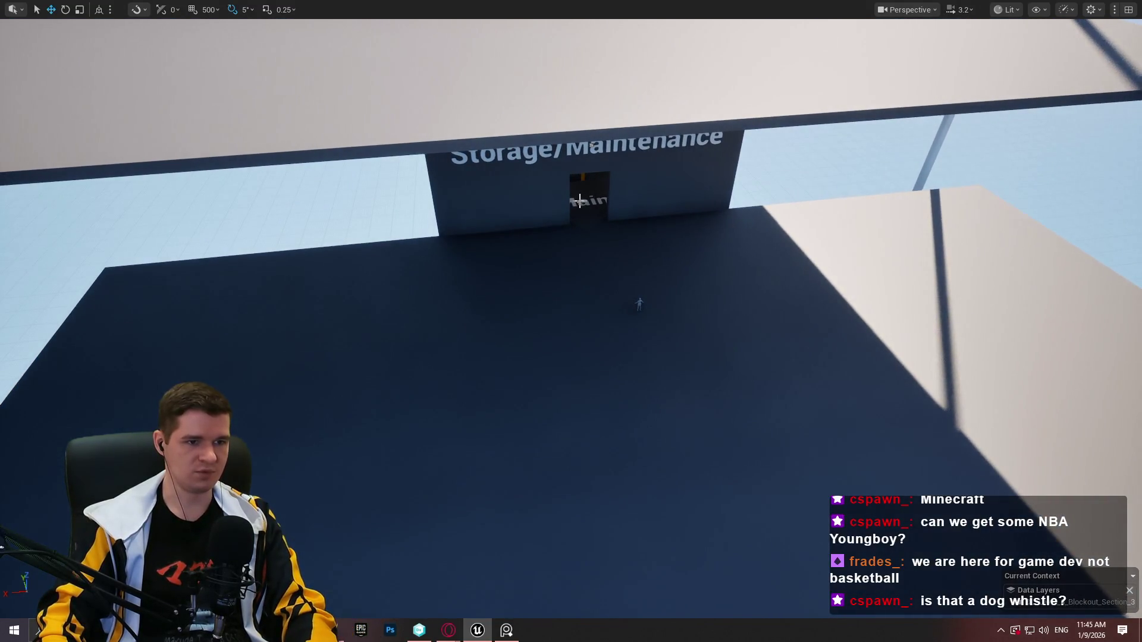
mouse_move(632, 223)
left_mouse_down()
mouse_move(606, 235)
mouse_move(772, 135)
mouse_move(8, 232)
mouse_move(788, 207)
left_mouse_up()
scroll(788, 207, "down", 10)
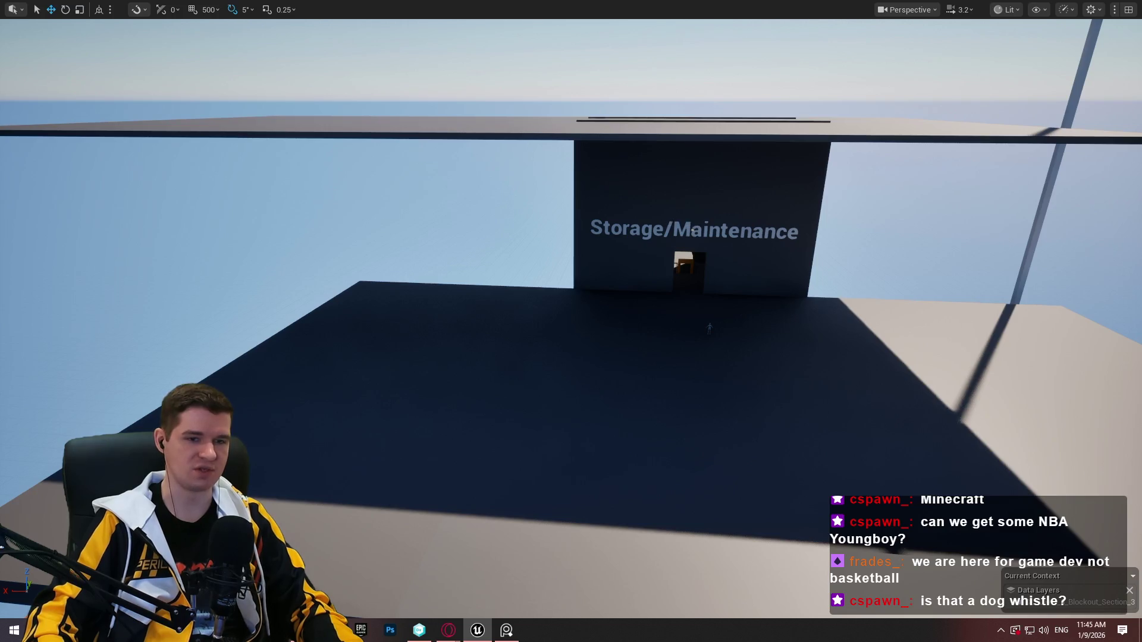
Fly into the orange and yellow structure and select an actor inside it
scroll(673, 139, "up", 10)
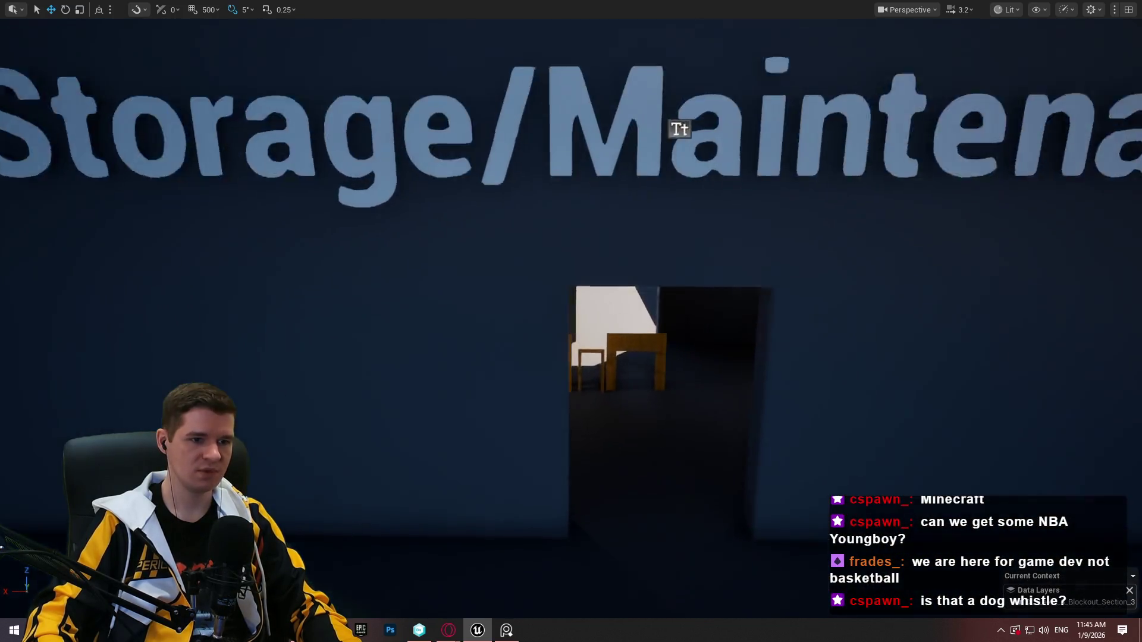
scroll(571, 321, "up", 3)
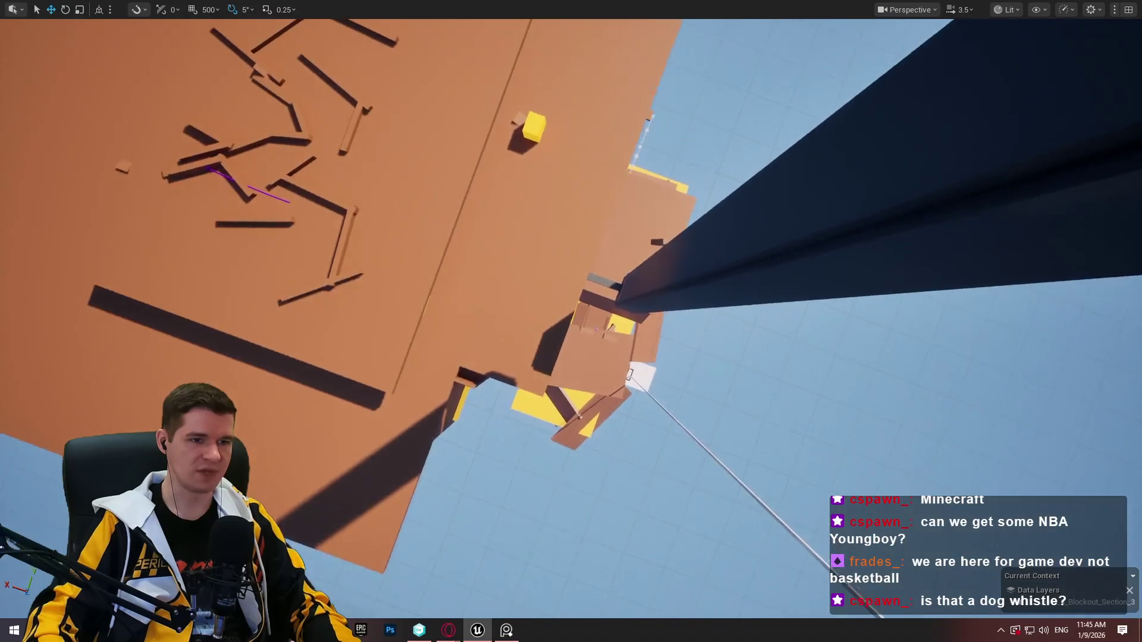
scroll(570, 321, "up", 5)
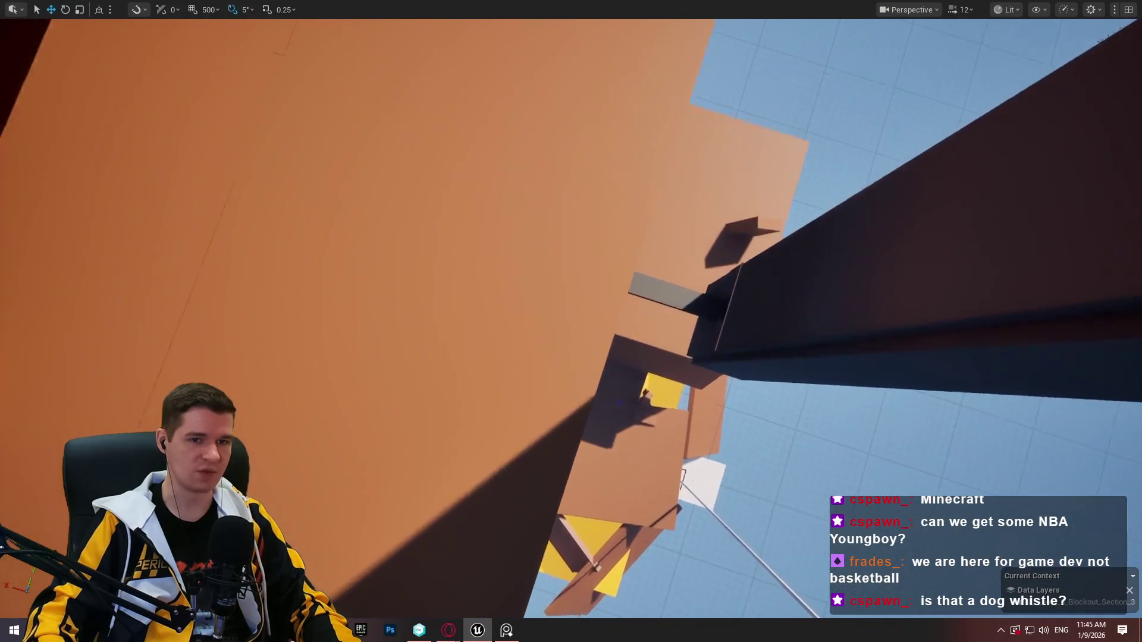
key("w")
key("s")
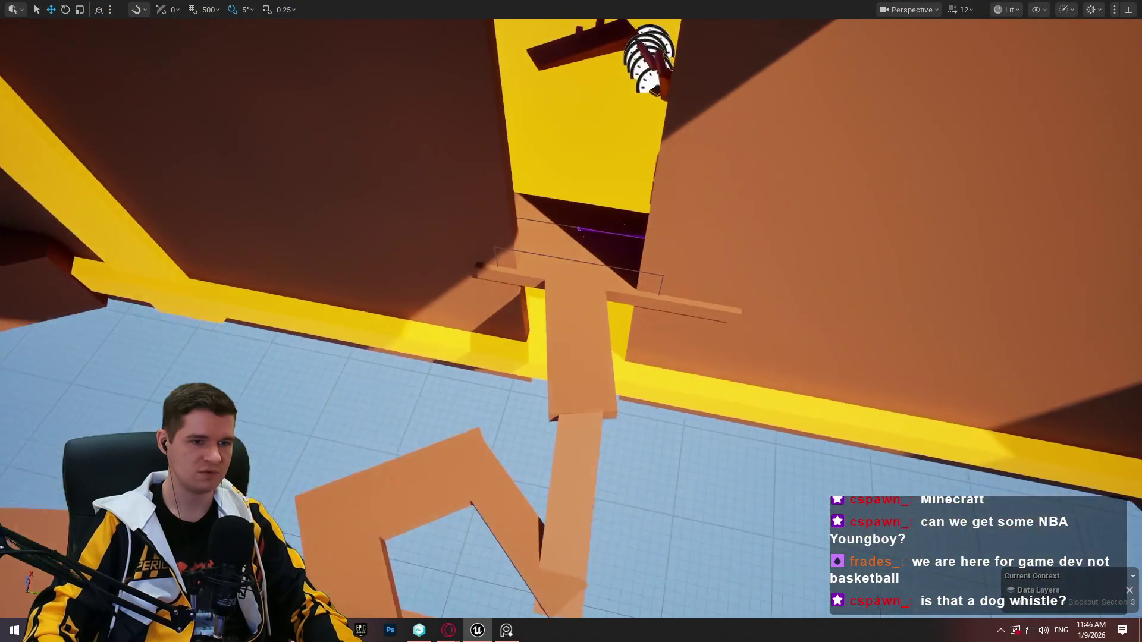
key("w")
left_click(561, 260)
key("f")
scroll(571, 321, "down", 5)
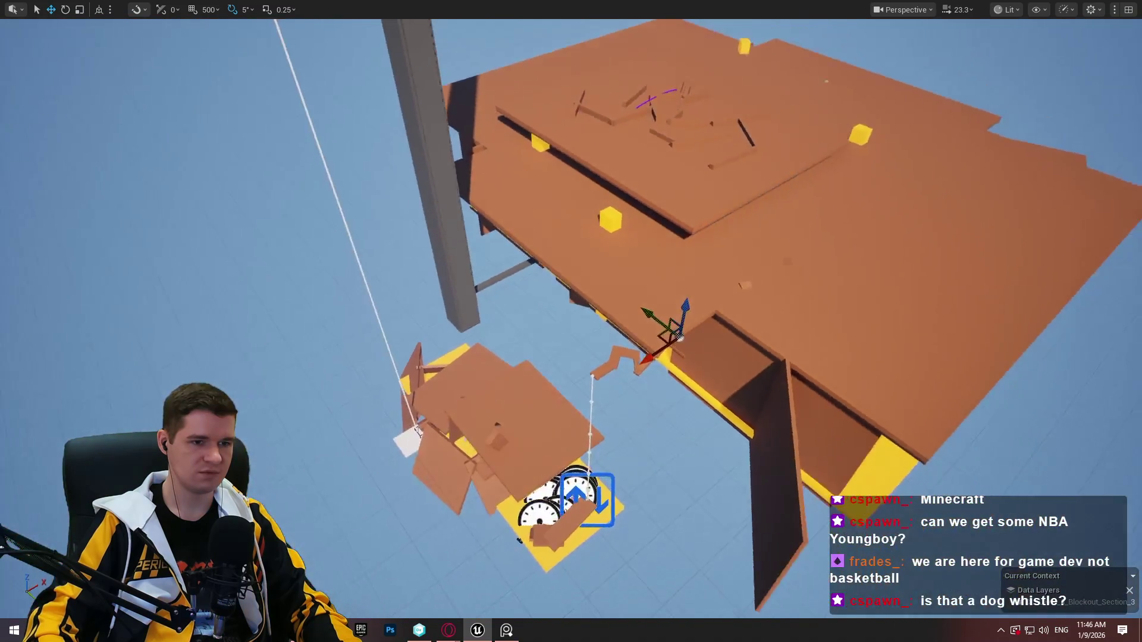
scroll(765, 312, "down", 3)
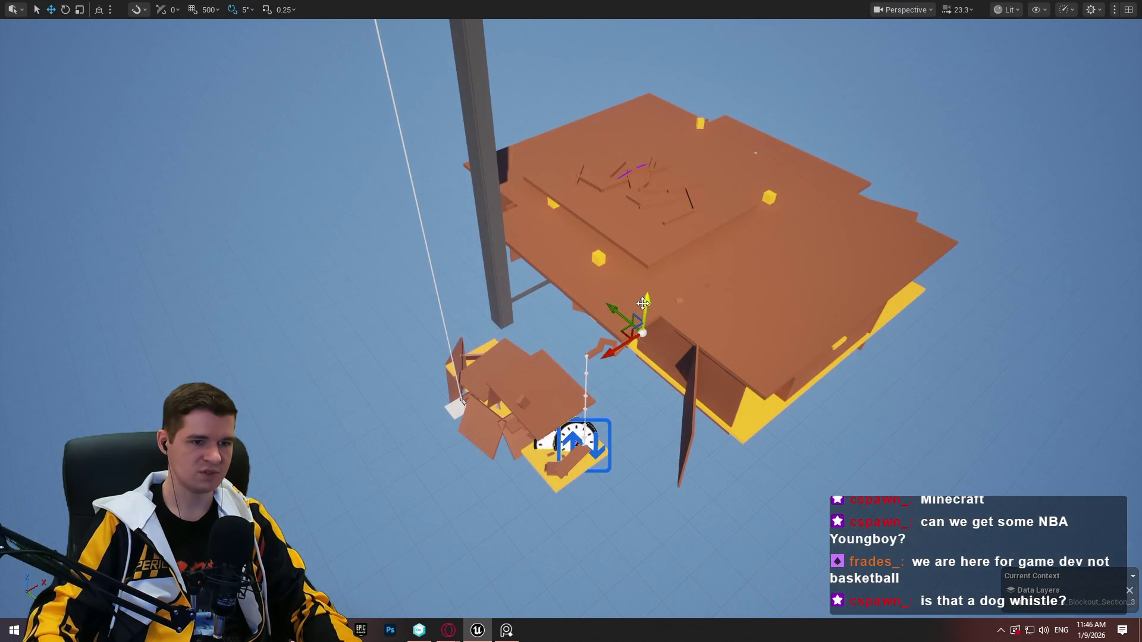
Move the piece from the top of the tall beam to the wall opening
left_click_drag(681, 153, 669, 259)
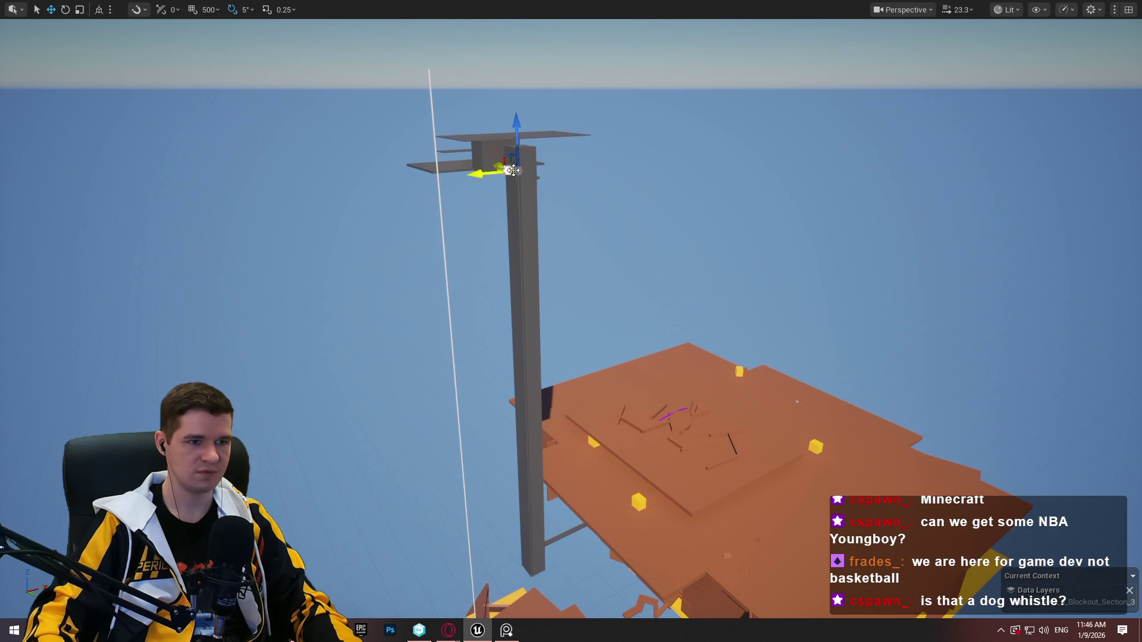
key("f")
scroll(571, 321, "up", 3)
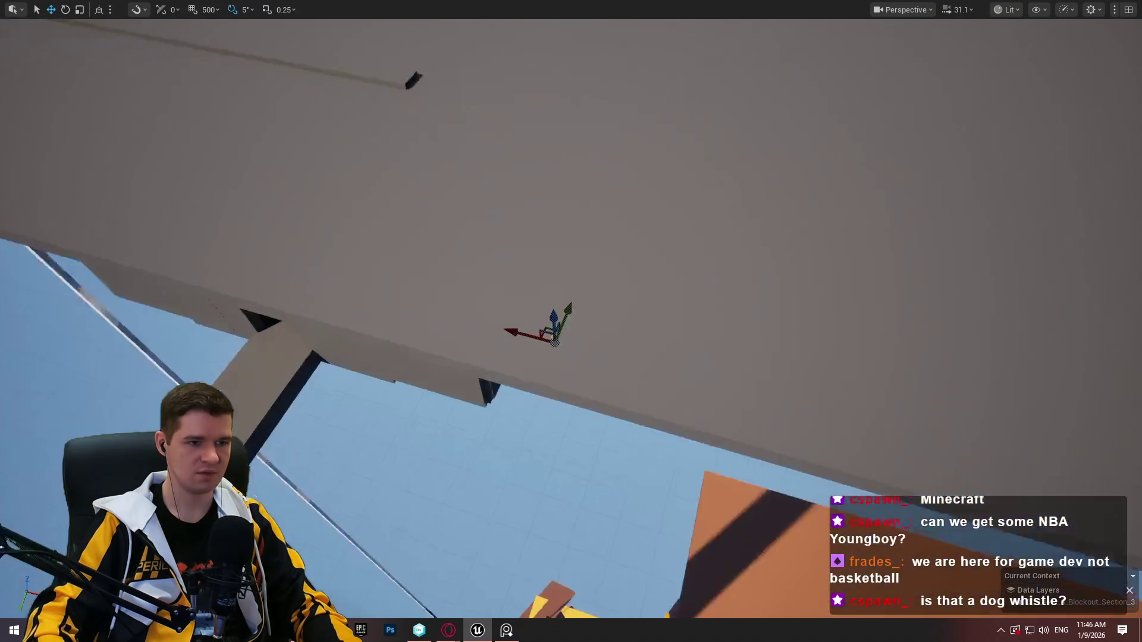
scroll(571, 321, "down", 5)
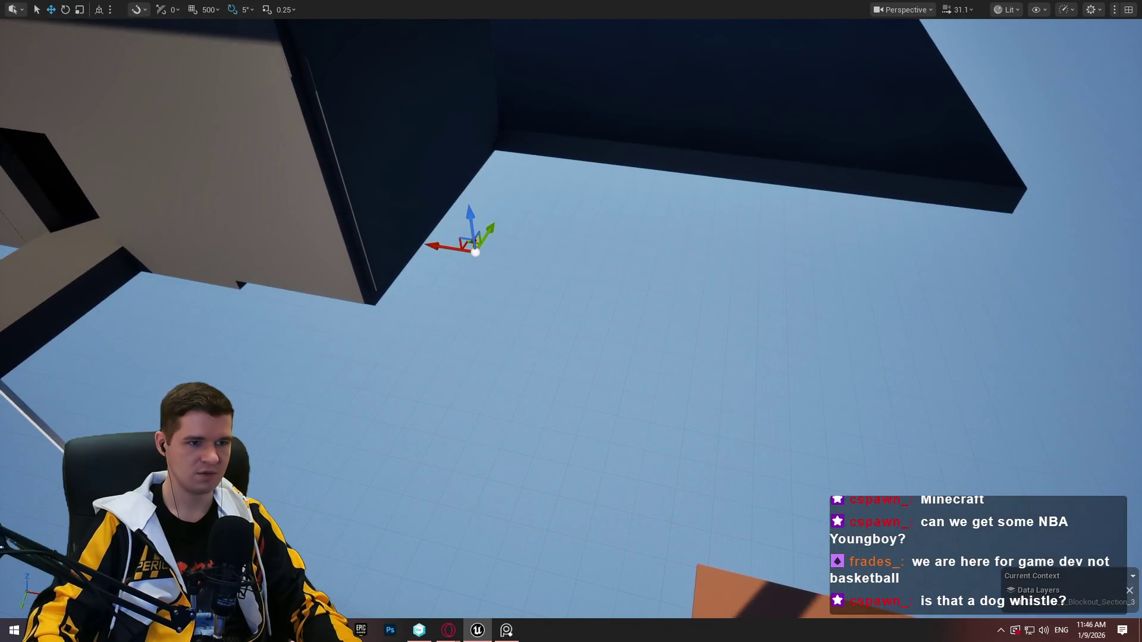
left_click_drag(658, 178, 535, 185)
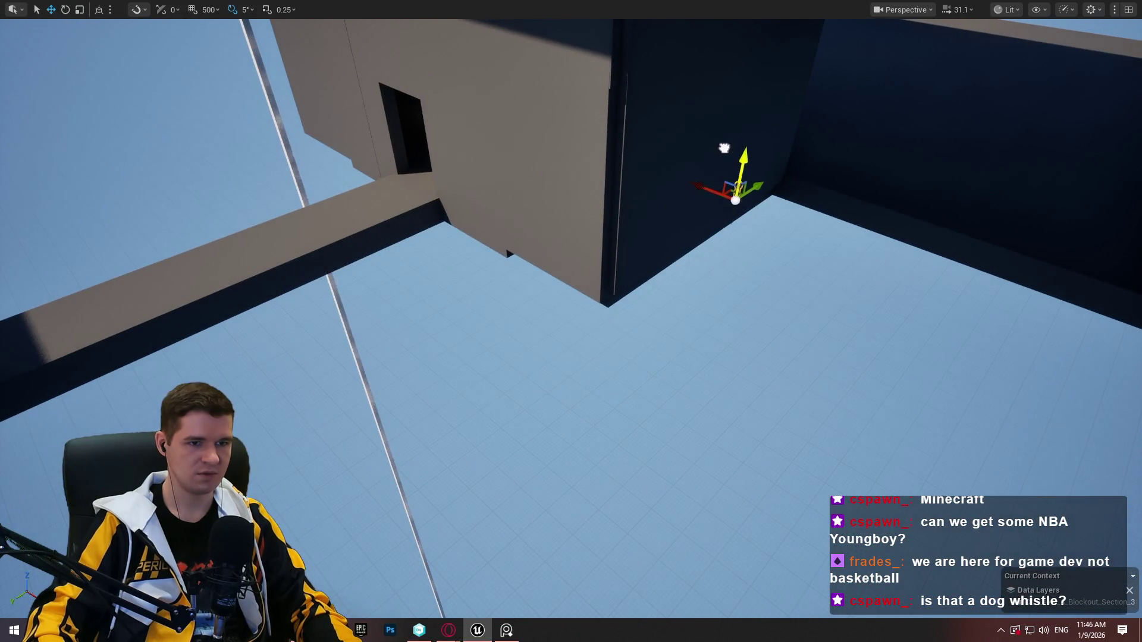
mouse_move(440, 179)
left_mouse_down()
mouse_move(296, 216)
mouse_move(381, 190)
mouse_move(820, 455)
mouse_move(814, 476)
mouse_move(839, 452)
left_mouse_up()
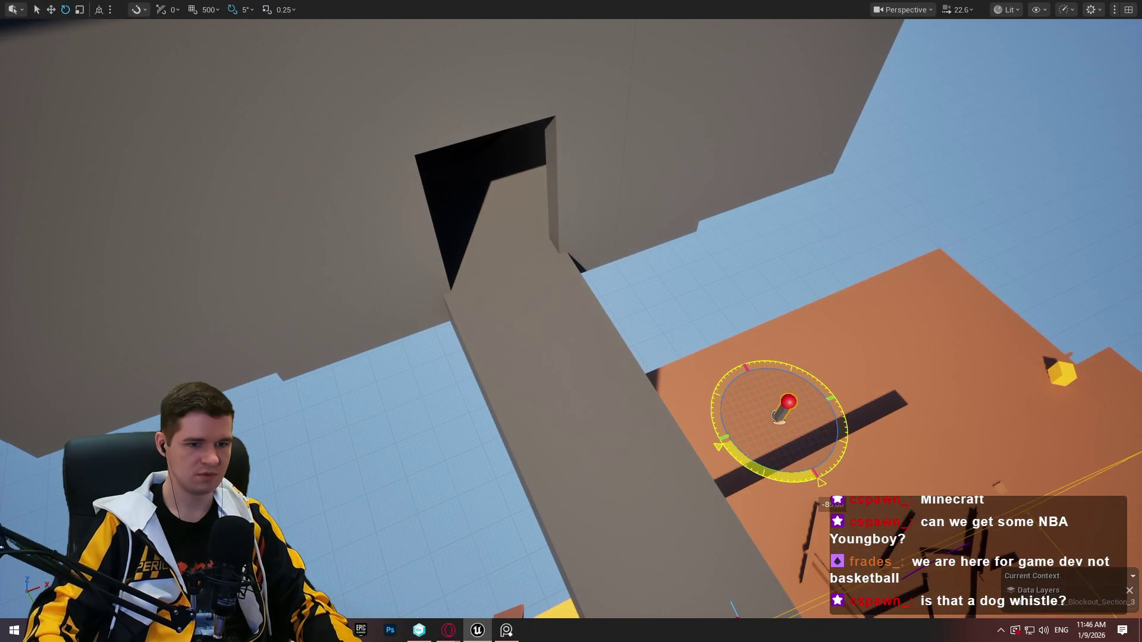
key("w")
mouse_move(776, 432)
left_mouse_down()
mouse_move(484, 168)
mouse_move(523, 89)
mouse_move(515, 104)
left_mouse_up()
Face the bright window wall and lower the checkpoint capsule onto the floor
scroll(514, 104, "up", 5)
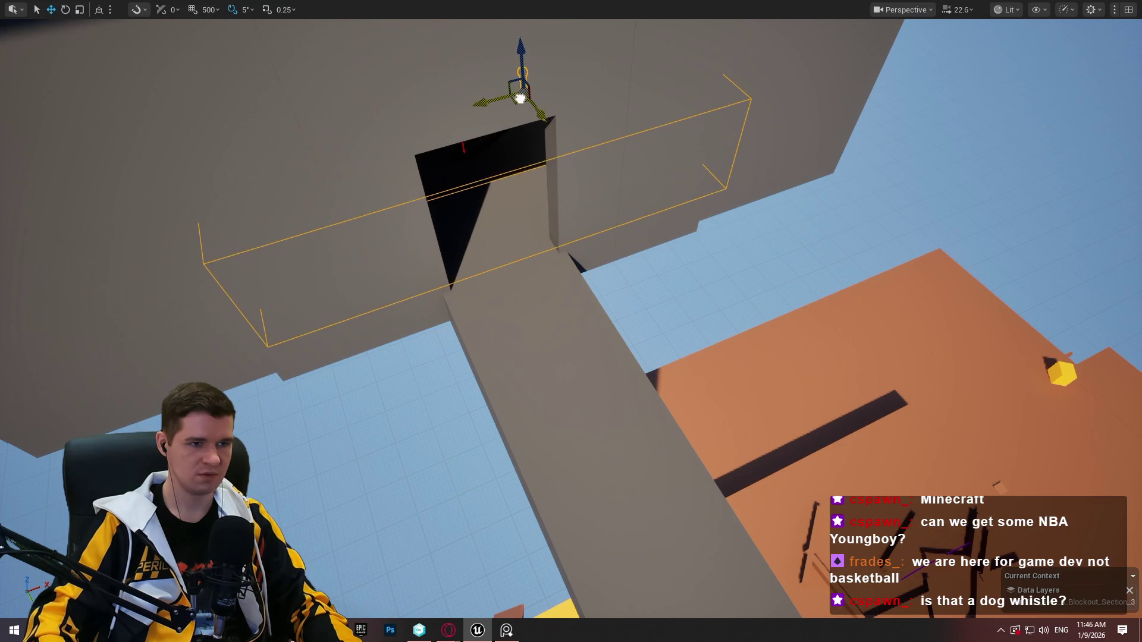
scroll(570, 321, "down", 3)
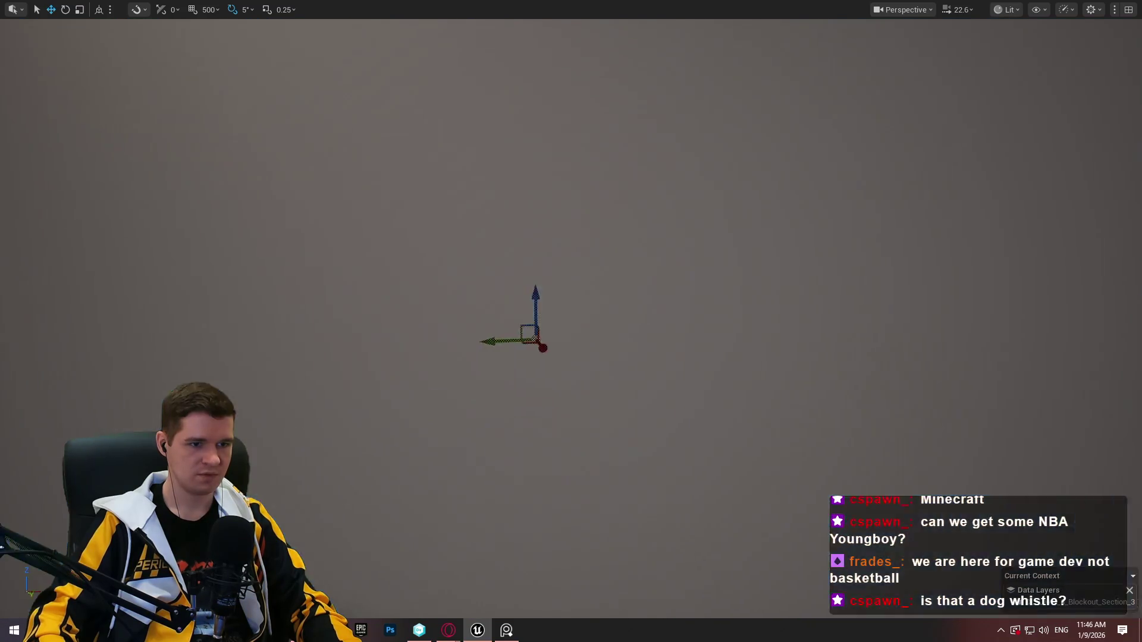
scroll(571, 321, "down", 3)
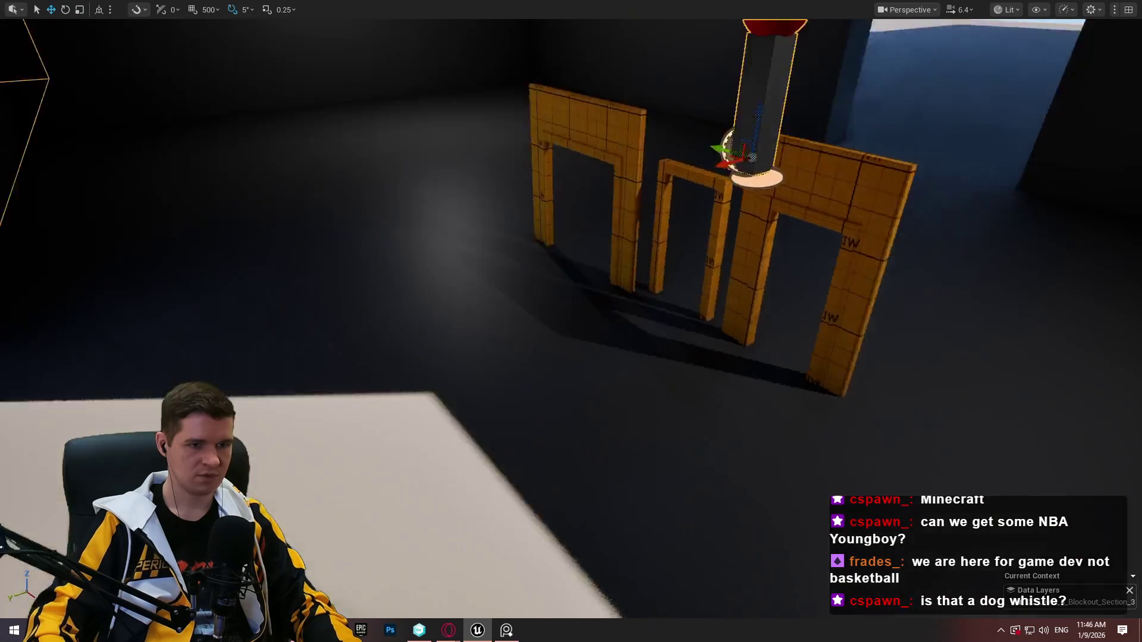
left_click_drag(509, 88, 508, 88)
left_click_drag(428, 118, 458, 358)
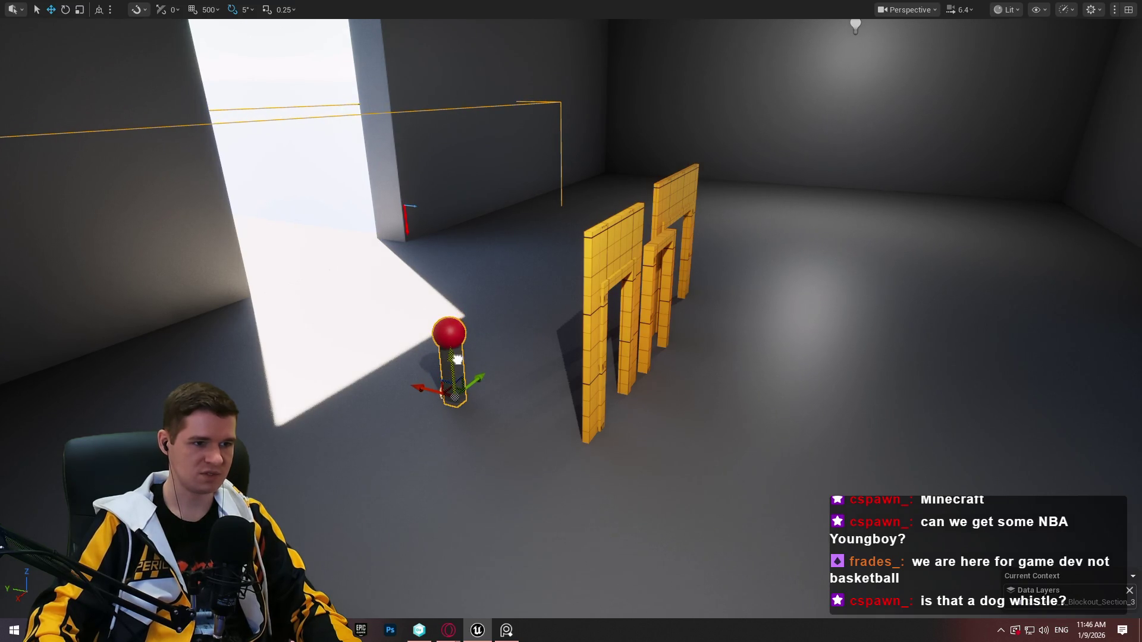
Select the checkpoint's TeleportRoot component and center the viewport on the checkpoint
scroll(457, 358, "down", 2)
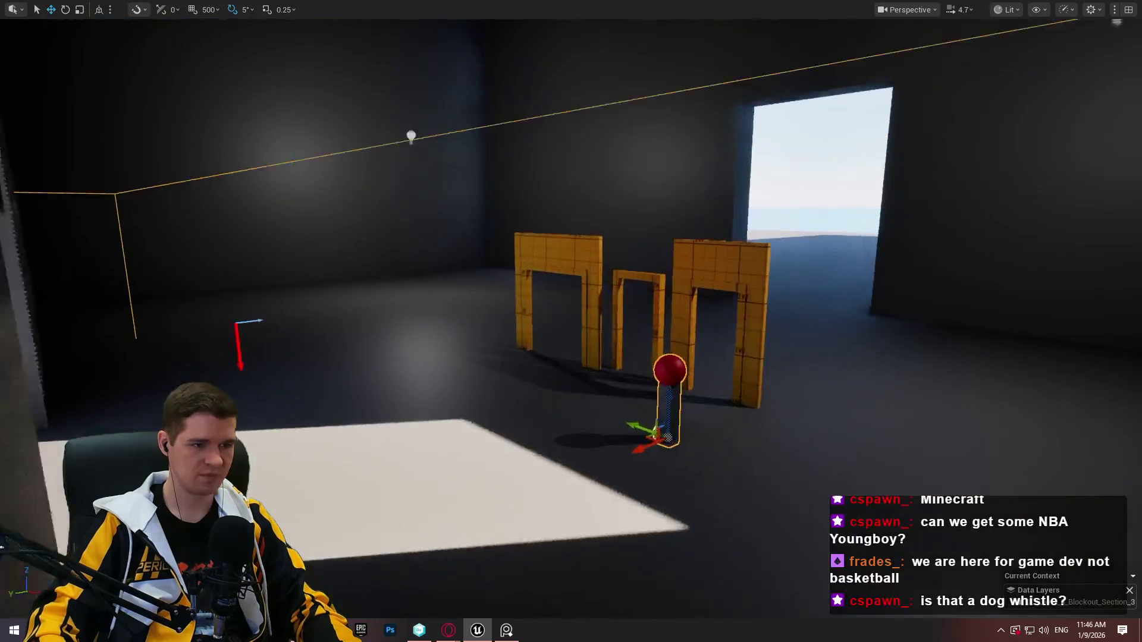
key("a")
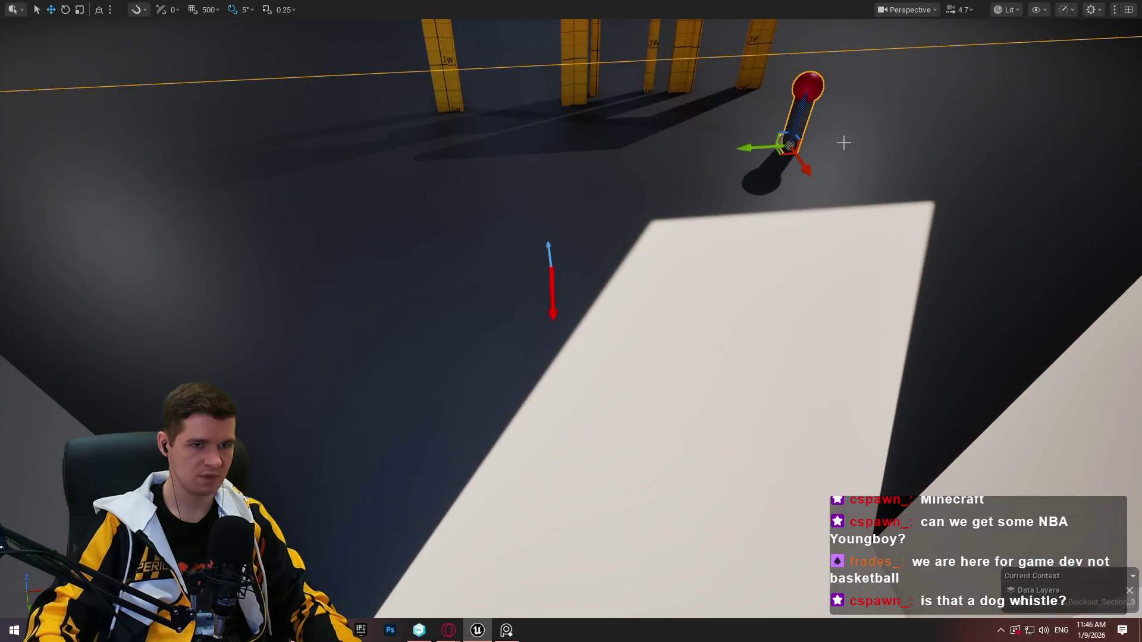
key("F11")
scroll(961, 356, "down", 1)
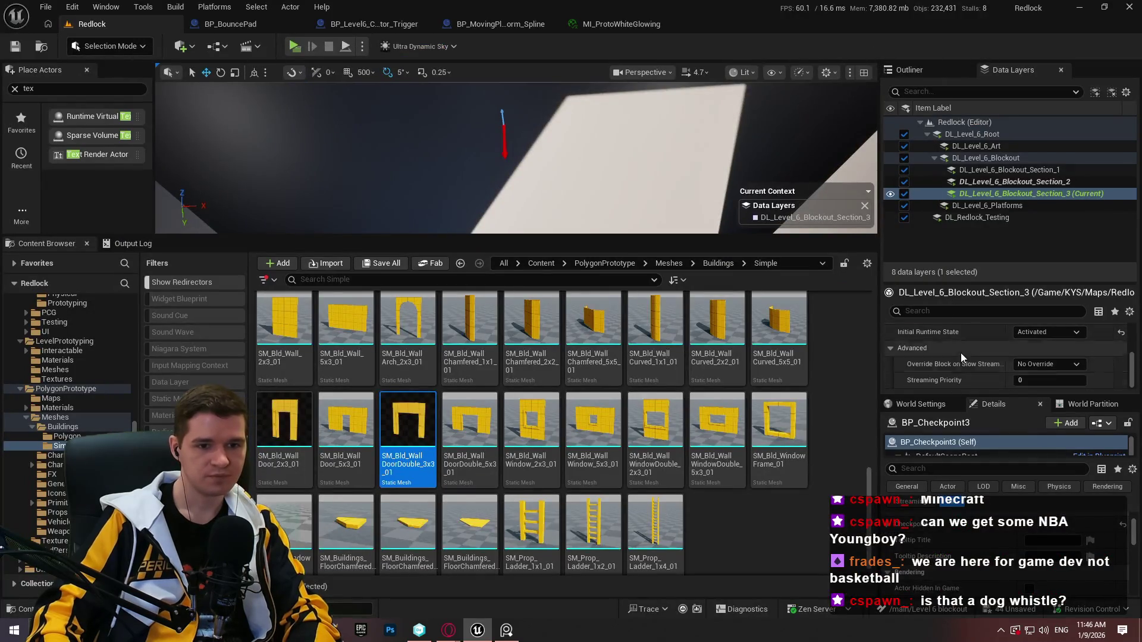
scroll(951, 447, "down", 1)
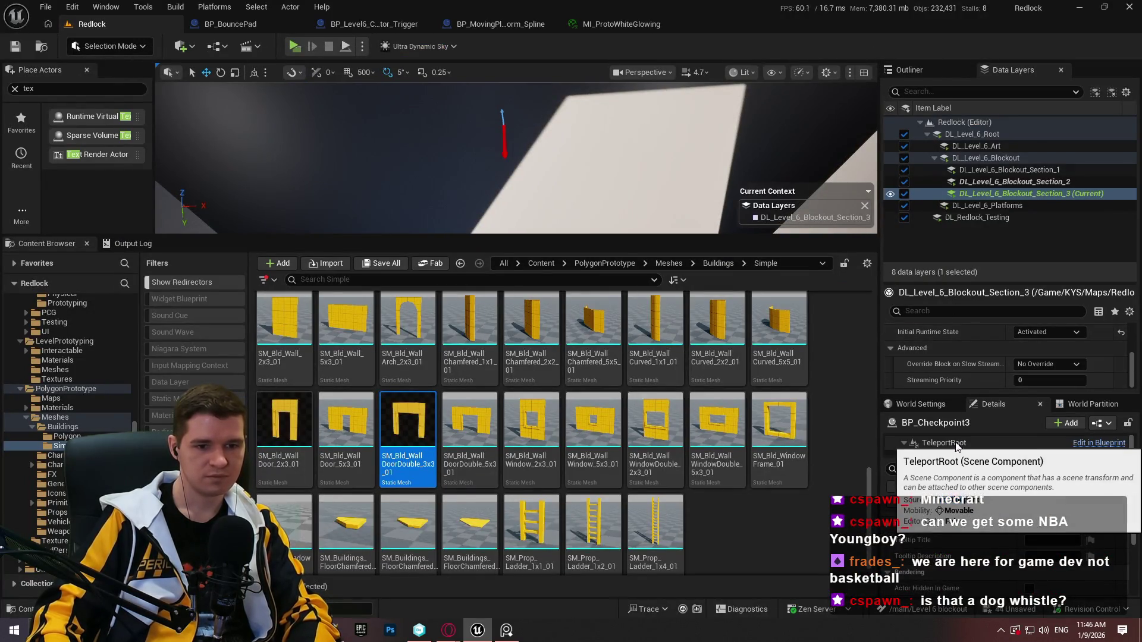
left_click(944, 443)
key("f")
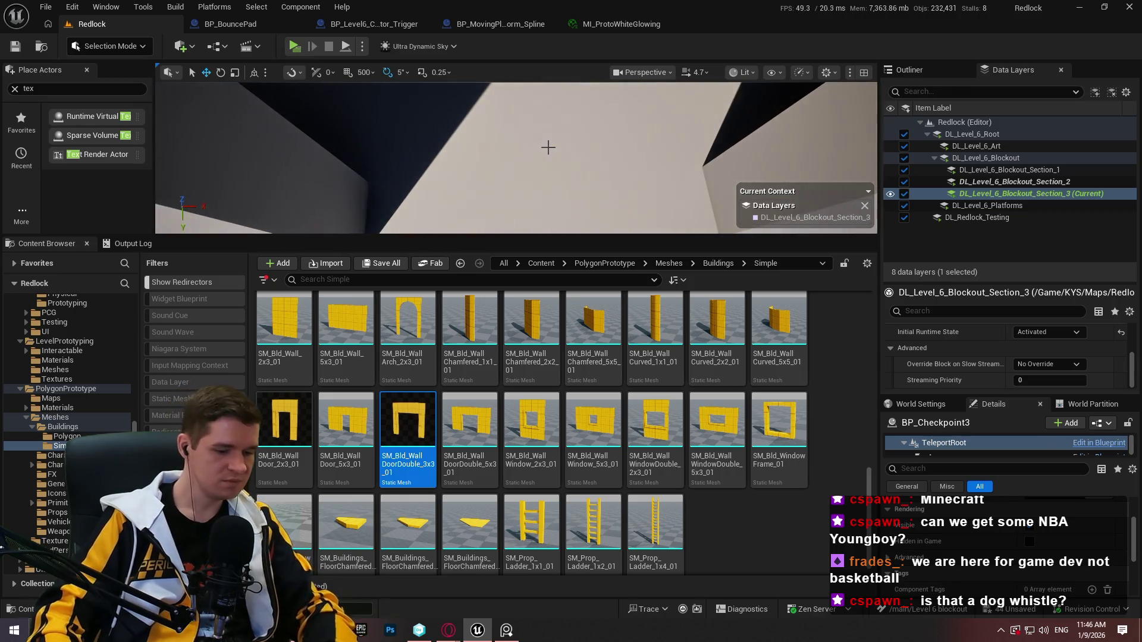
key("F11")
key("f")
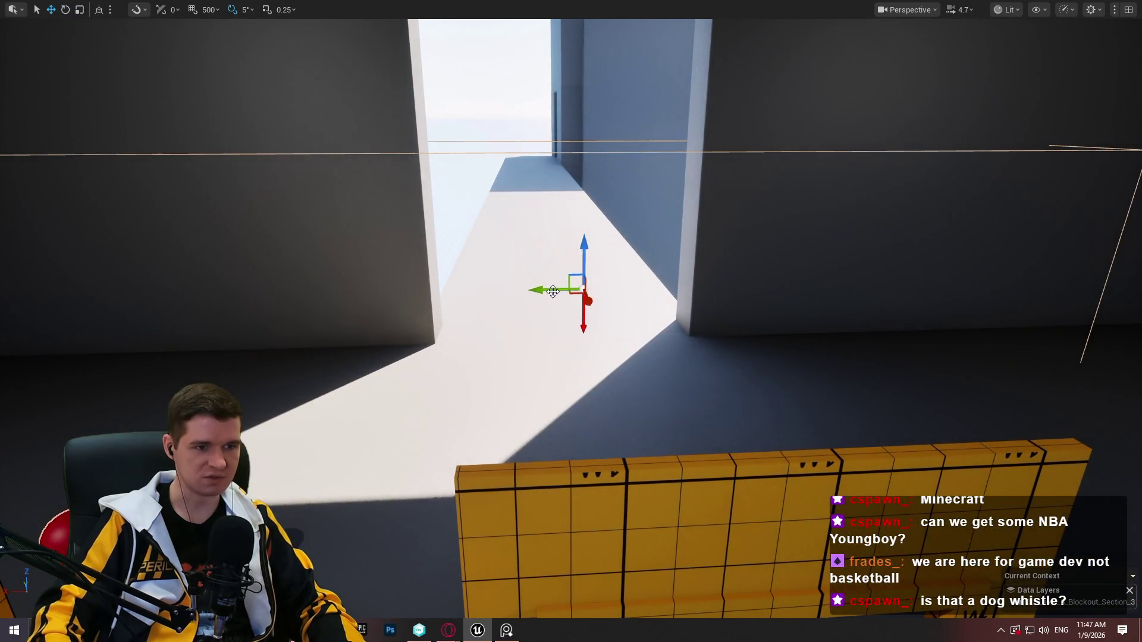
Select BP_Checkpoint3 itself, expand Checkpoint ID and open its DT_Checkpoint data table
scroll(544, 291, "down", 2)
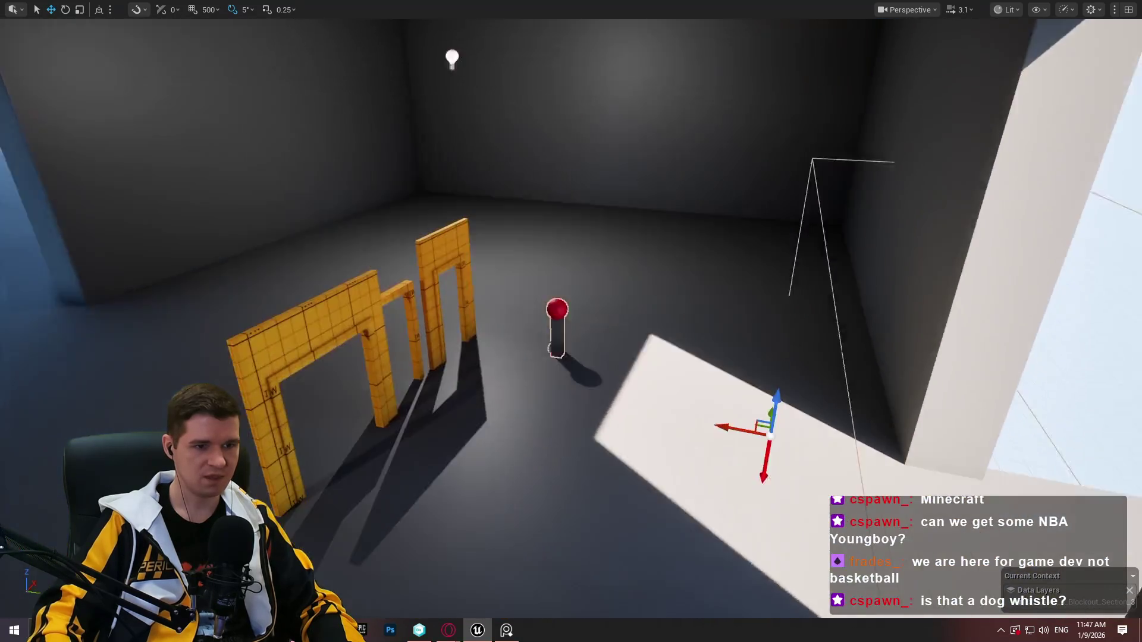
key("F11")
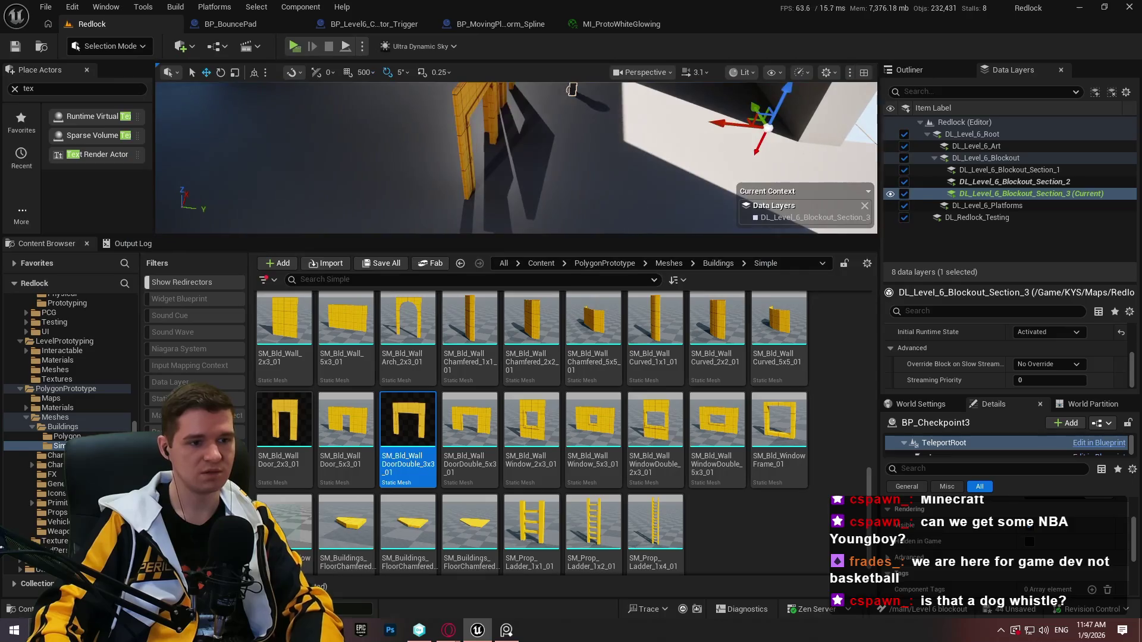
scroll(989, 516, "up", 3)
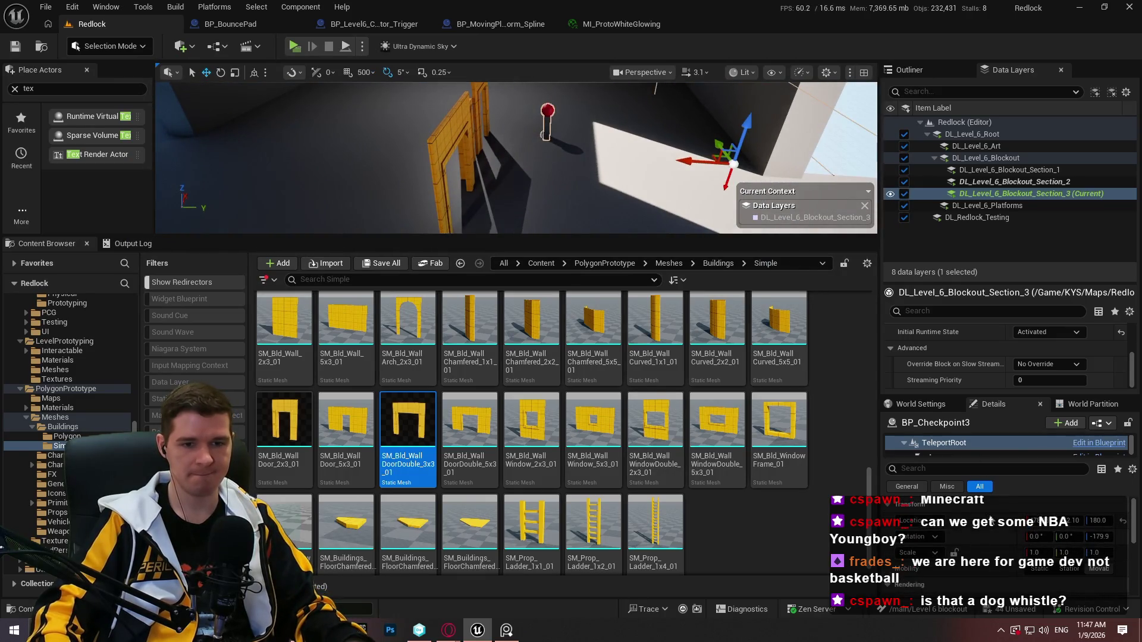
scroll(970, 440, "up", 1)
left_click(964, 442)
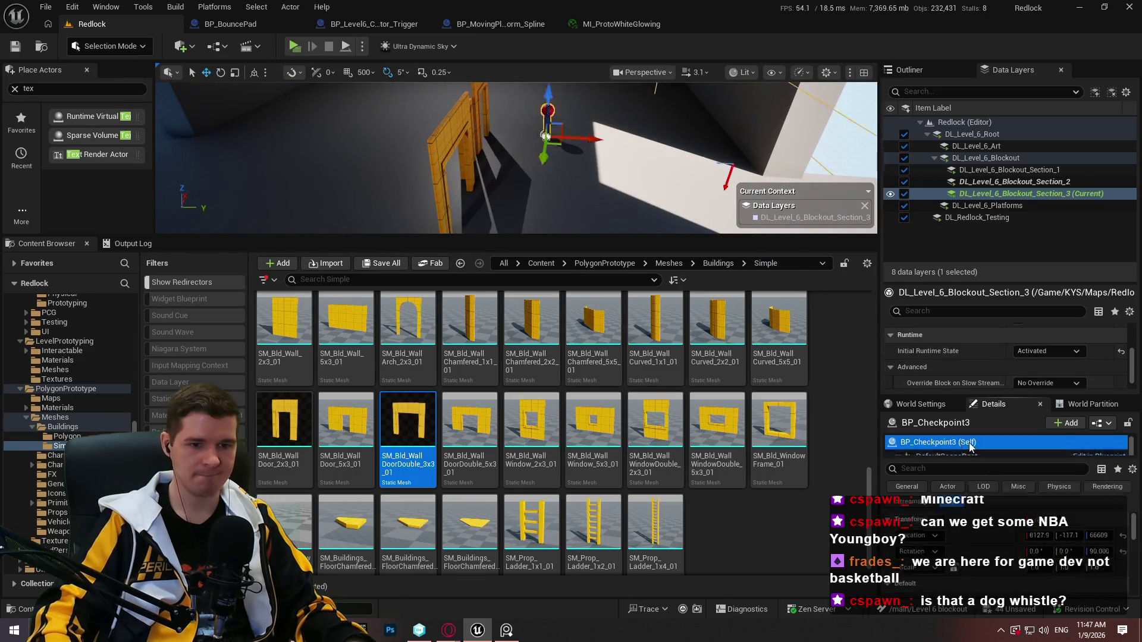
scroll(1020, 535, "down", 2)
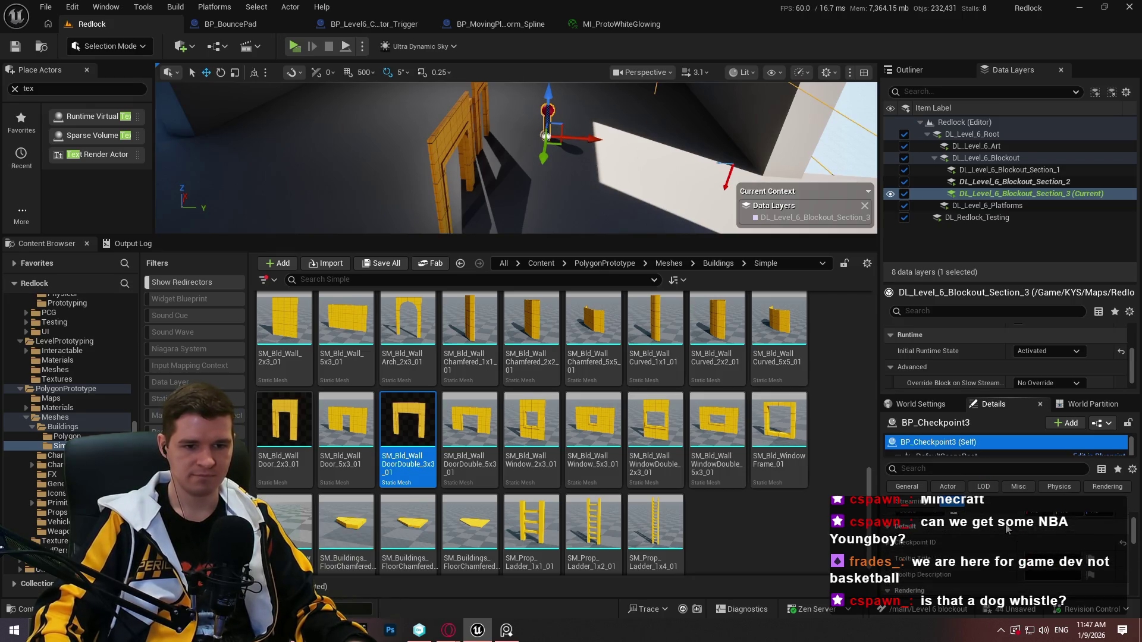
left_click(912, 545)
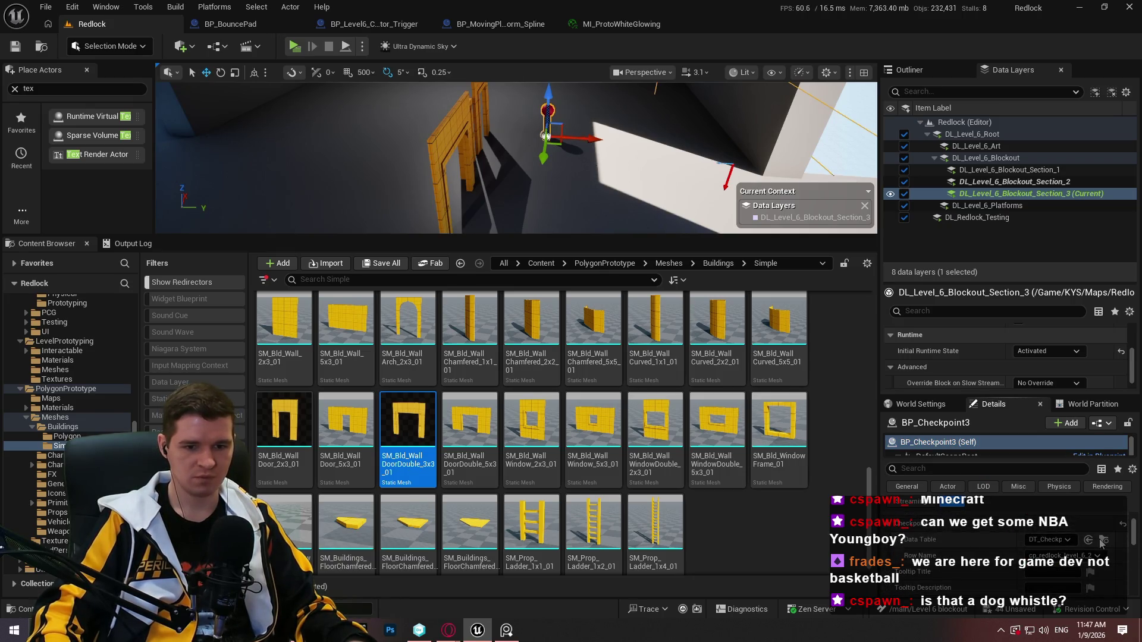
left_click(1103, 540)
double_click(284, 321)
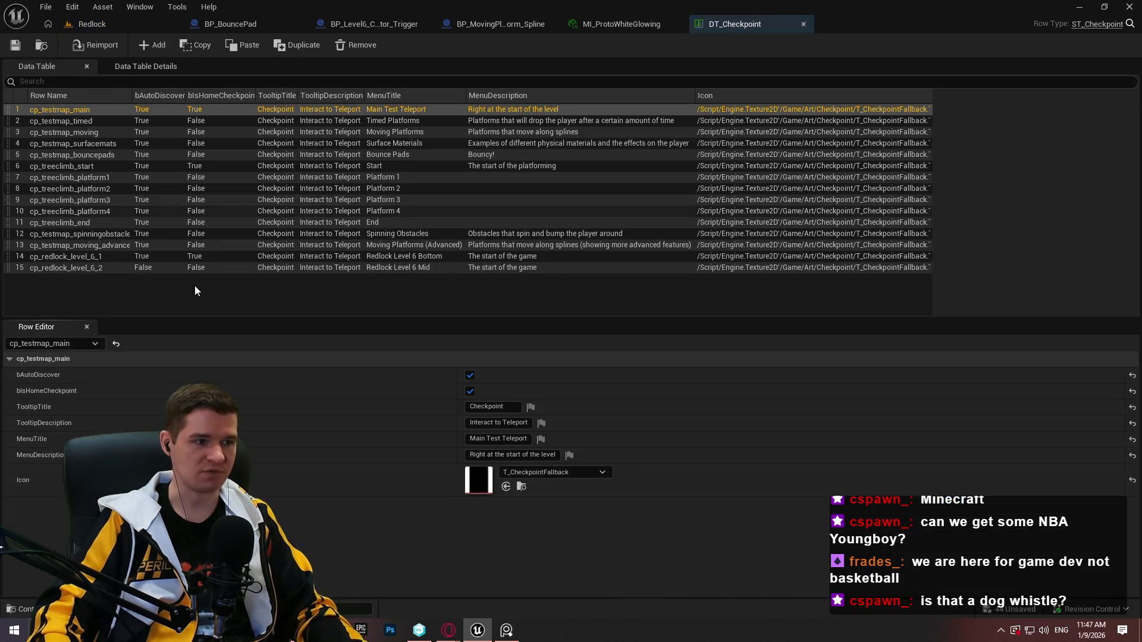
Duplicate row cp_redlock_level_6_2 as cp_redlock_level_6_3 with menu title Redlock Level 6 Top
left_click(167, 269)
right_click(166, 269)
left_click(223, 363)
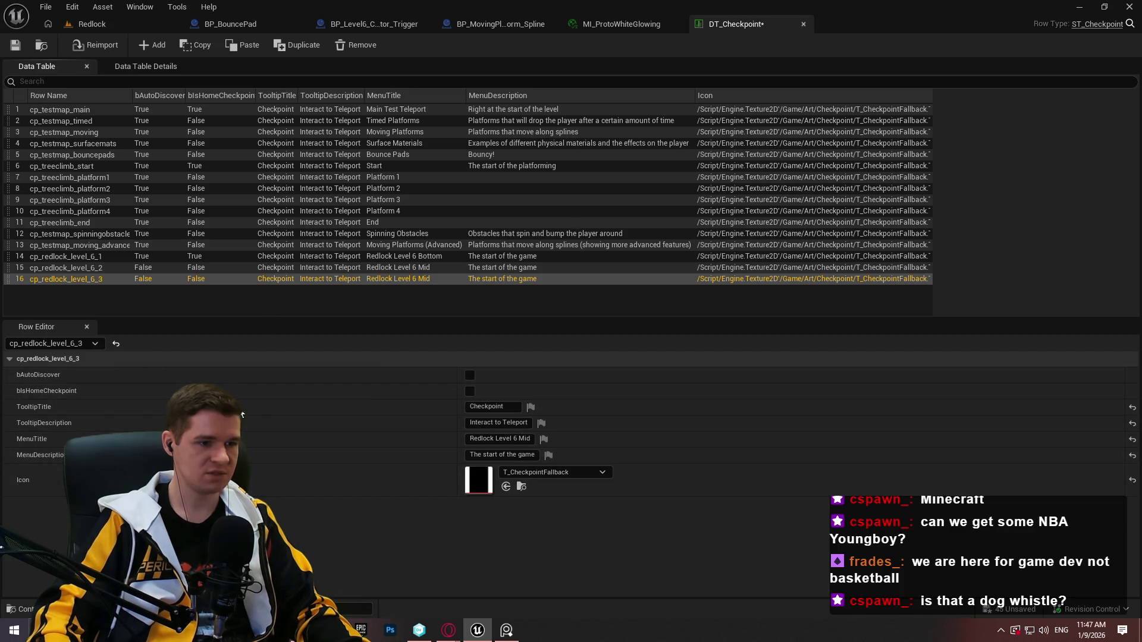
double_click(522, 439)
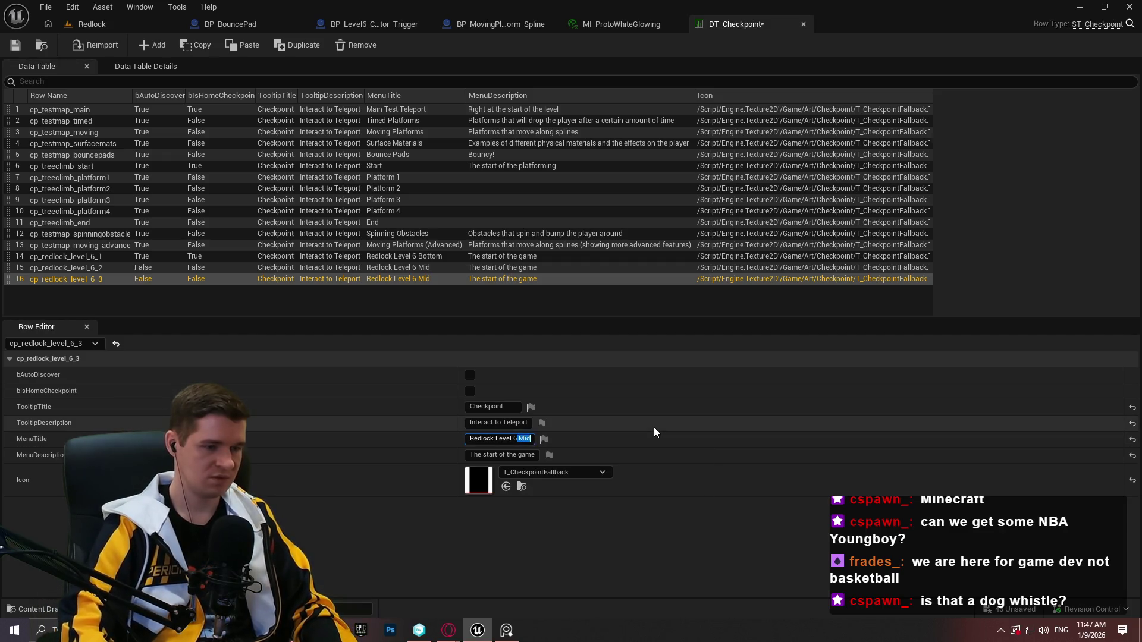
type("H")
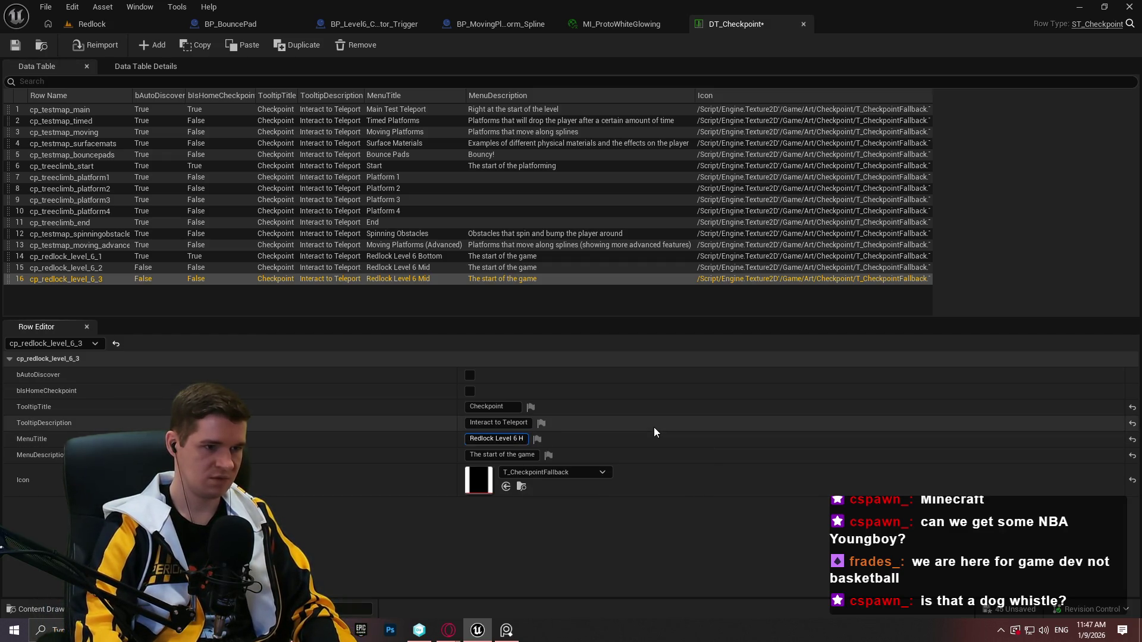
key("BackSpace")
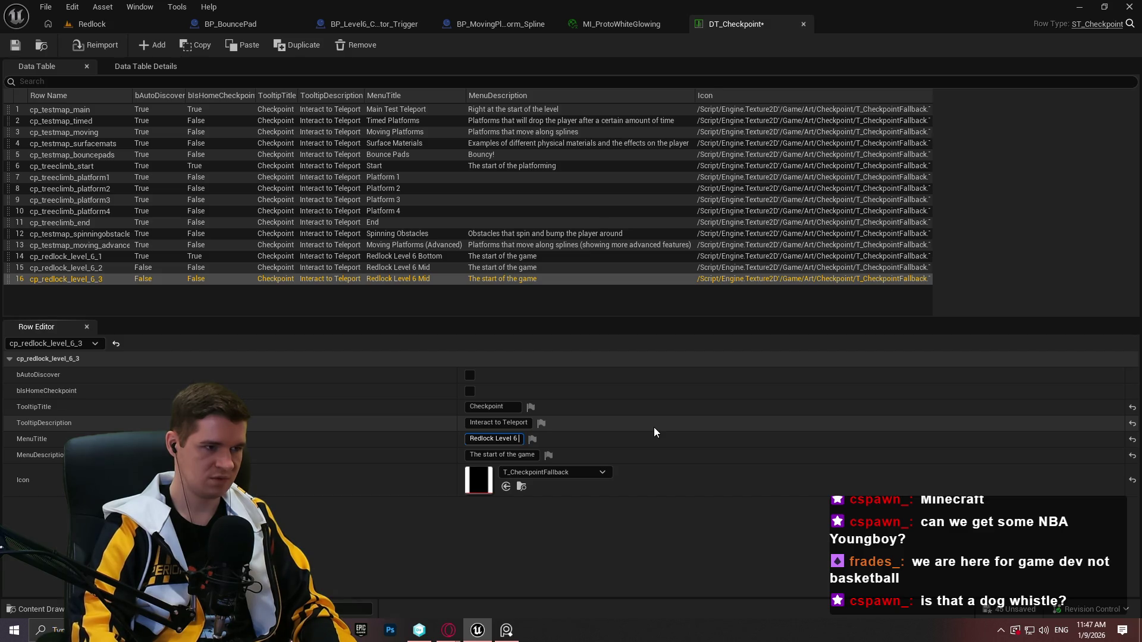
type("Top")
key("Return")
Set row cp_redlock_level_6_2's menu description to Geothermal Power
left_click(505, 264)
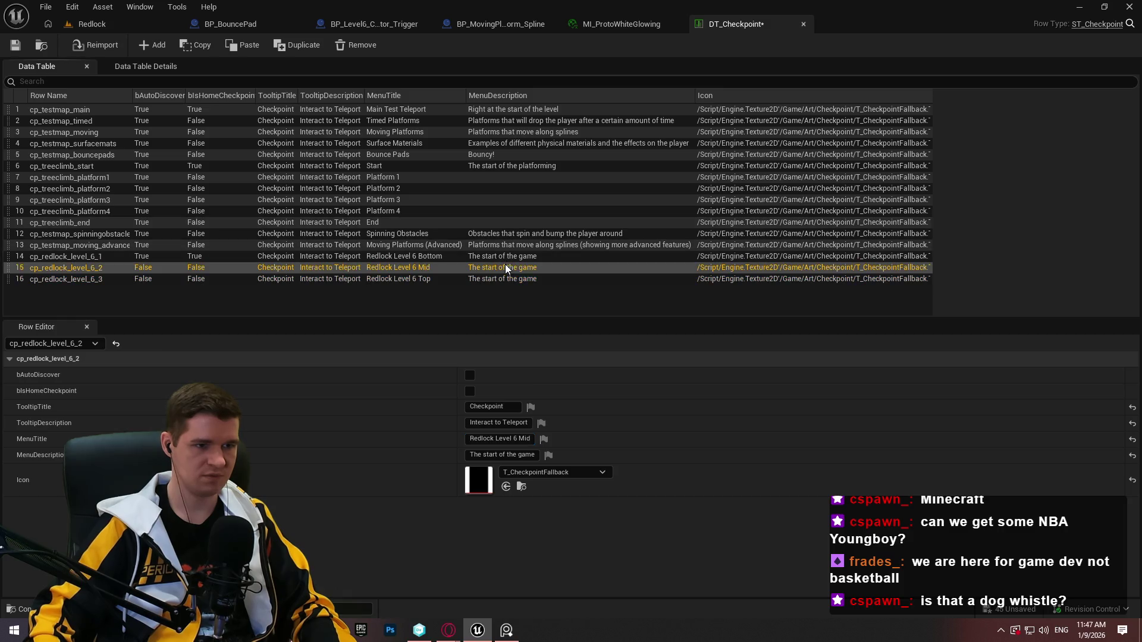
double_click(524, 438)
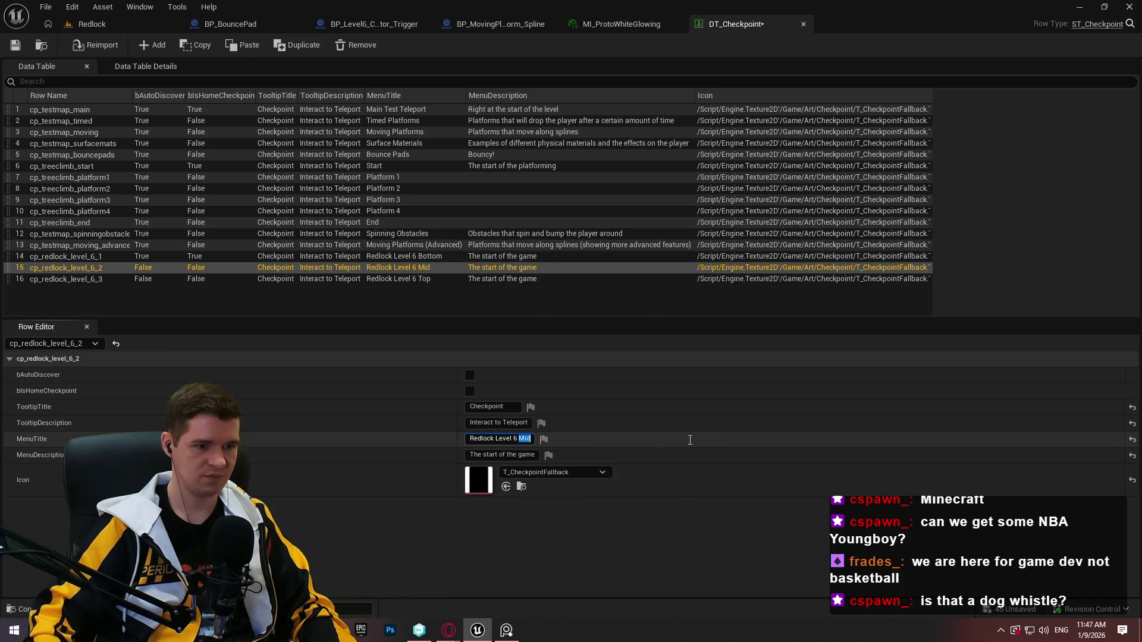
left_click(519, 454)
type("Geothermal Power")
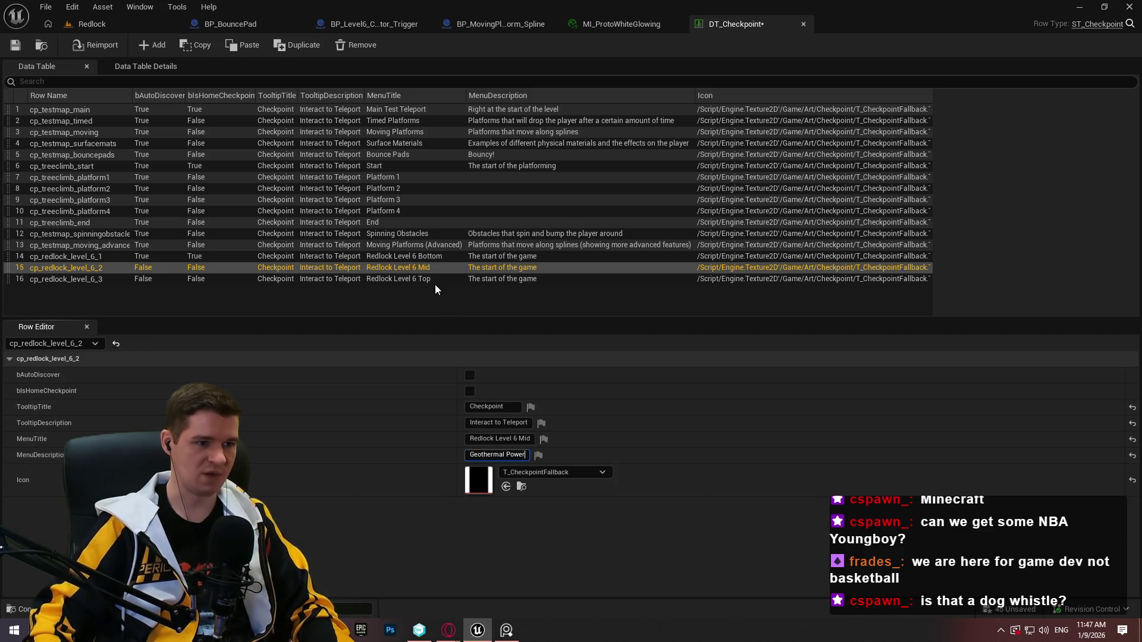
key("Return")
Give cp_redlock_level_6_3 the menu description Water Synthesis and save the checked-out table
left_click(439, 280)
left_click(502, 454)
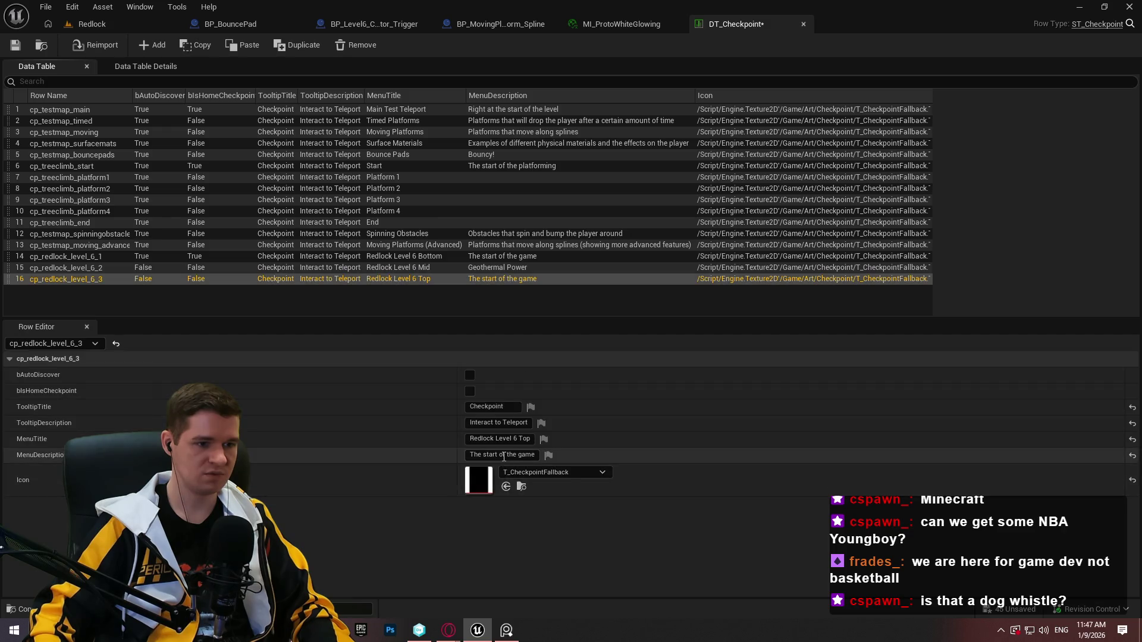
type("Water Synthesis")
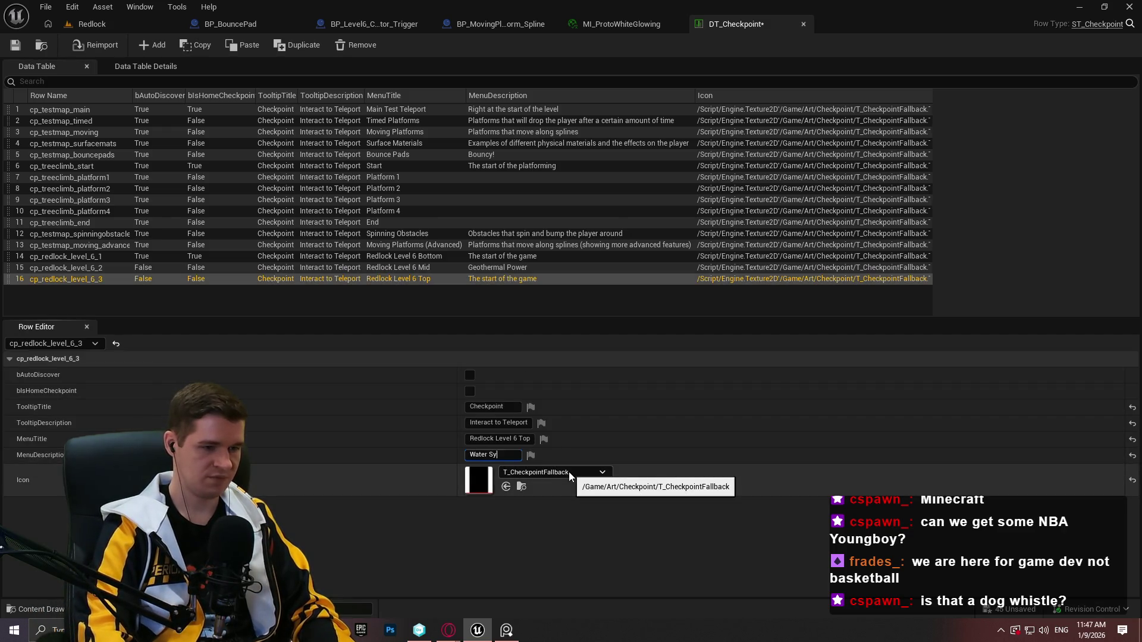
key("Return")
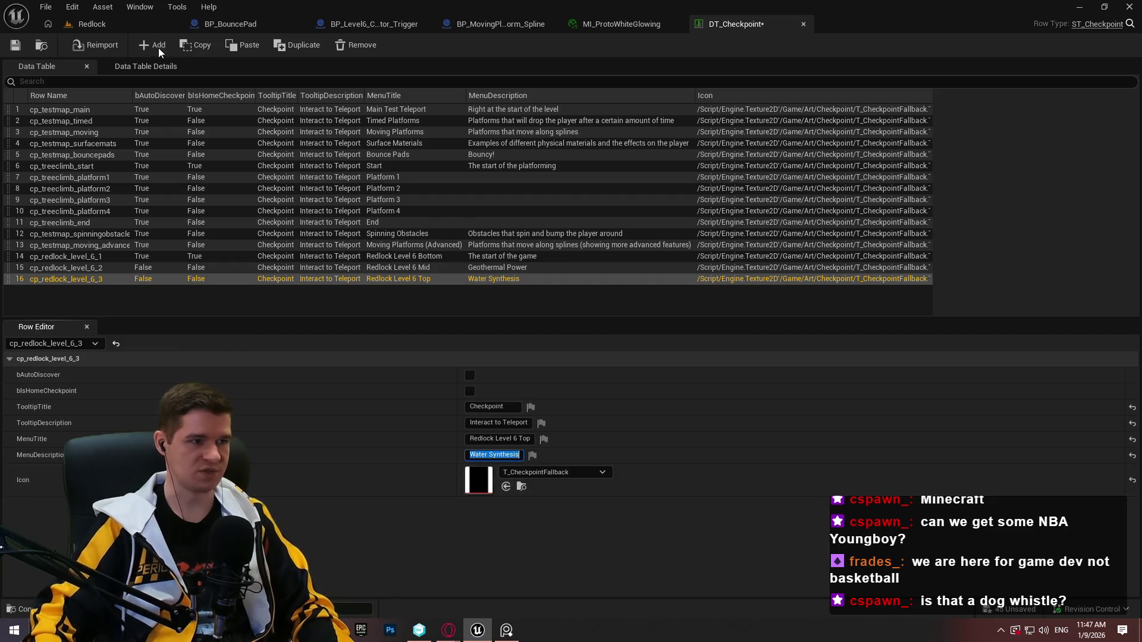
left_click(16, 47)
left_click(573, 447)
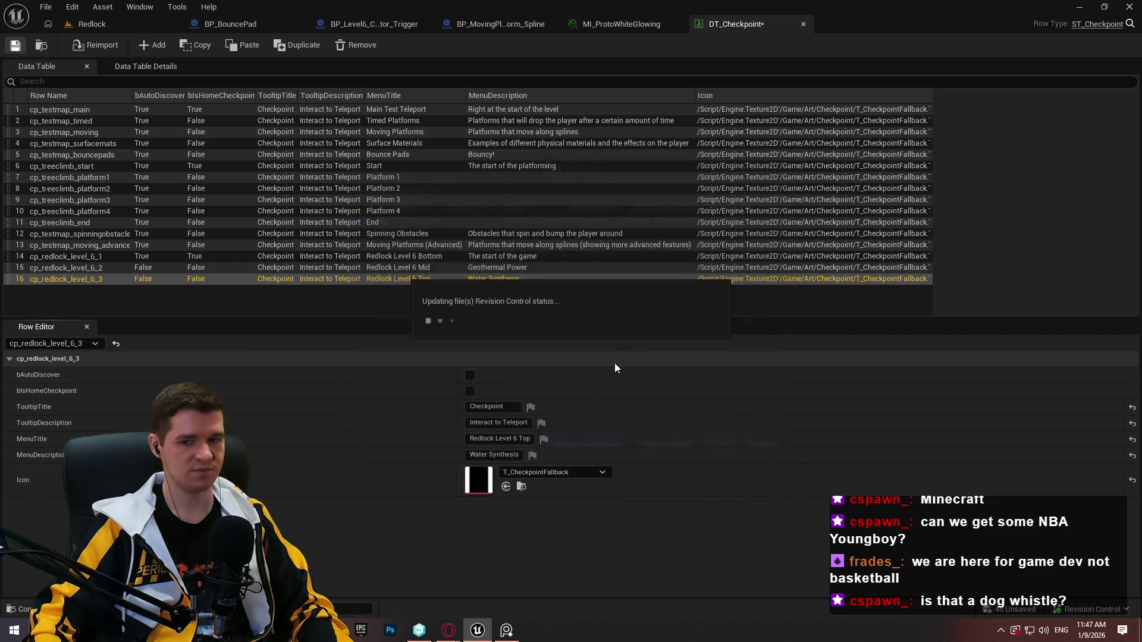
left_click(89, 24)
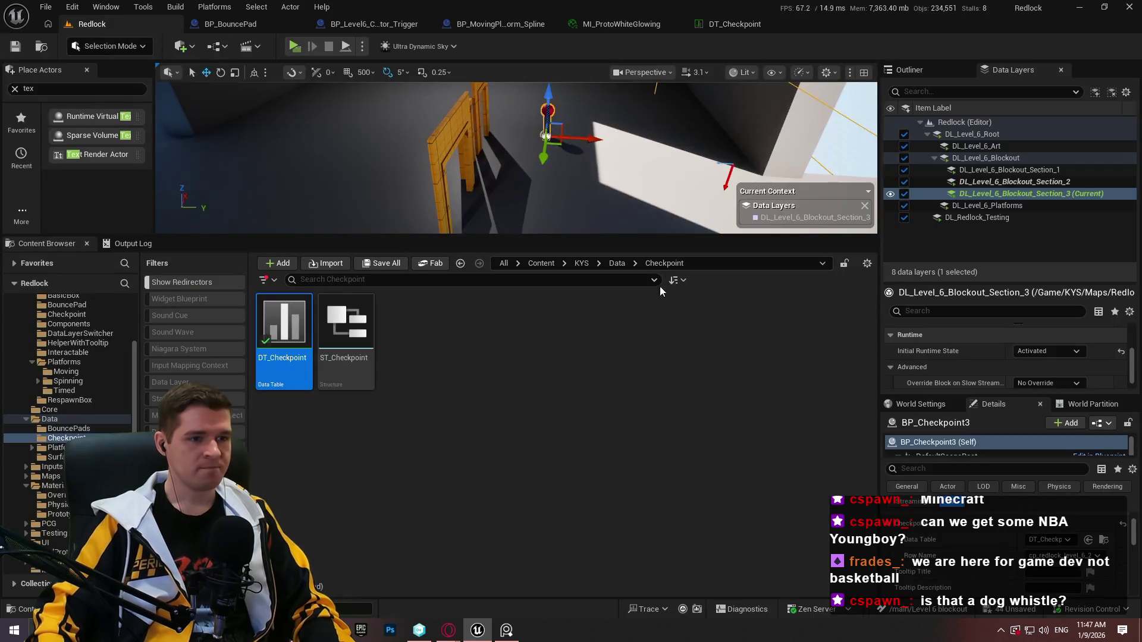
Assign the cp_redlock_level_6_3 row to the rooftop checkpoint
left_click_drag(597, 234, 597, 429)
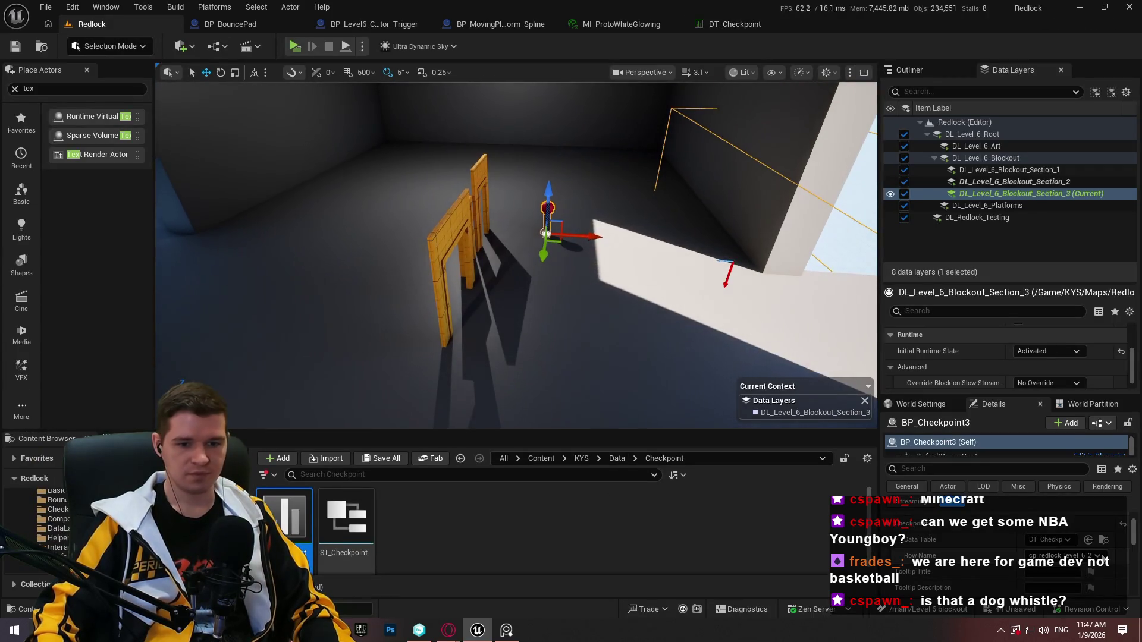
left_click(1088, 562)
left_click(1086, 397)
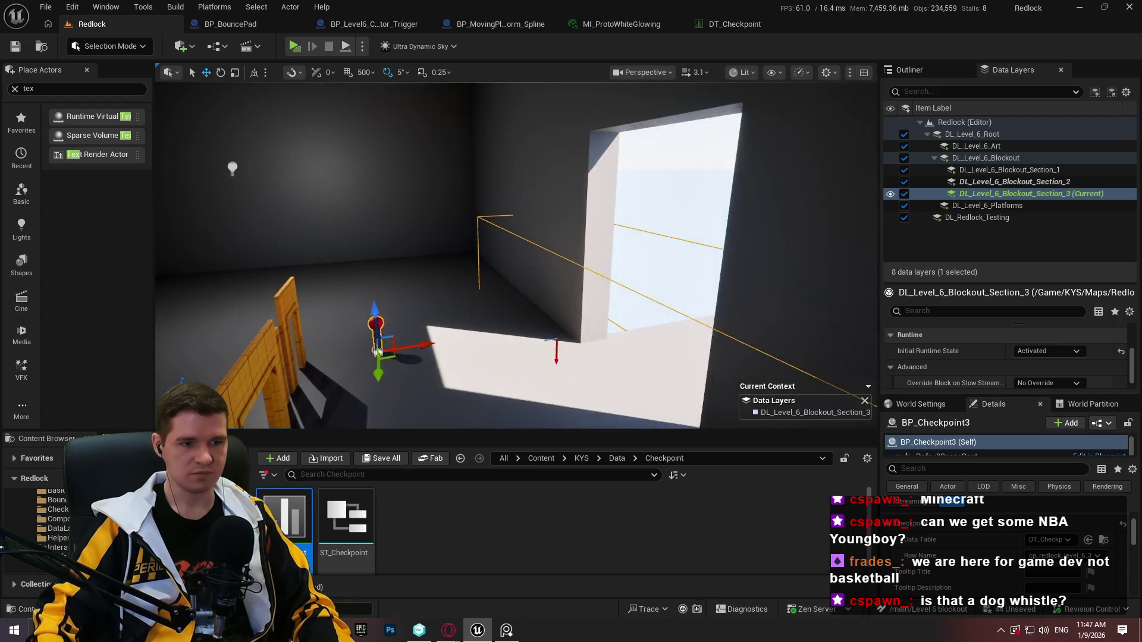
Play from the rooftop floor, teleporting to Level 6 Bottom and back to Level 6 Top
key("w")
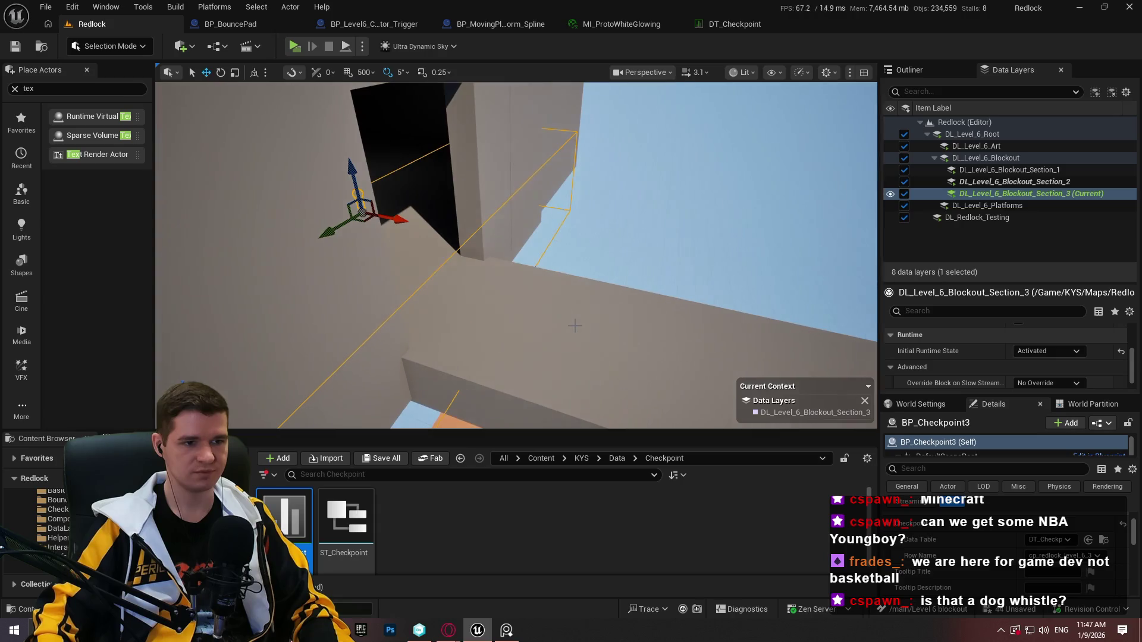
right_click(575, 209)
left_click(646, 607)
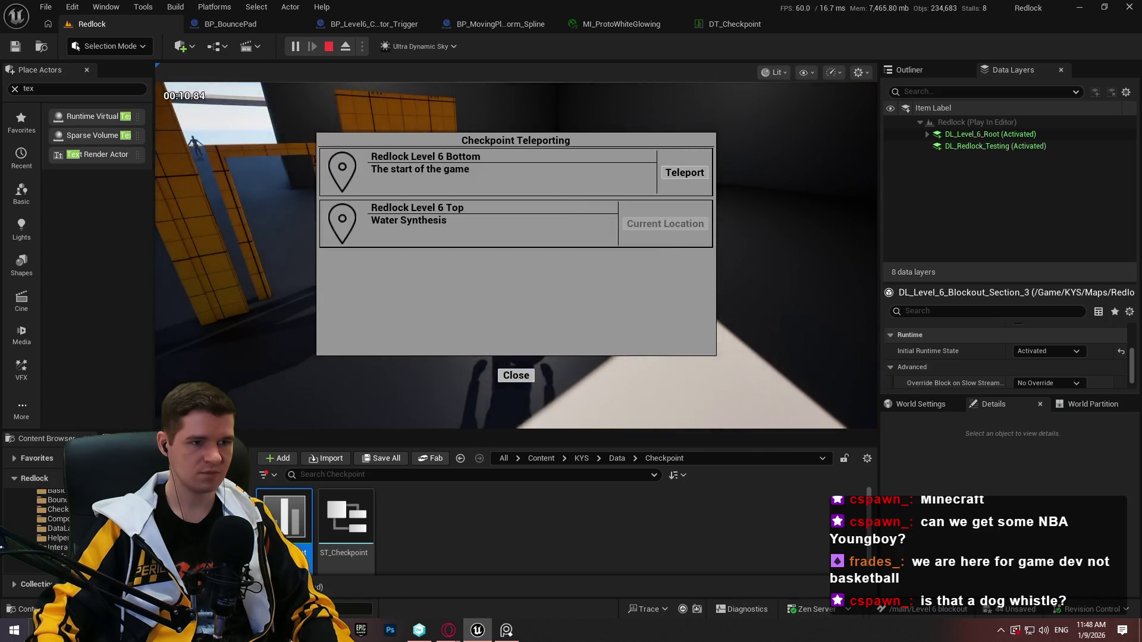
left_click(684, 172)
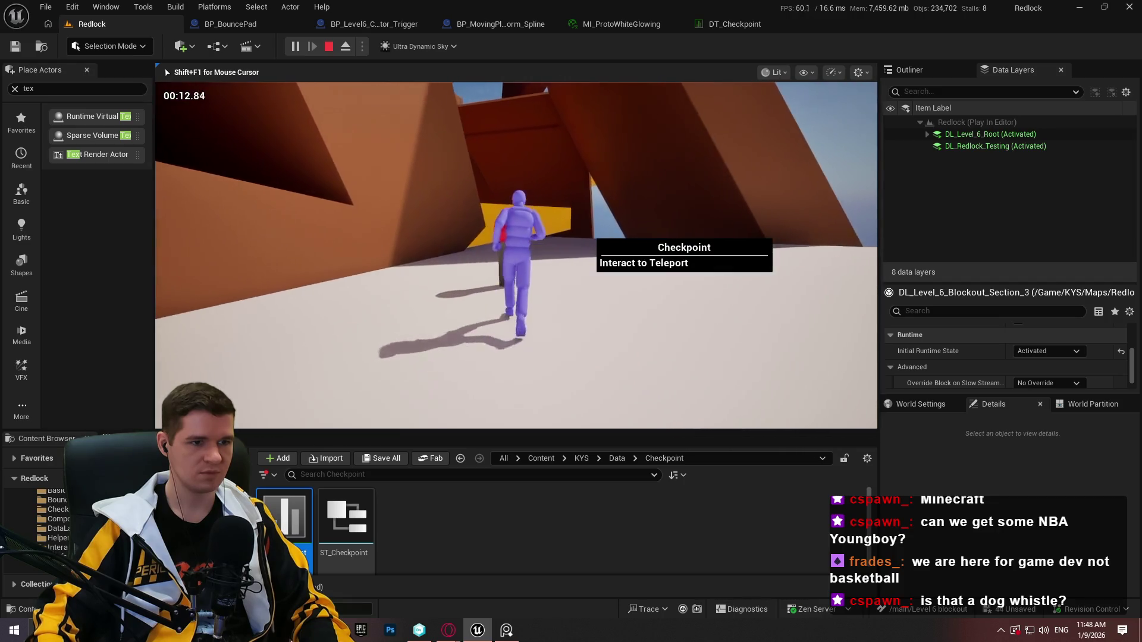
key("e")
left_click(685, 223)
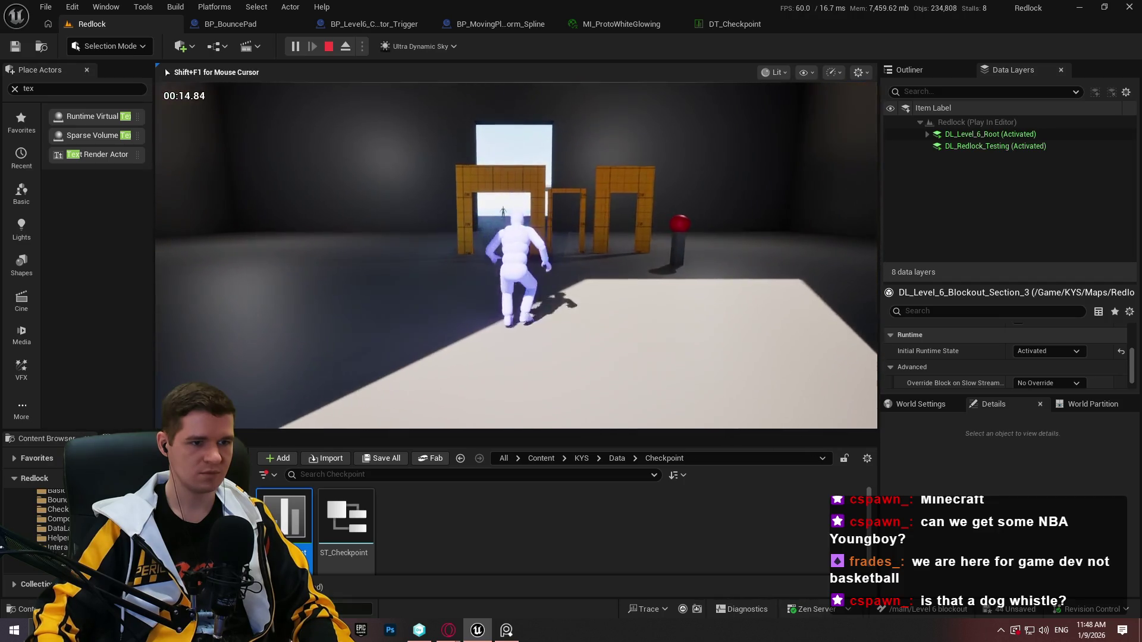
key("w")
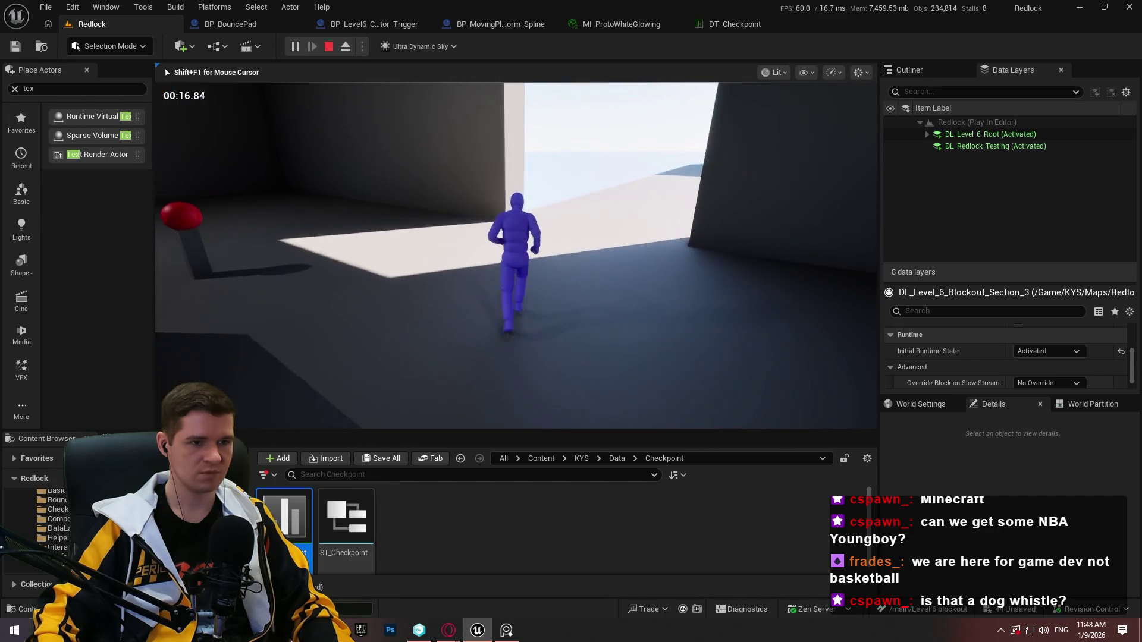
key("Escape")
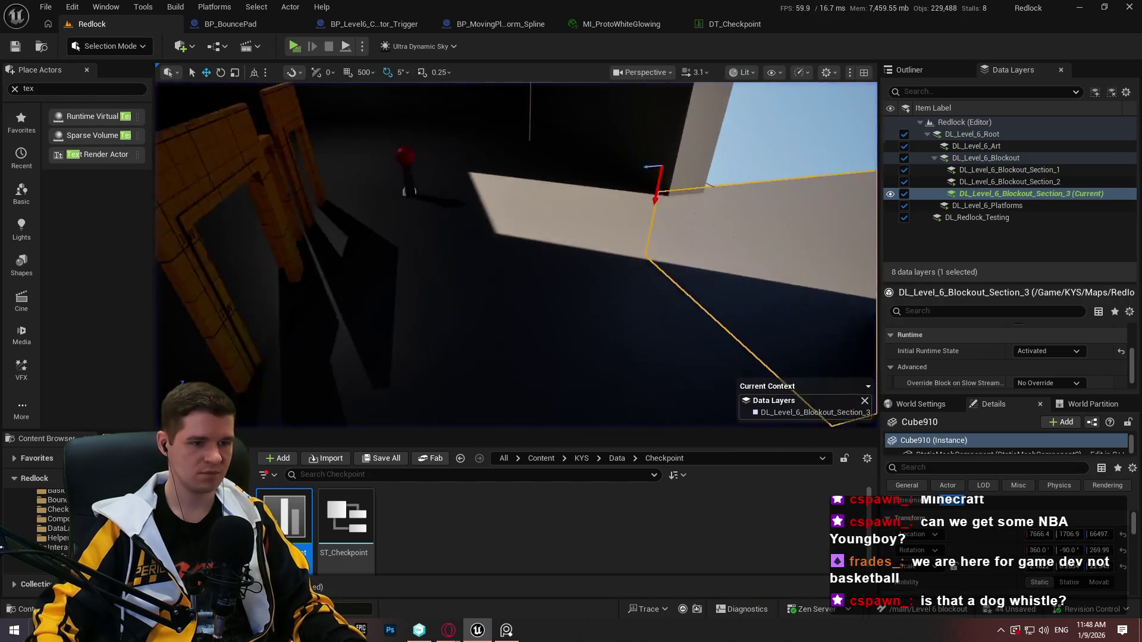
key("F11")
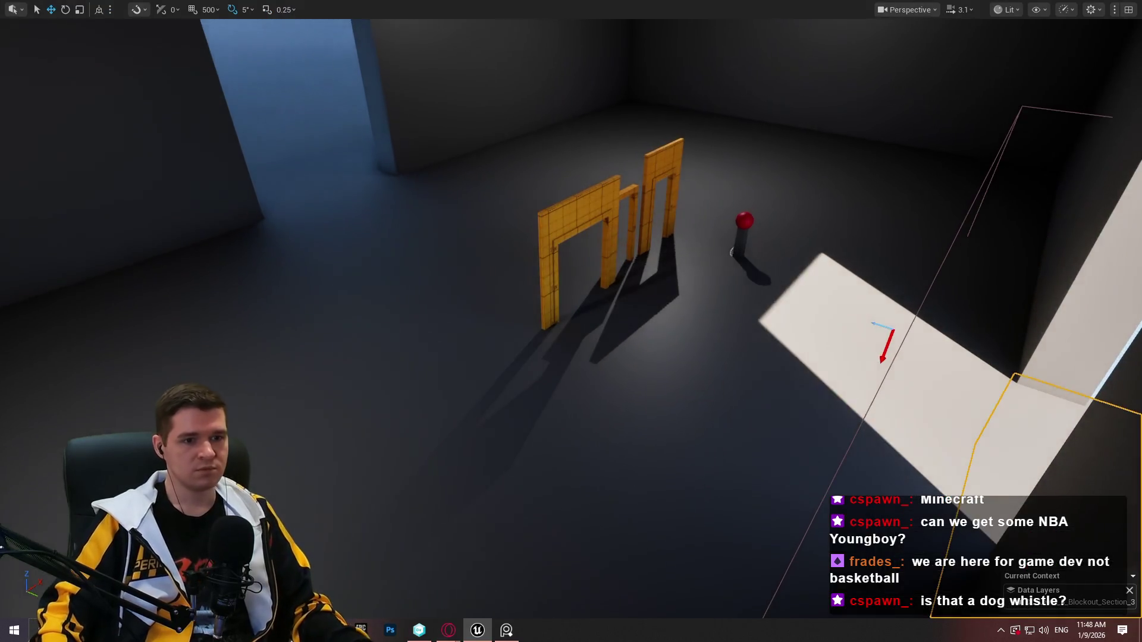
key("w")
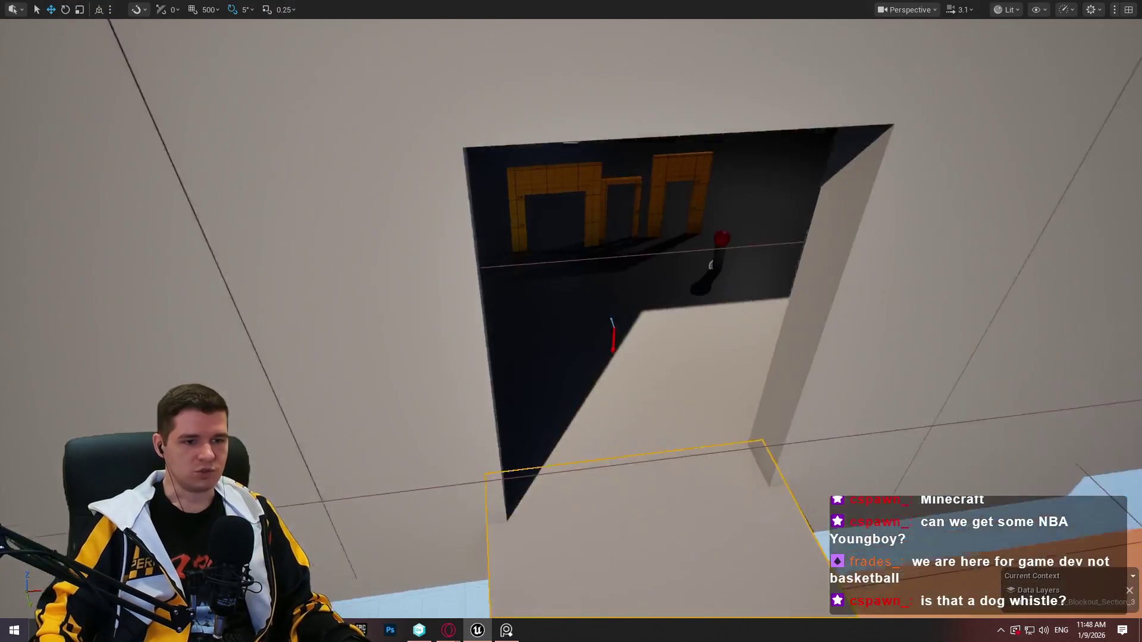
key("w")
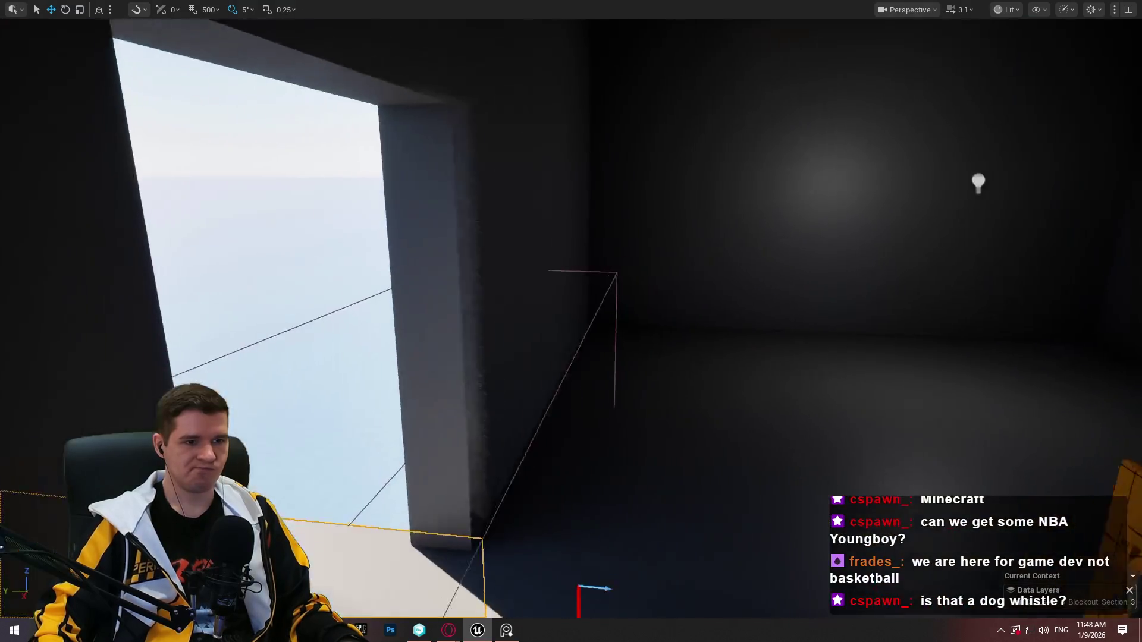
key("w")
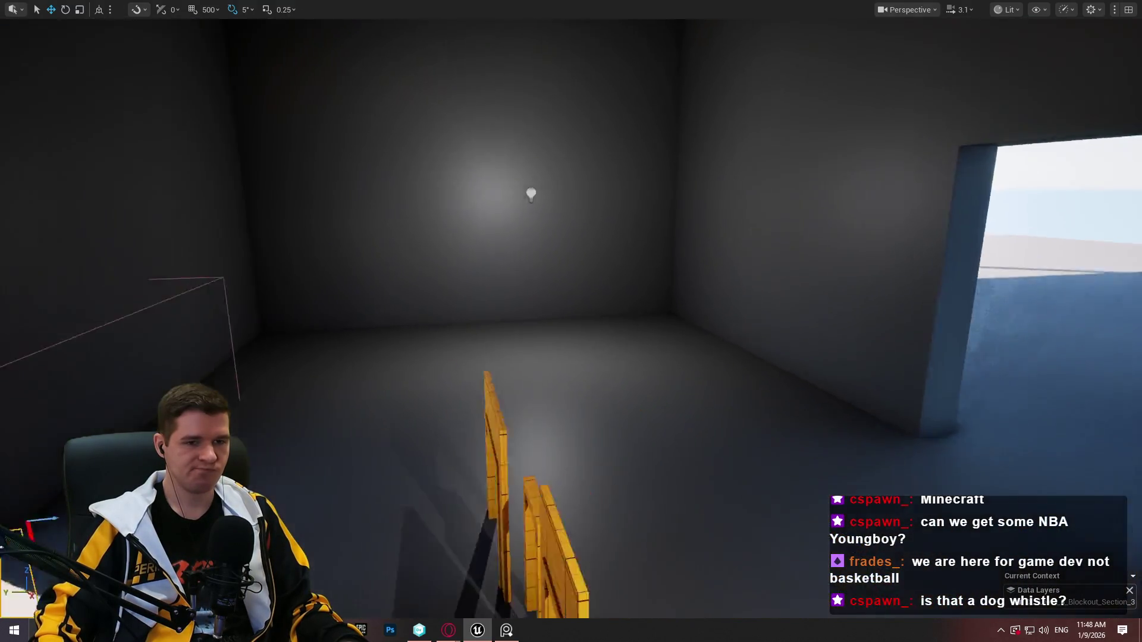
key("w")
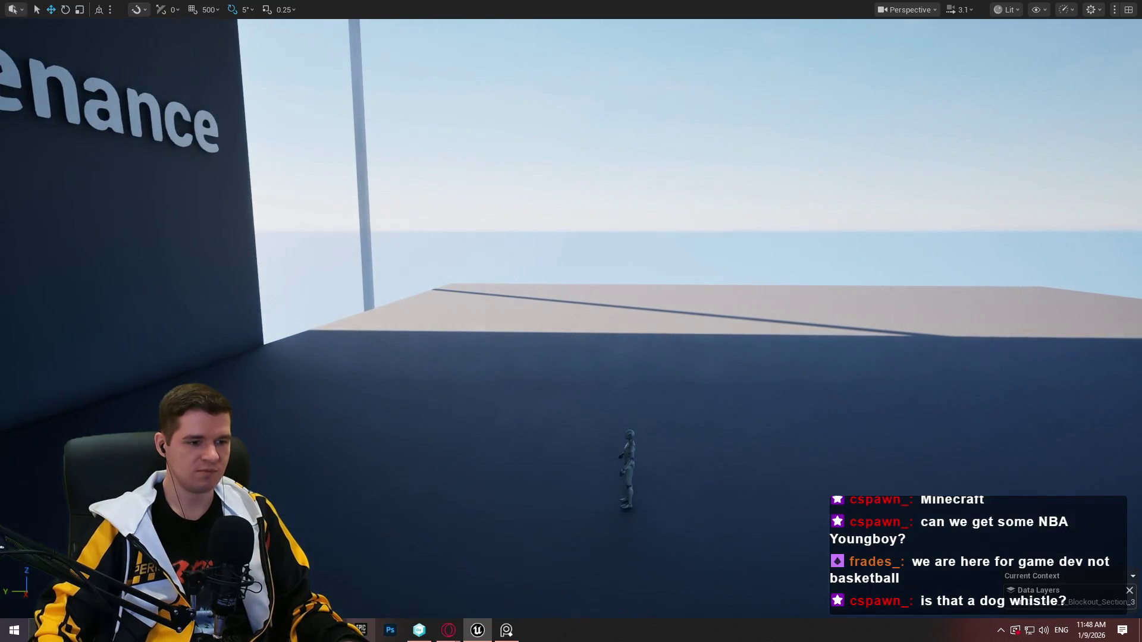
left_click(347, 630)
left_click(706, 80)
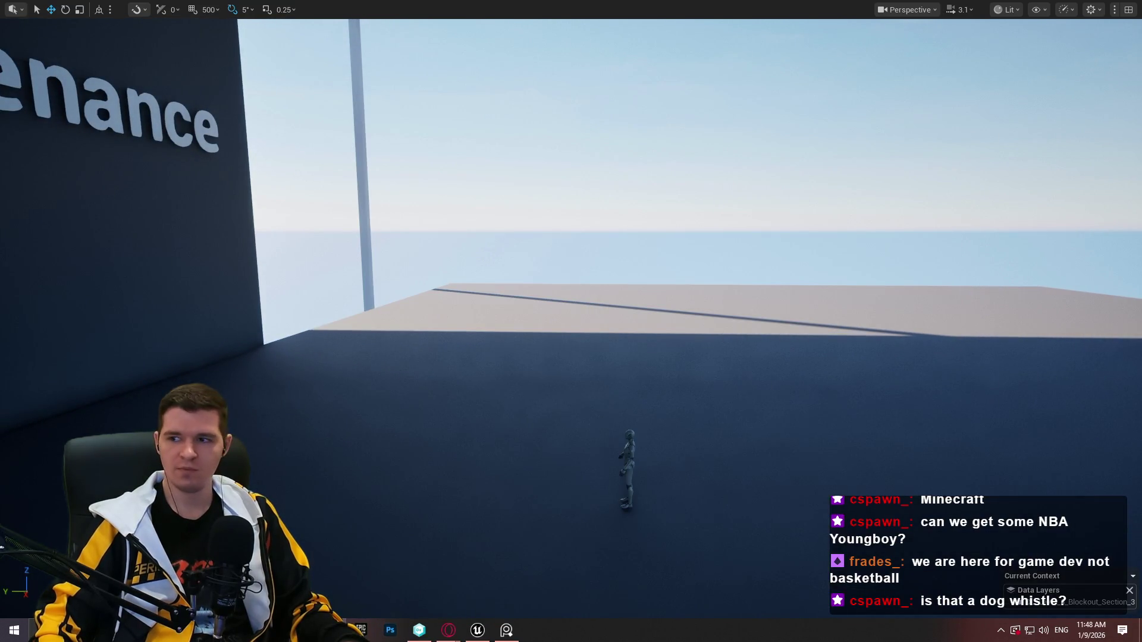
key("w")
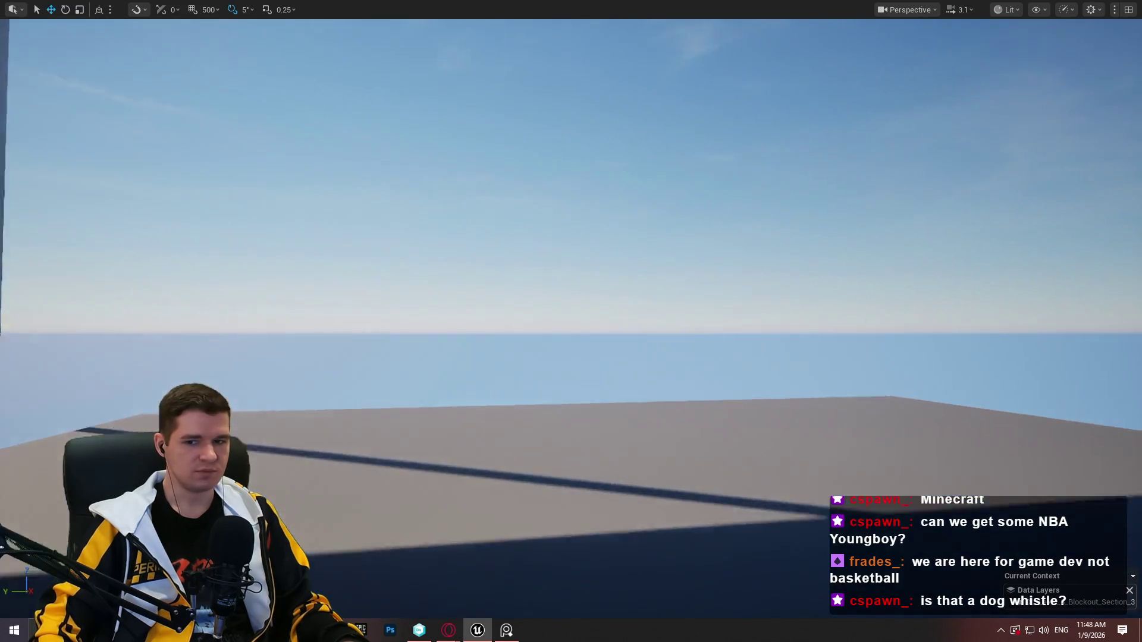
key("F11")
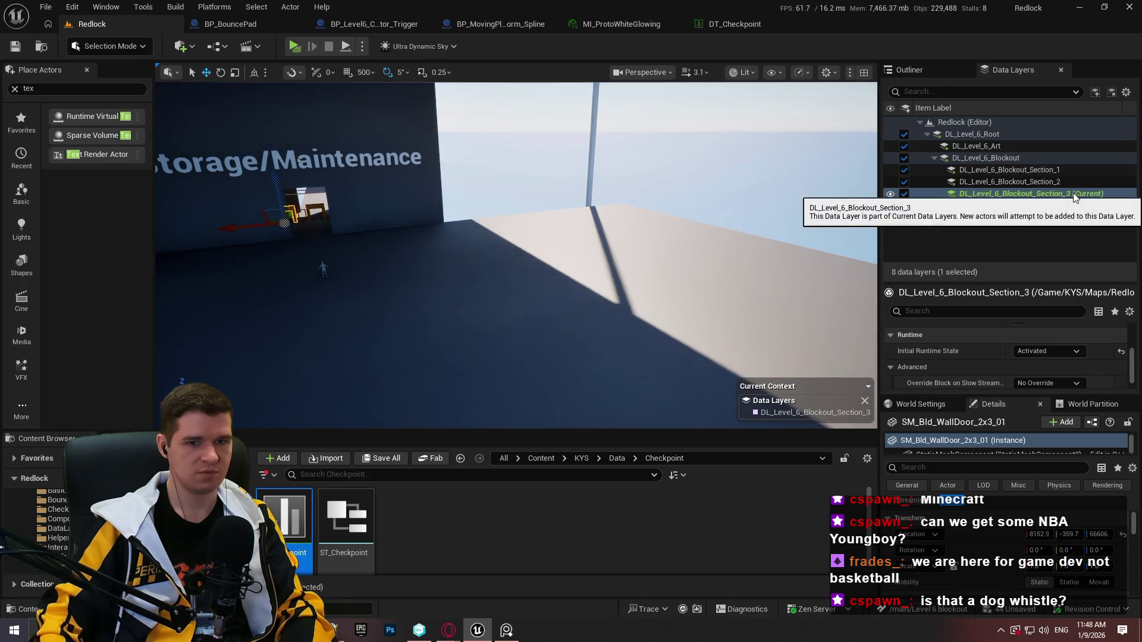
key("f")
mouse_move(523, 223)
left_mouse_down()
mouse_move(524, 196)
mouse_move(476, 178)
mouse_move(497, 306)
left_mouse_up()
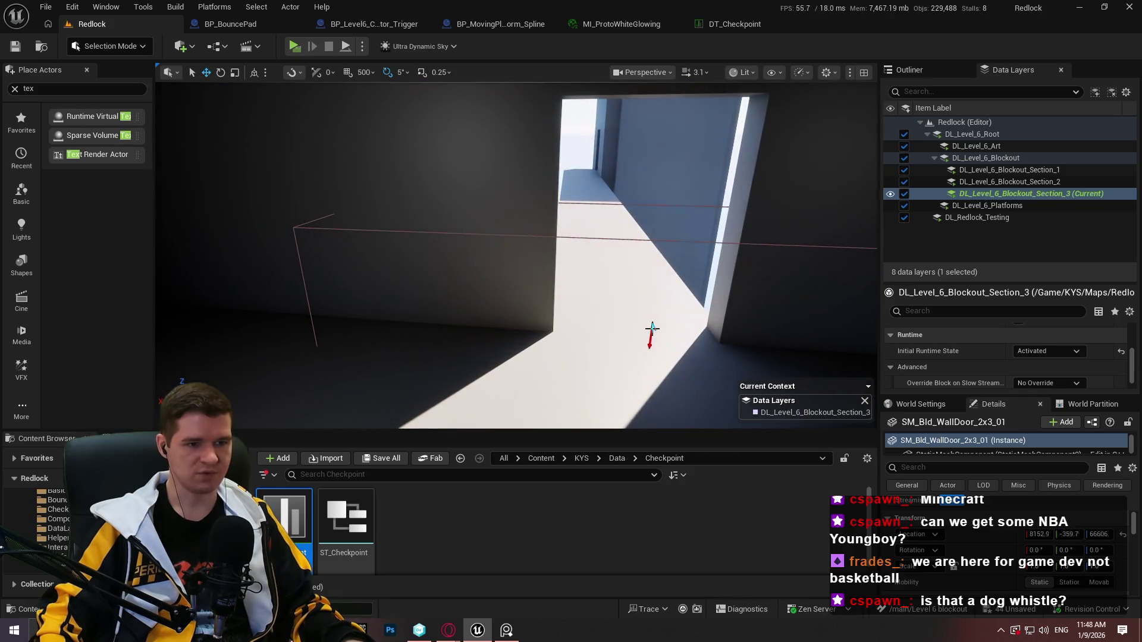
left_click(652, 327)
mouse_move(414, 362)
left_mouse_down()
mouse_move(414, 380)
mouse_move(414, 362)
left_mouse_up()
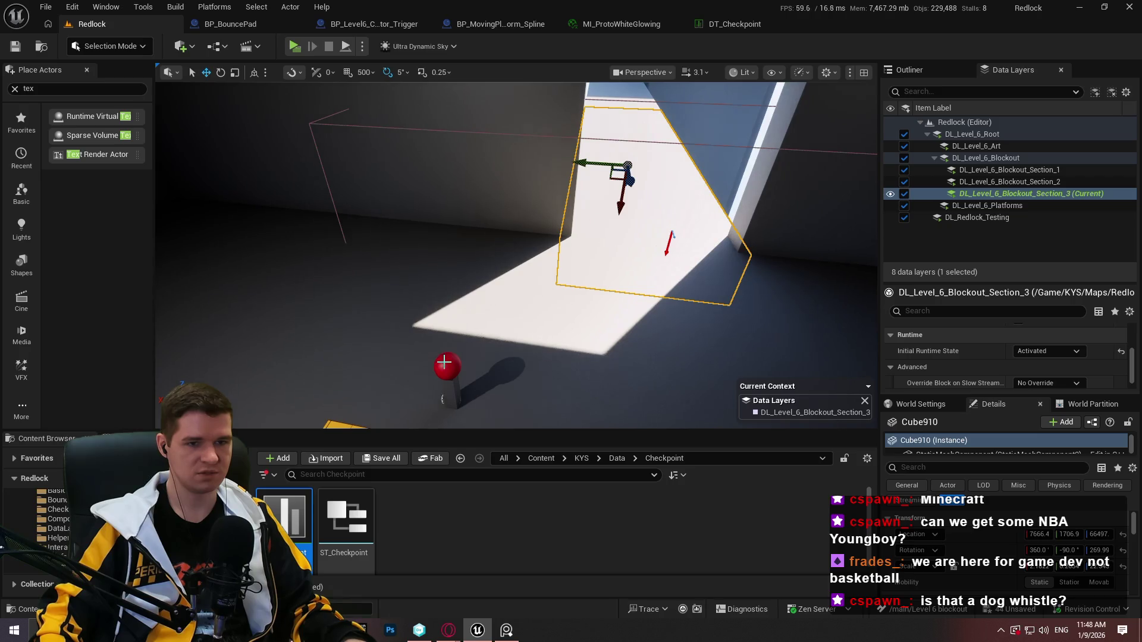
Remove the red checkpoint sphere from the DL_Level_6_Blockout_Section_2 data layer
left_click(444, 363)
right_click(1039, 187)
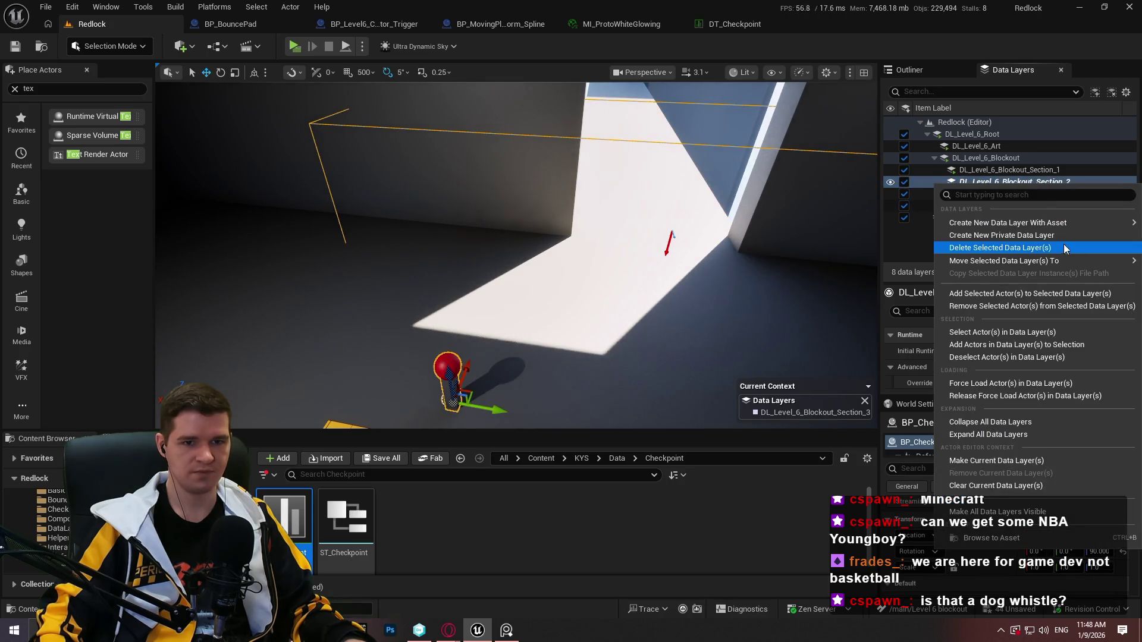
left_click(1001, 305)
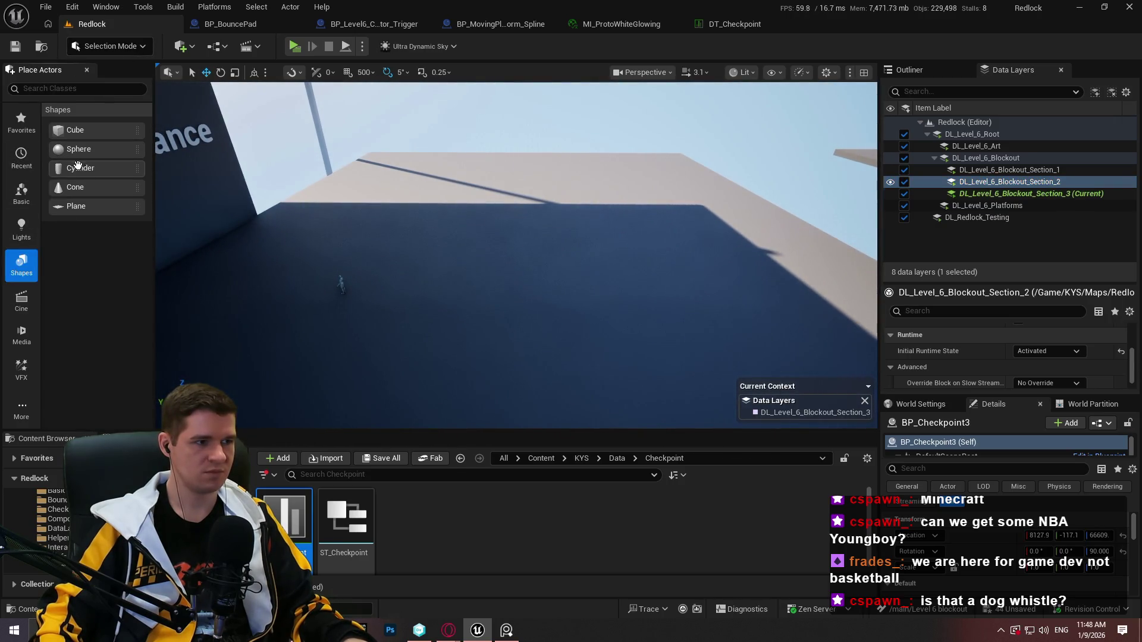
Place a cylinder on the rooftop floor and browse to KYS > Materials > Prototyping
left_click_drag(554, 249, 555, 249)
key("f")
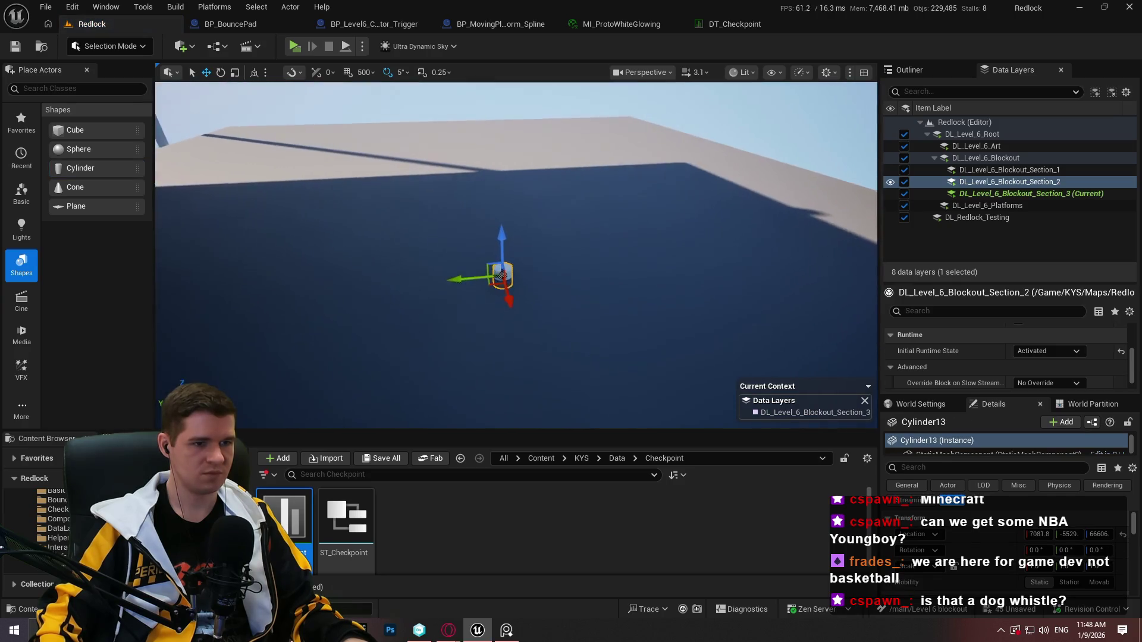
left_click(581, 459)
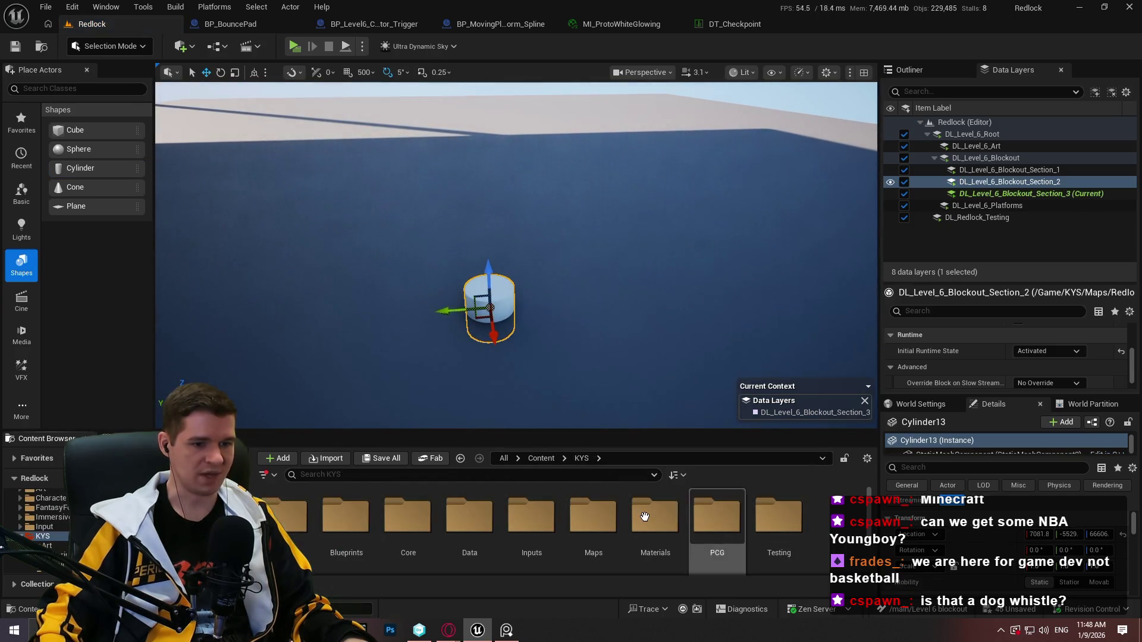
double_click(654, 514)
double_click(434, 506)
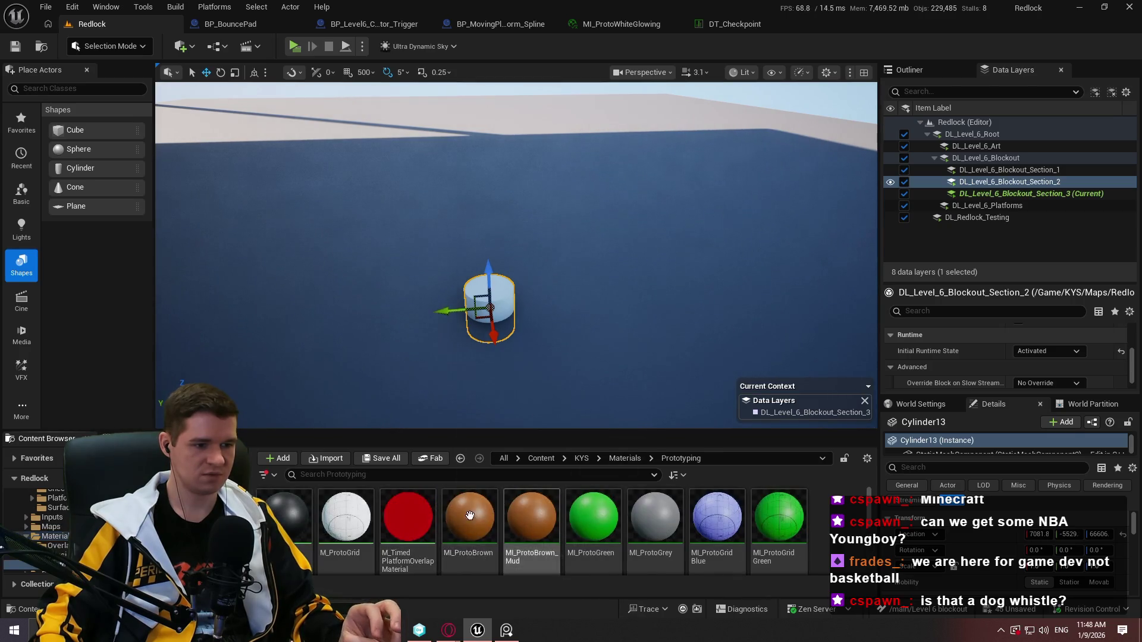
scroll(346, 535, "down", 3)
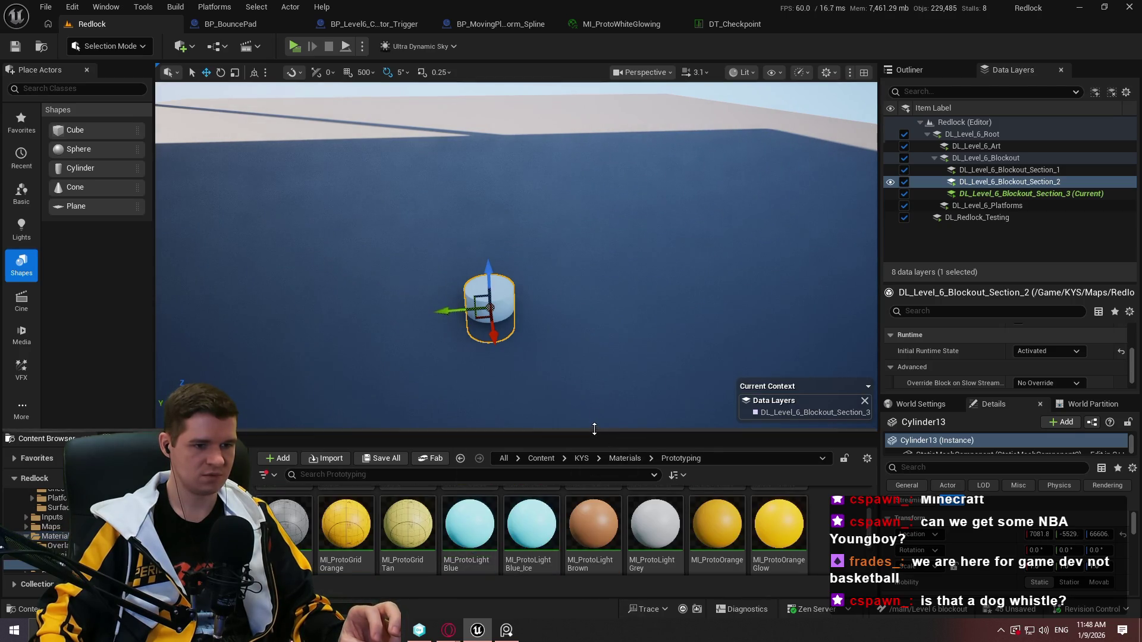
left_click_drag(594, 430, 594, 170)
right_click(284, 255)
left_click(714, 488)
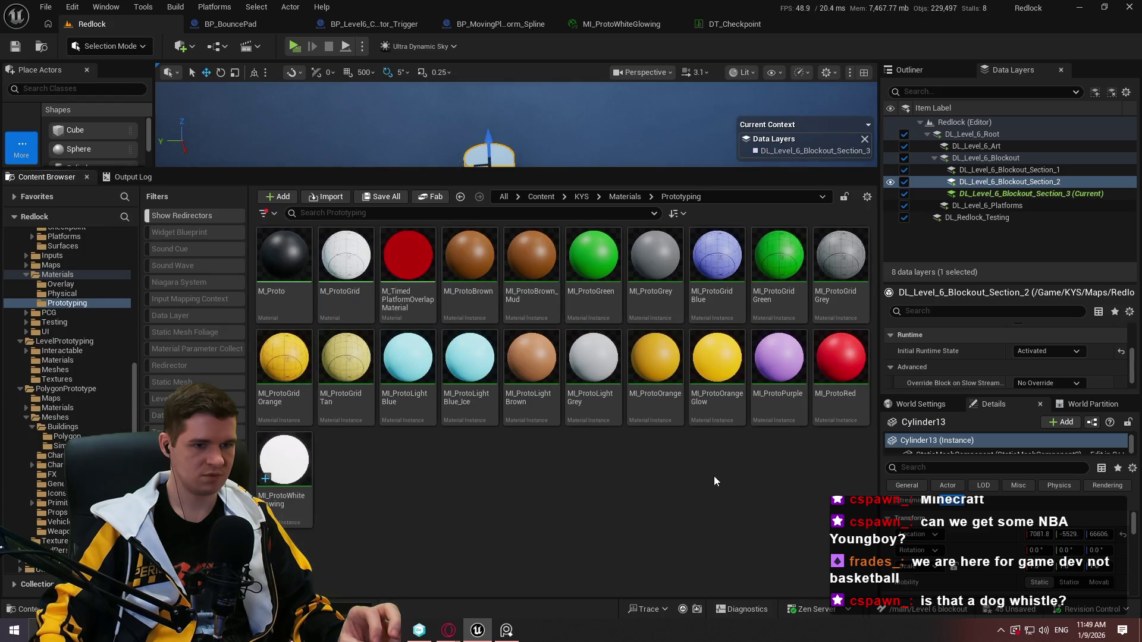
Duplicate MI_ProtoOrange and rename the copy MI_ProtoBlack
left_click(531, 374)
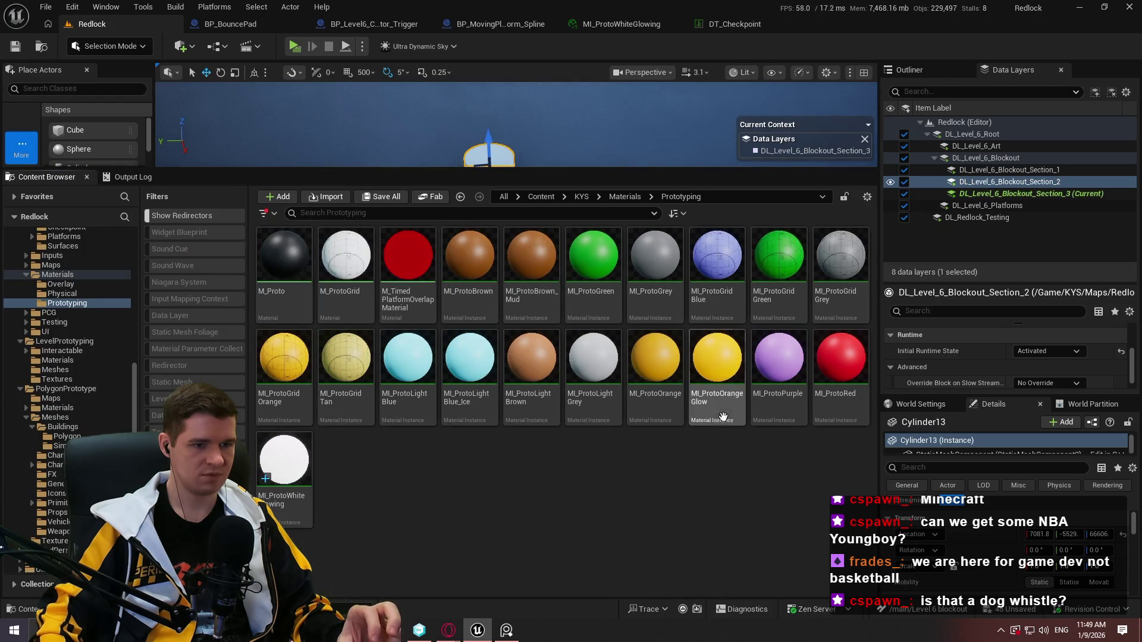
right_click(654, 410)
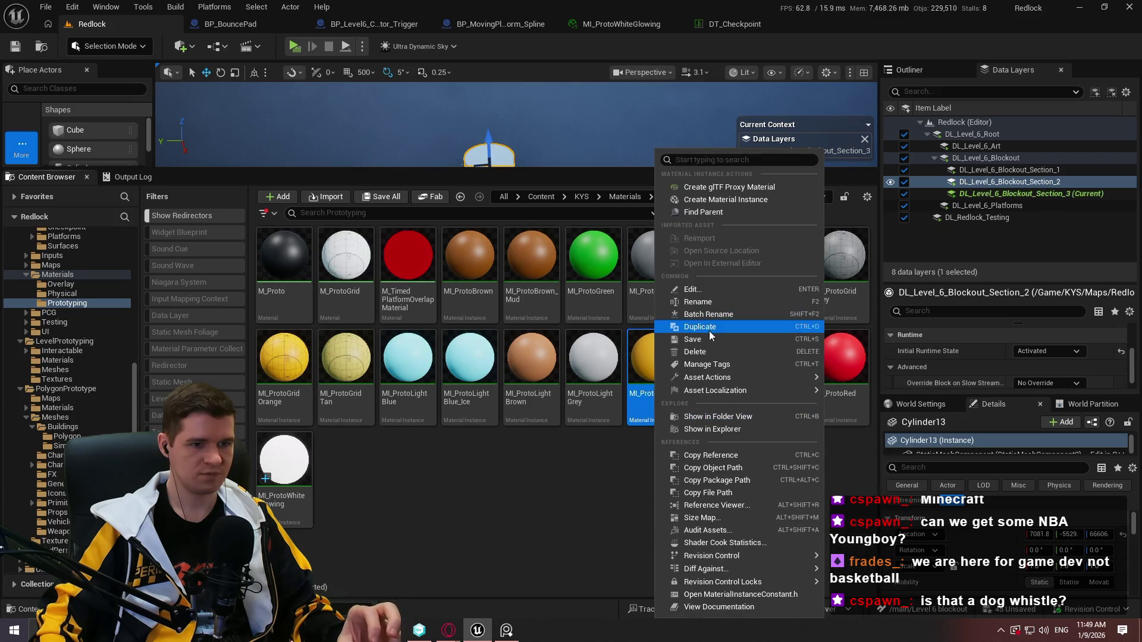
left_click(709, 328)
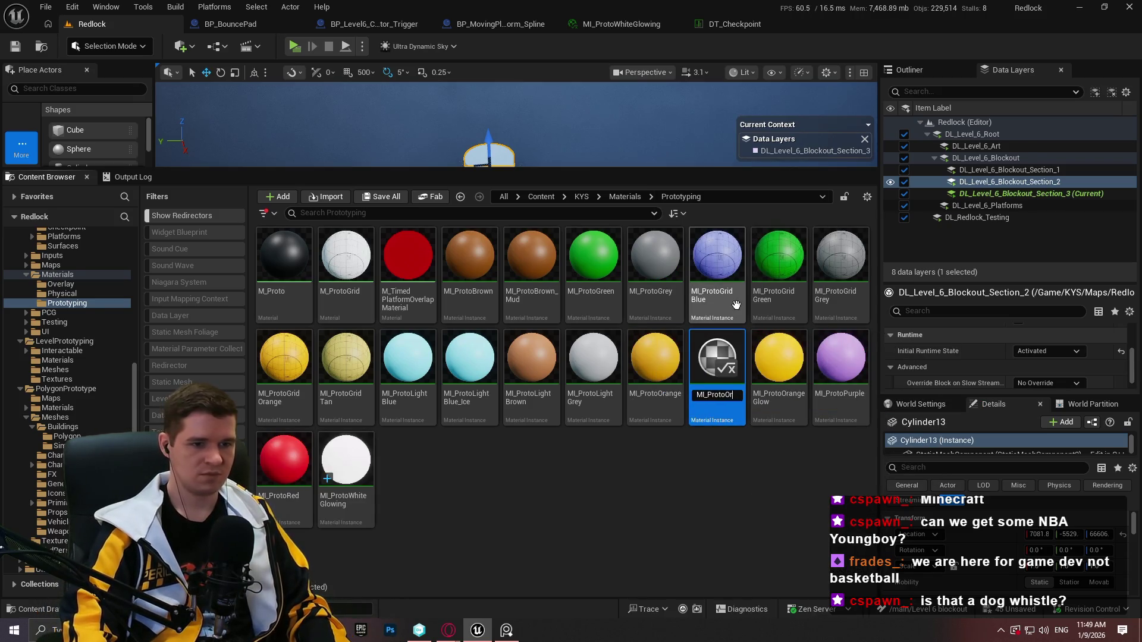
key("BackSpace")
type("Black")
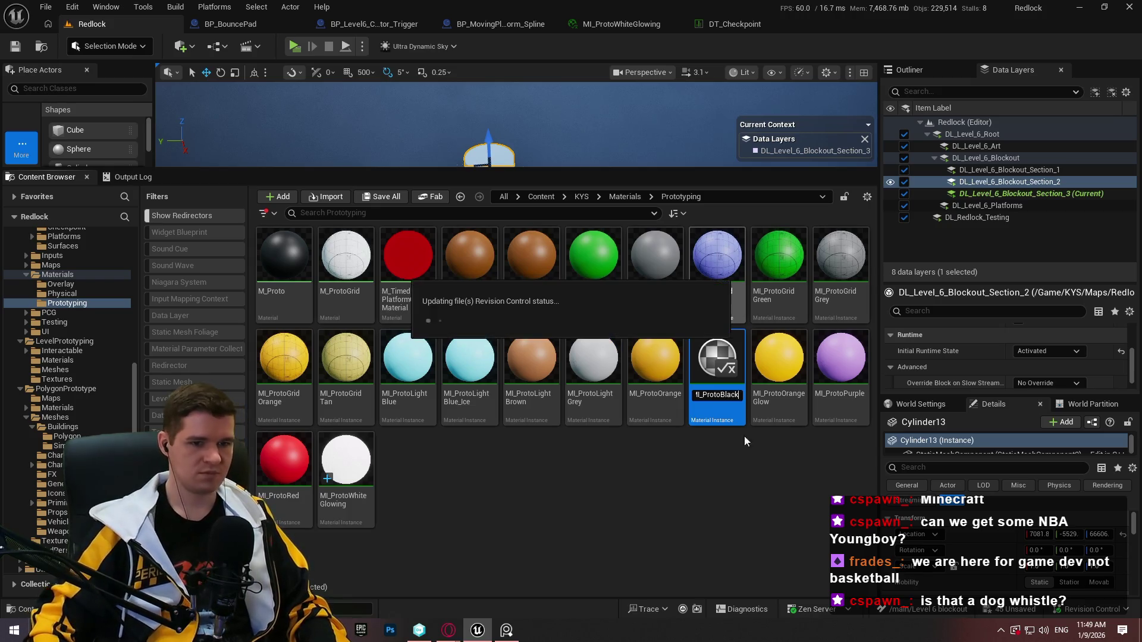
key("Return")
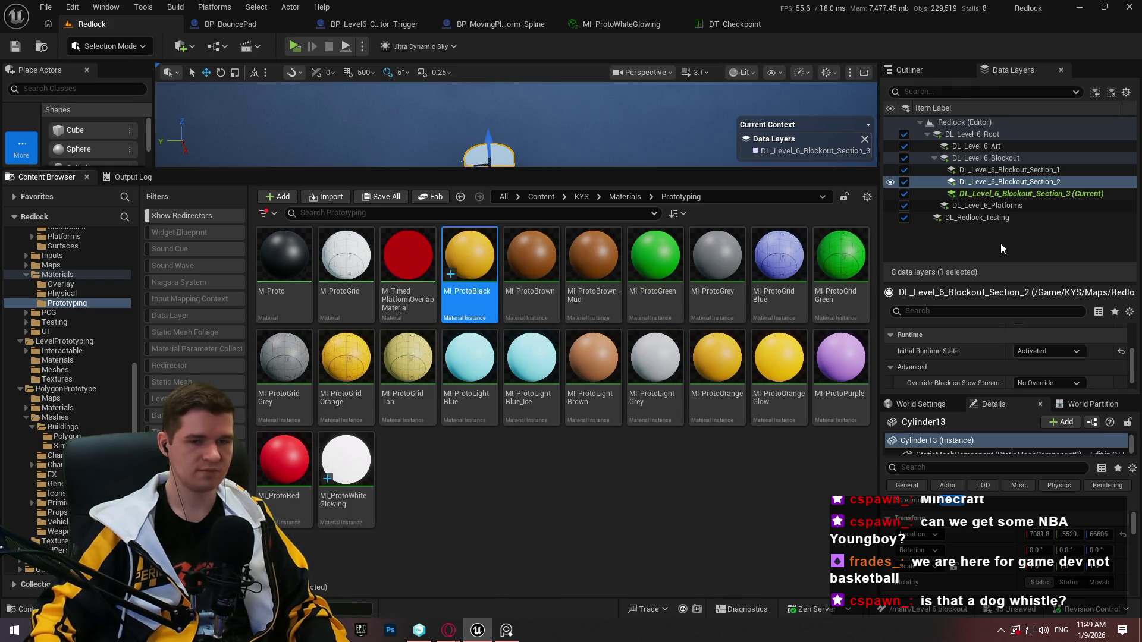
Set MI_ProtoBlack's BaseColour to black and save the material
key("Return")
left_click(992, 224)
left_click_drag(896, 262, 902, 482)
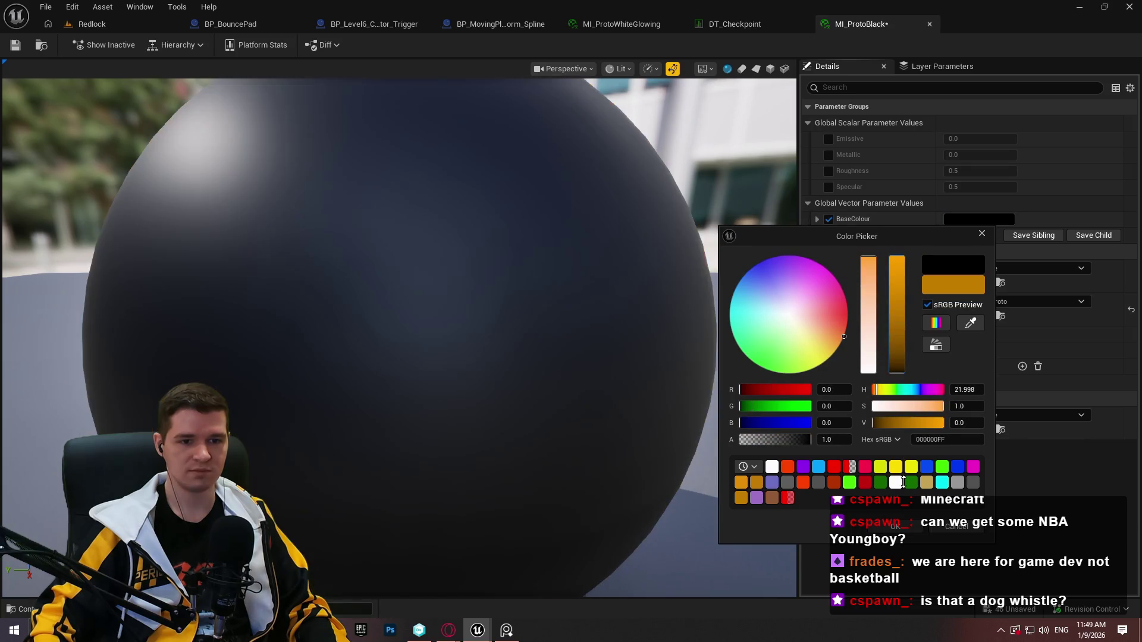
left_click(892, 527)
left_click(12, 47)
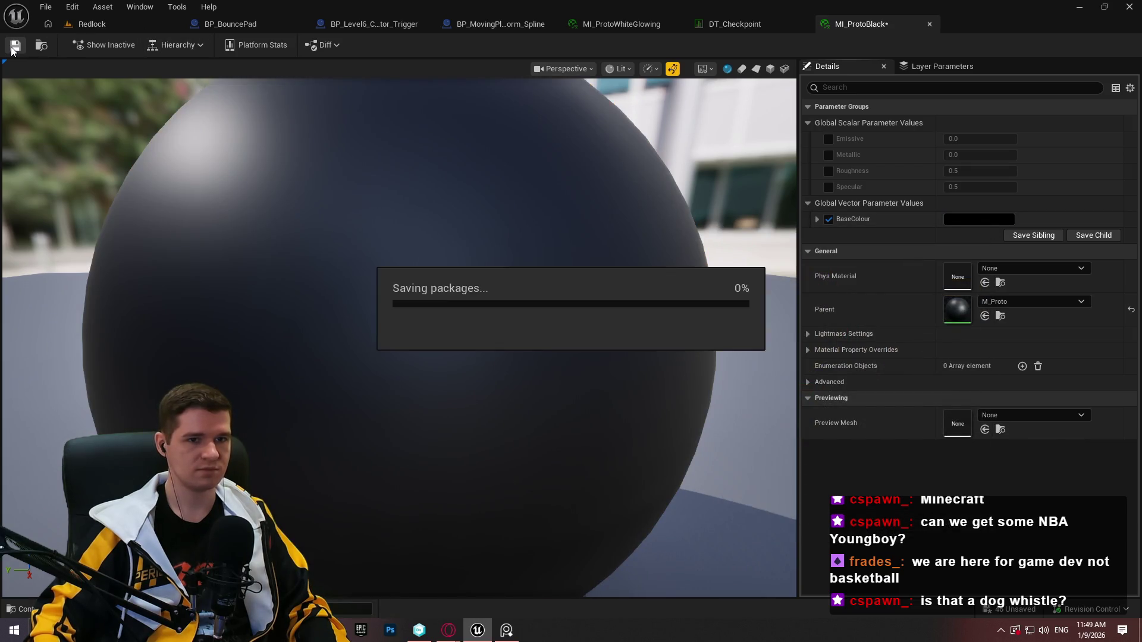
left_click(89, 24)
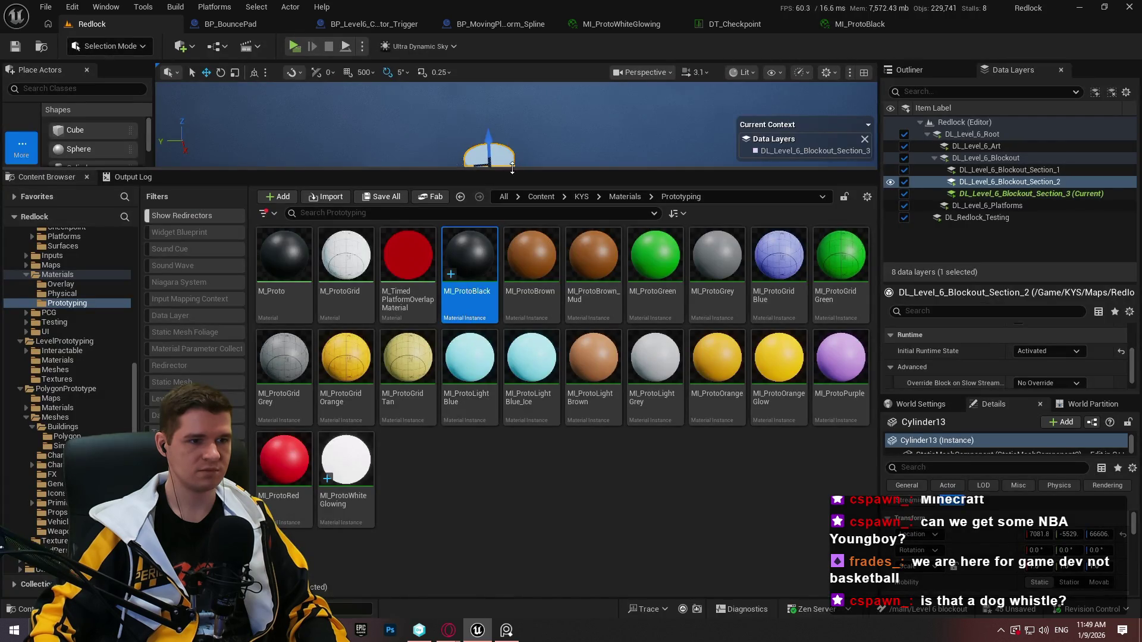
left_click_drag(509, 195, 511, 351)
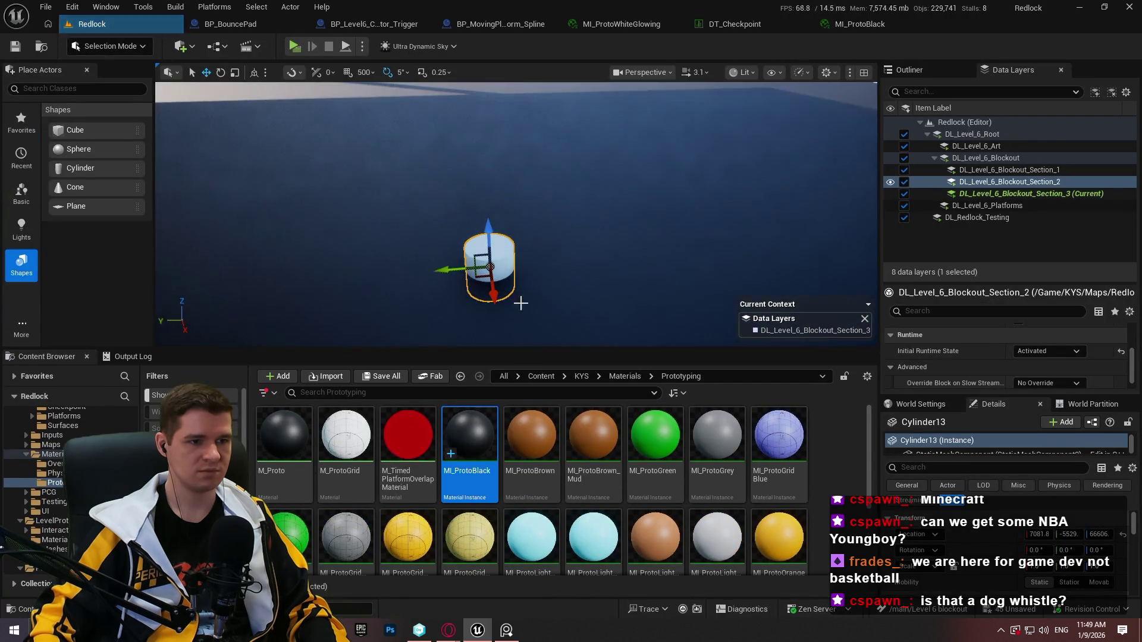
Apply MI_ProtoBlack to the rooftop cylinder in a maximized viewport
mouse_move(470, 437)
left_mouse_down()
mouse_move(509, 306)
mouse_move(490, 271)
left_mouse_up()
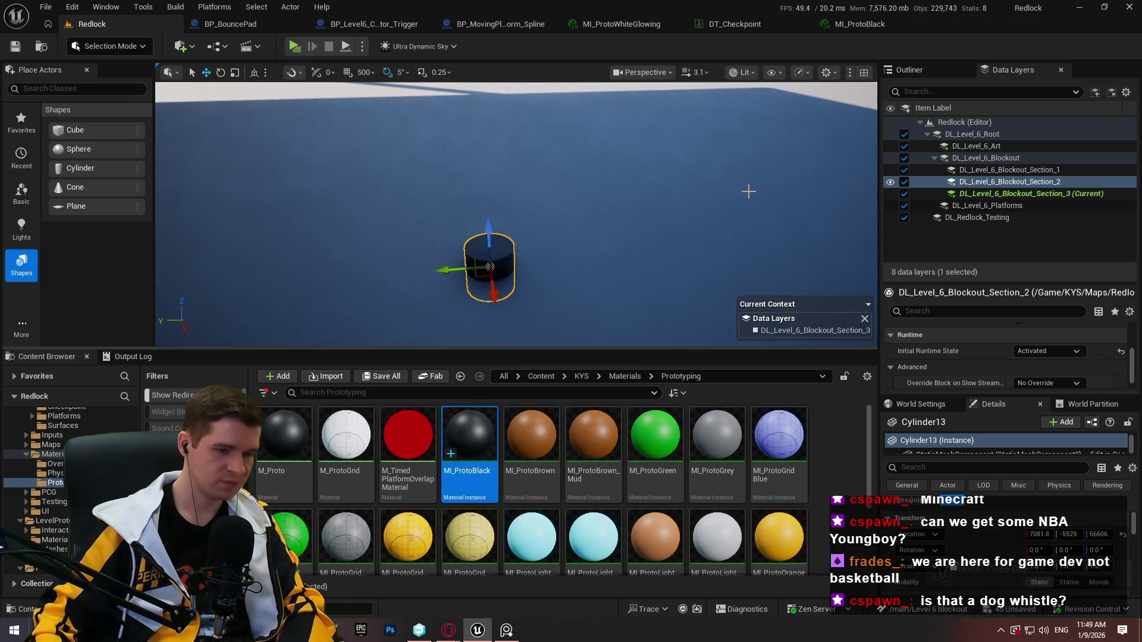
key("F11")
mouse_move(699, 223)
left_mouse_down()
mouse_move(654, 232)
mouse_move(734, 212)
mouse_move(624, 485)
mouse_move(535, 573)
left_mouse_up()
Rotate the cylinder 90° onto its side and scale it up much larger
left_click_drag(547, 457, 589, 523)
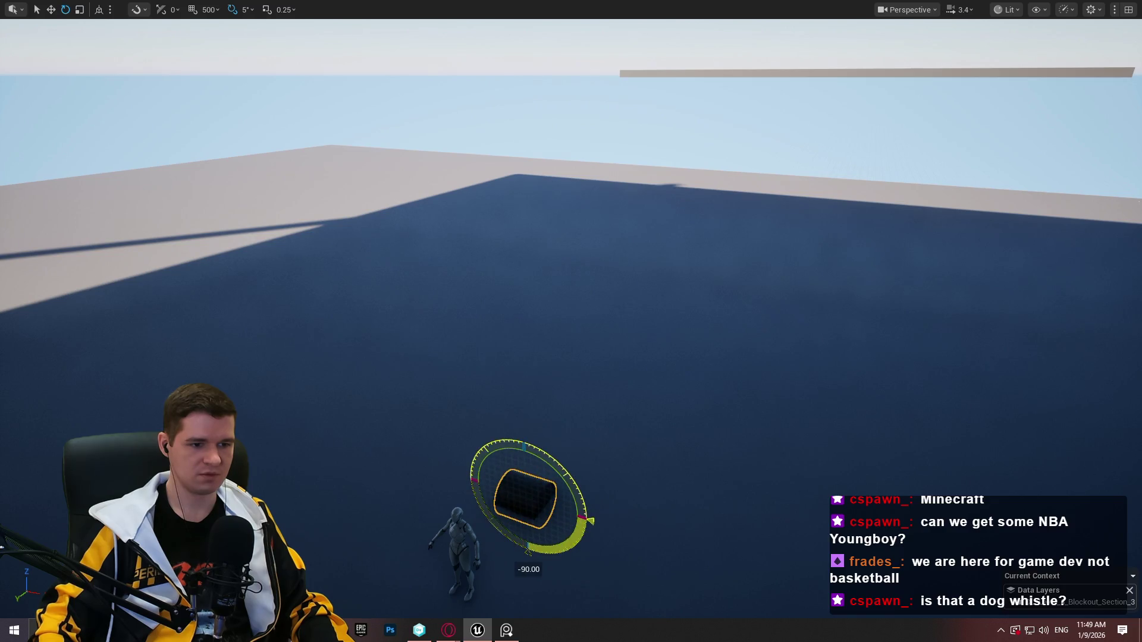
left_click_drag(525, 497, 600, 458)
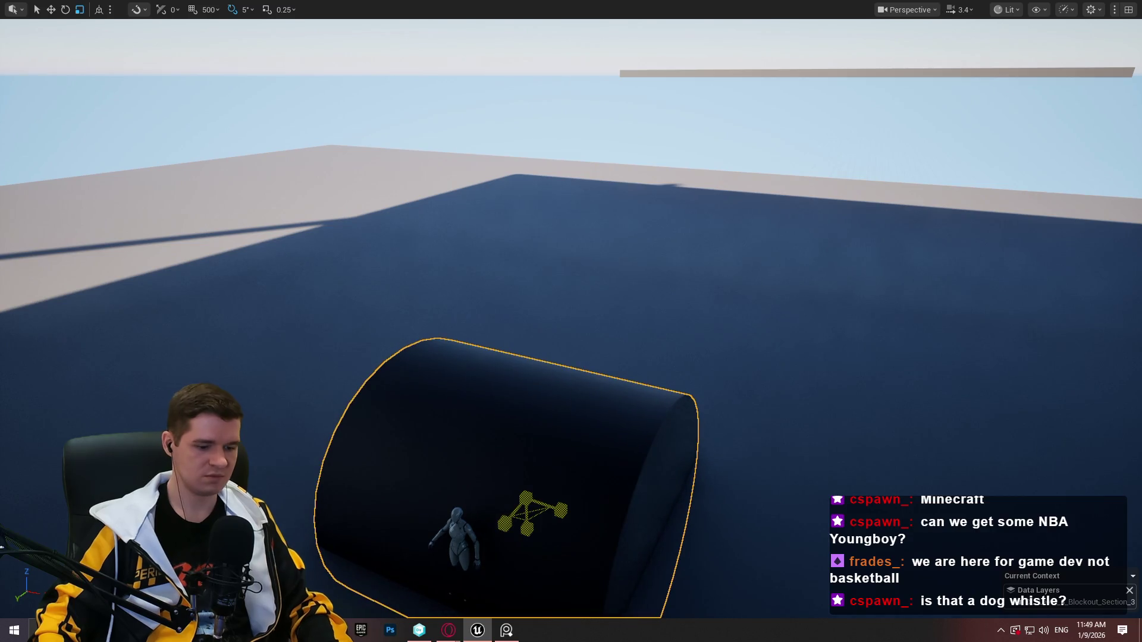
key("F11")
key("F11")
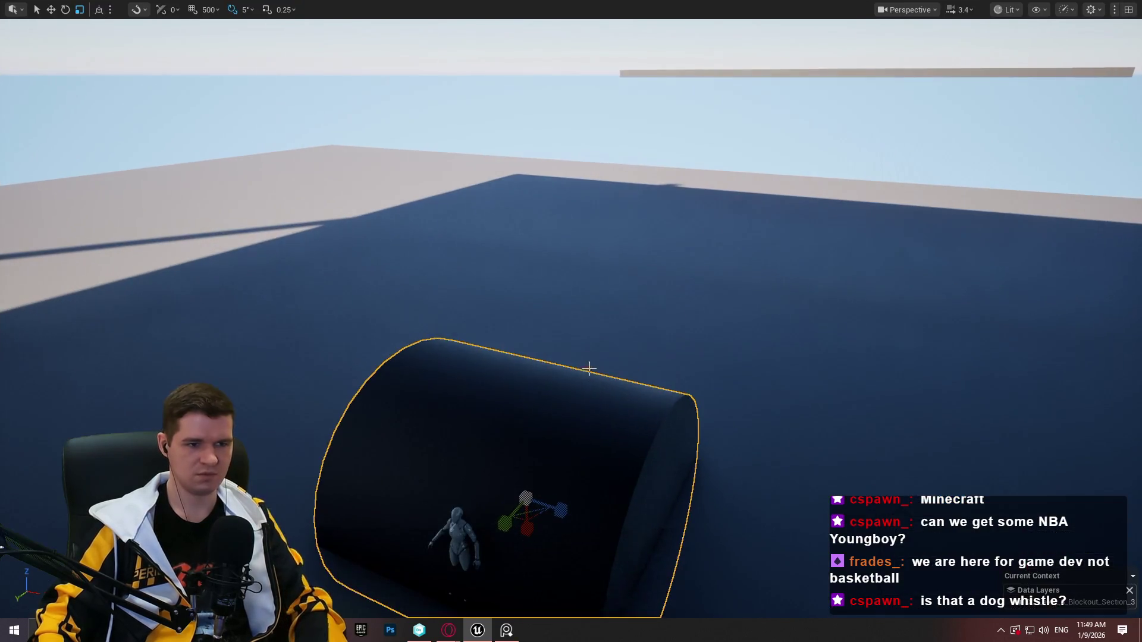
scroll(566, 368, "up", 5)
scroll(566, 369, "down", 2)
Move the black tank away from the mannequin, sliding it to the right
mouse_move(566, 368)
left_mouse_down()
mouse_move(548, 309)
mouse_move(702, 330)
left_mouse_up()
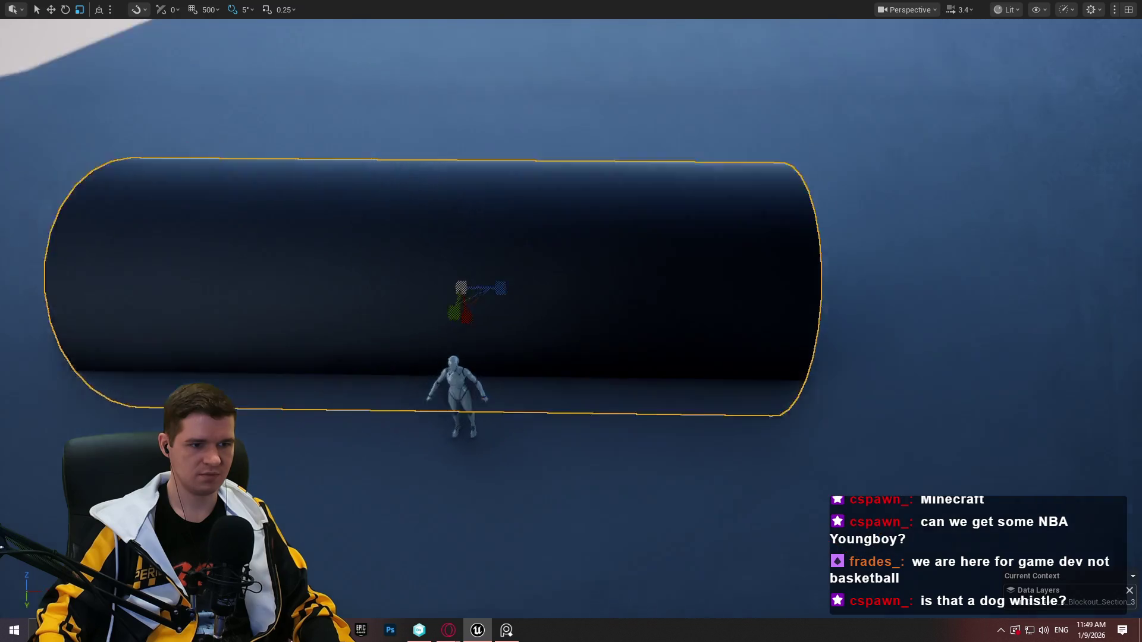
key("w")
mouse_move(444, 280)
left_mouse_down()
mouse_move(440, 204)
mouse_move(504, 227)
mouse_move(540, 219)
left_mouse_up()
mouse_move(571, 180)
left_mouse_down()
mouse_move(608, 179)
mouse_move(553, 196)
mouse_move(635, 205)
left_mouse_up()
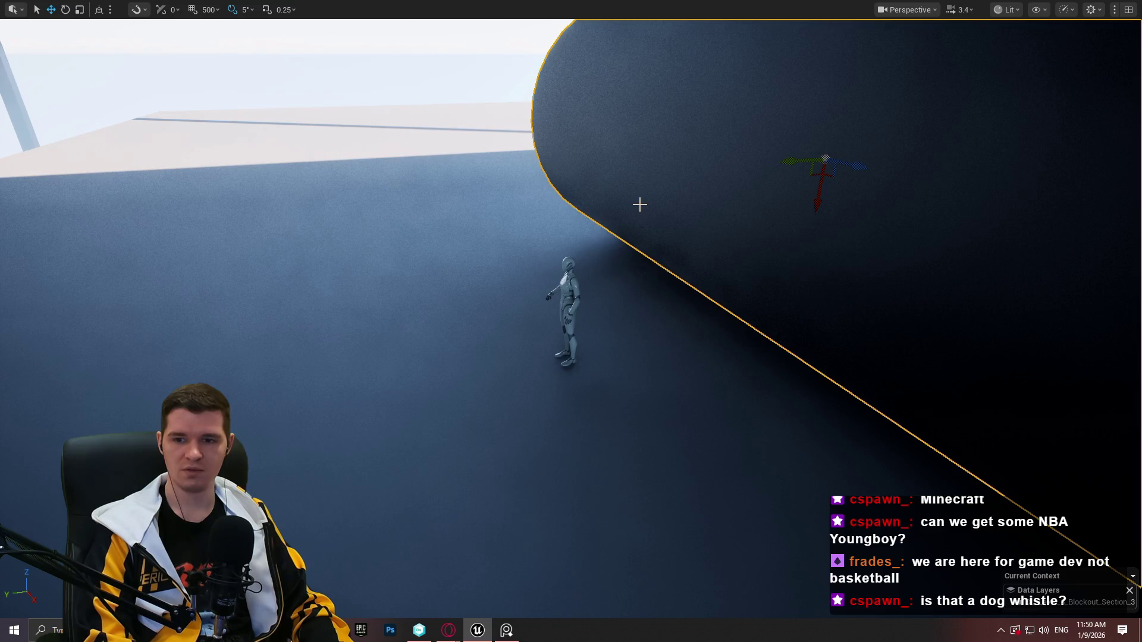
key("f")
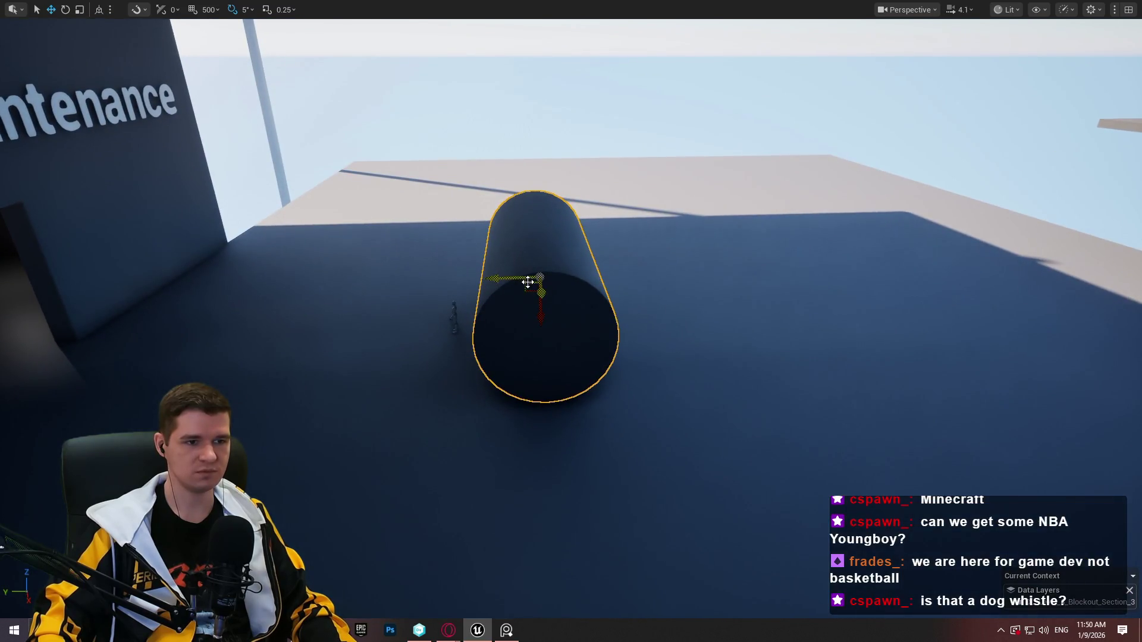
Move the black tank to the far rooftop edge and adjust its position
left_click_drag(528, 282, 855, 151)
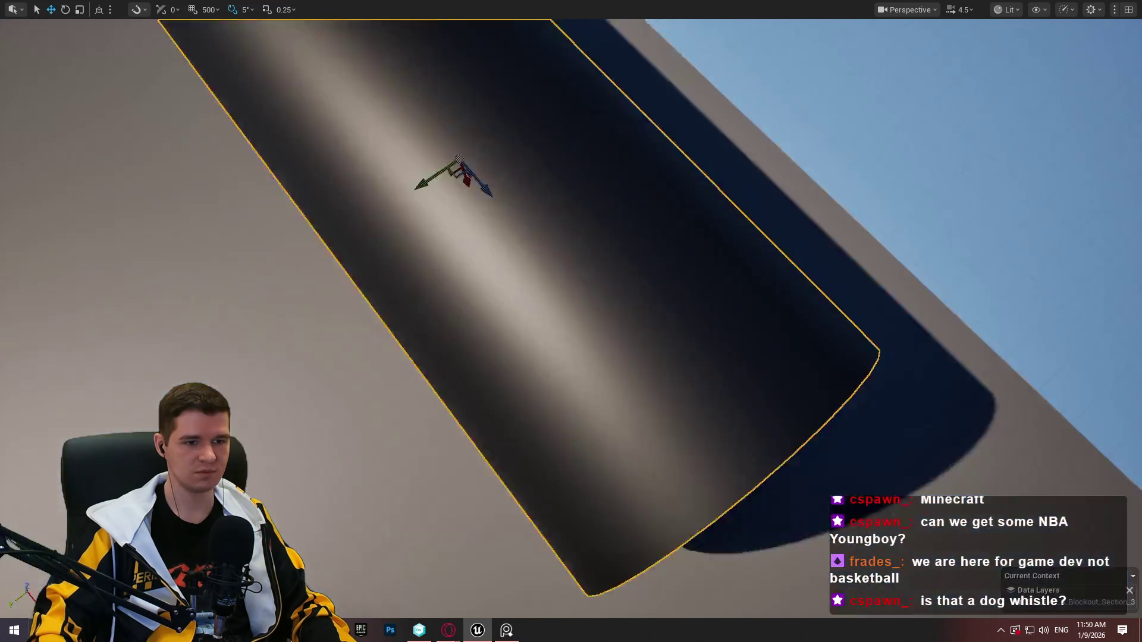
key("f")
mouse_move(766, 266)
left_mouse_down()
mouse_move(502, 245)
mouse_move(778, 296)
mouse_move(532, 215)
left_mouse_up()
left_click_drag(617, 208, 632, 228)
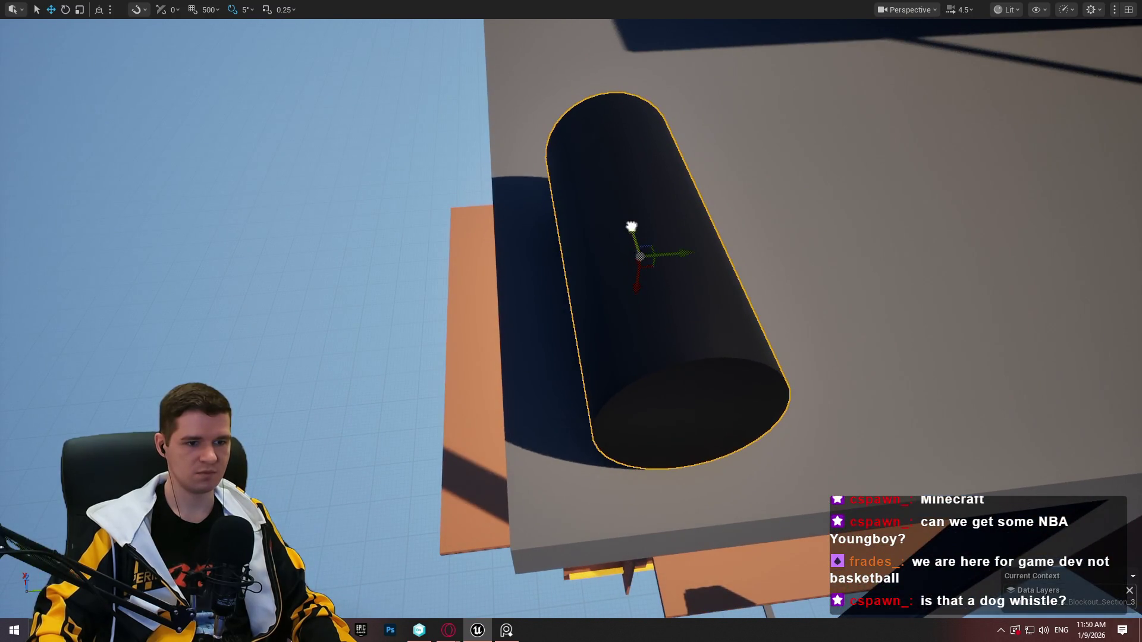
left_click_drag(681, 256, 711, 258)
left_click_drag(542, 289, 542, 289)
left_click_drag(362, 305, 319, 301)
left_click_drag(423, 326, 422, 327)
Alt-drag a copy of the tank to the platform's right edge and snap it to the floor with End
left_click_drag(549, 321, 789, 335)
mouse_move(892, 346)
left_mouse_down()
mouse_move(886, 106)
mouse_move(886, 190)
left_mouse_up()
left_click_drag(571, 309, 566, 305)
mouse_move(363, 324)
left_mouse_down()
mouse_move(1033, 382)
mouse_move(994, 377)
mouse_move(966, 333)
left_mouse_up()
key("f")
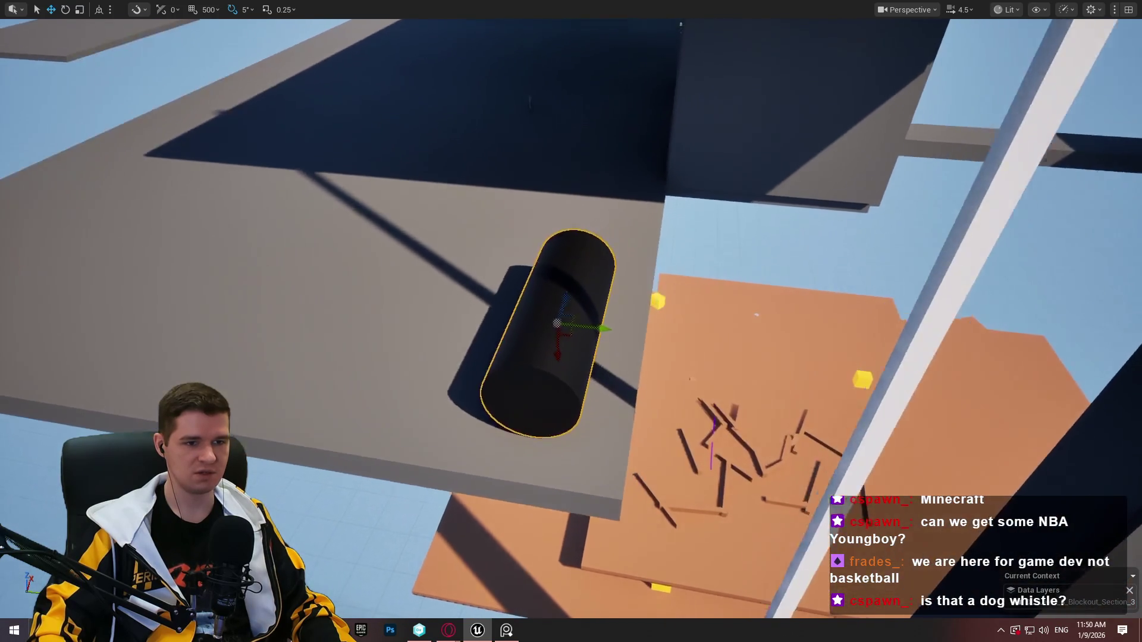
left_click_drag(761, 355, 726, 360)
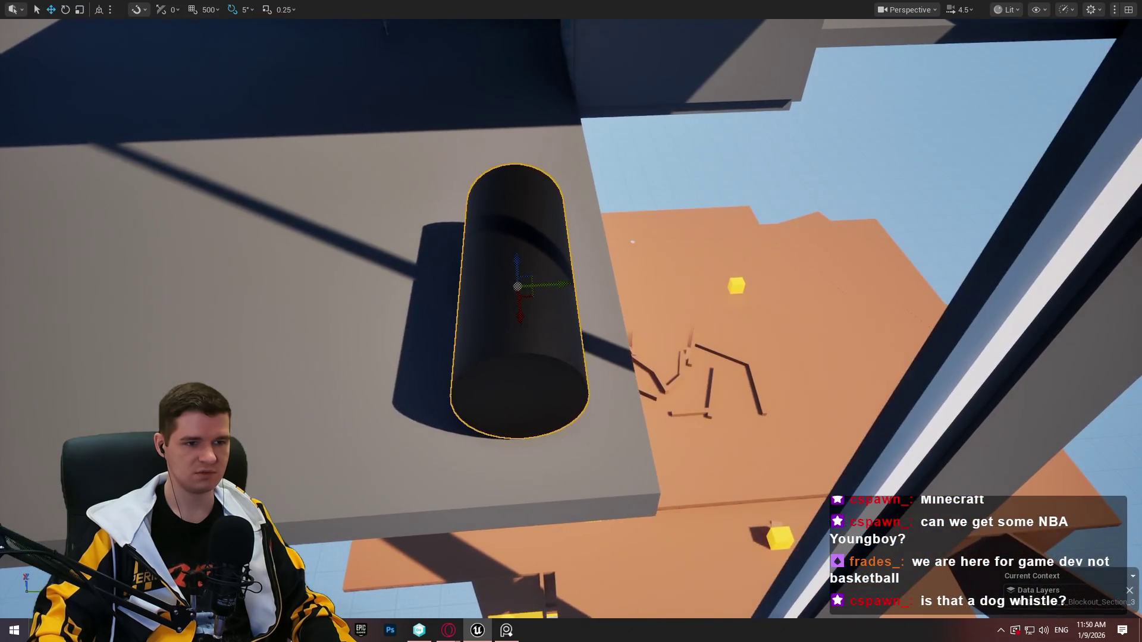
mouse_move(551, 286)
left_mouse_down()
mouse_move(458, 306)
mouse_move(339, 363)
left_mouse_up()
left_click_drag(503, 356, 543, 359)
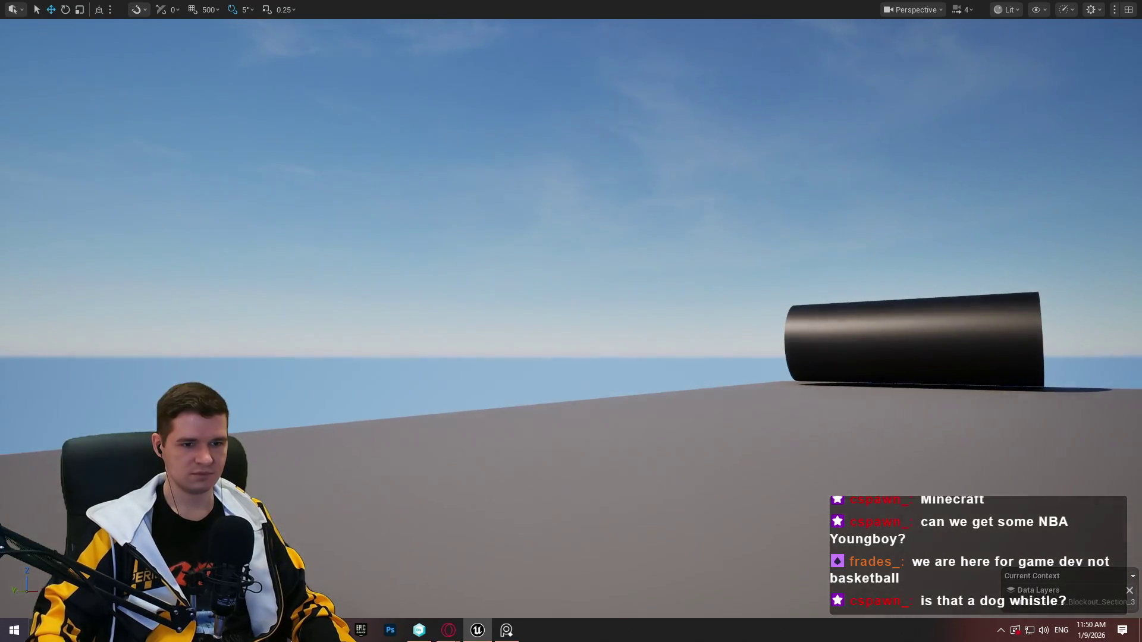
key("End")
left_click_drag(793, 342, 763, 353)
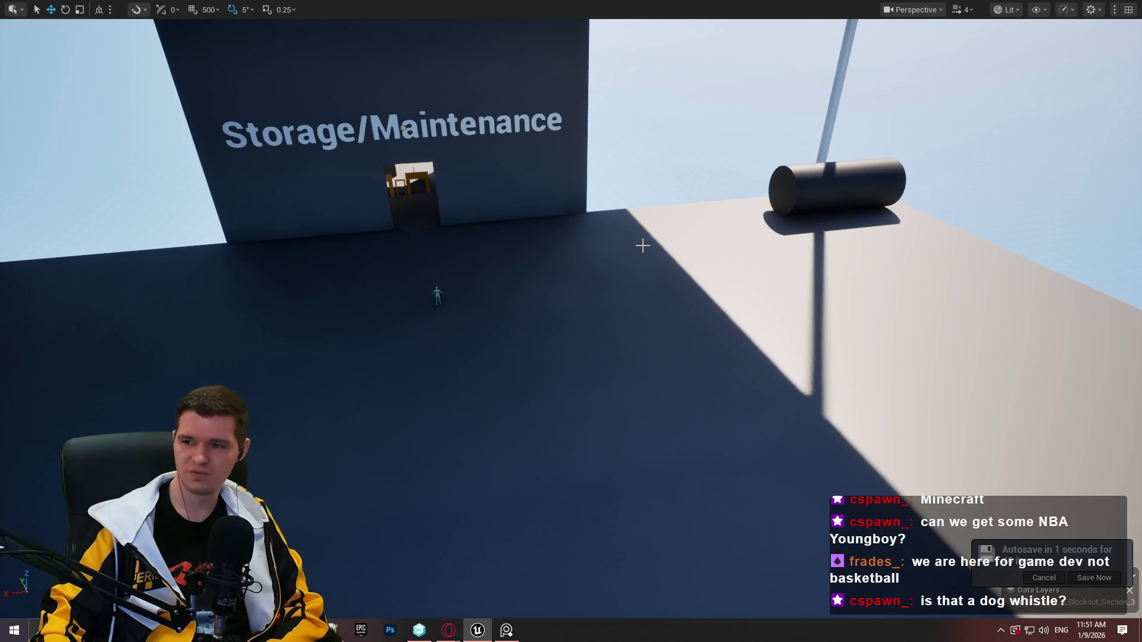
mouse_move(752, 229)
left_mouse_down()
mouse_move(714, 179)
mouse_move(1022, 180)
left_mouse_up()
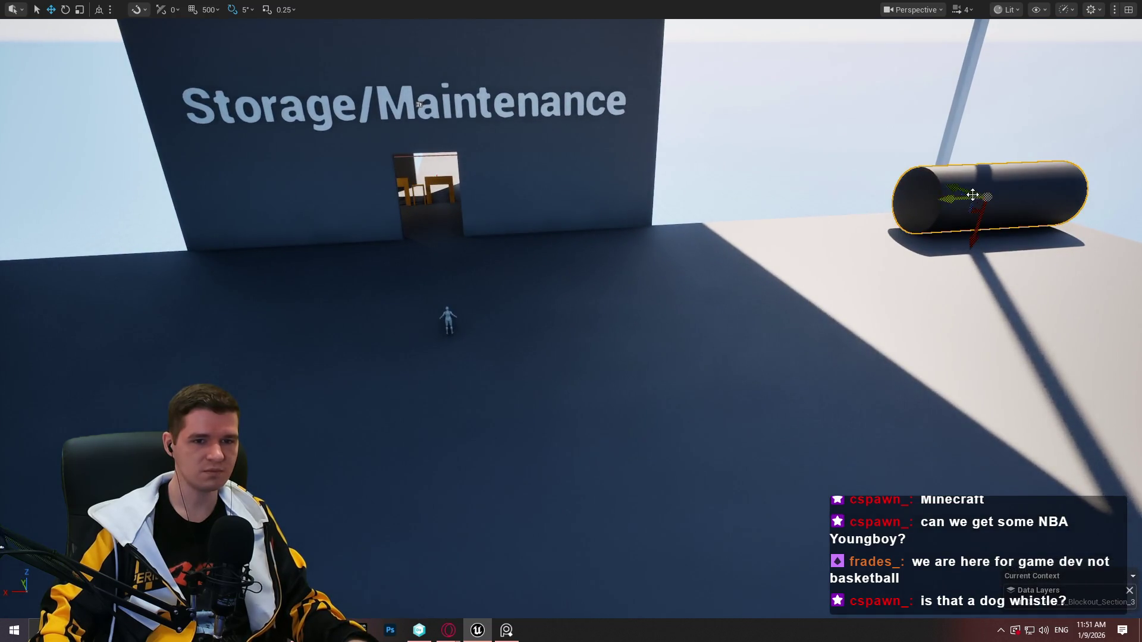
key("f")
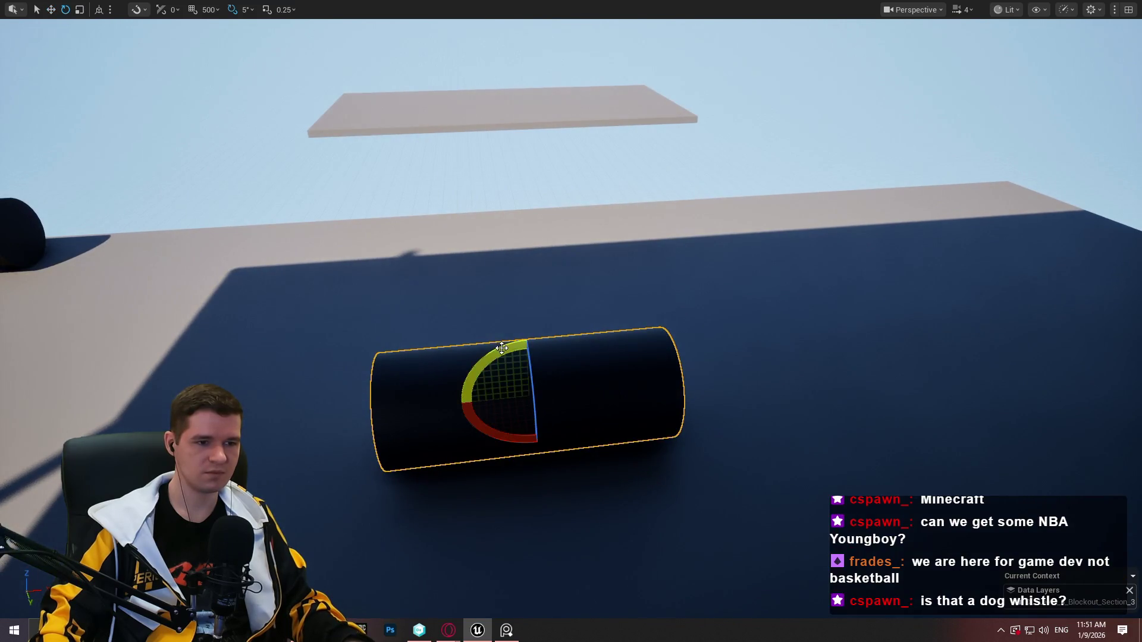
Rotate the black tank 90° upright and place it on the raised rooftop slab
mouse_move(502, 348)
left_mouse_down()
mouse_move(586, 438)
mouse_move(612, 410)
left_mouse_up()
mouse_move(516, 354)
left_mouse_down()
mouse_move(539, 246)
mouse_move(571, 256)
mouse_move(558, 262)
mouse_move(553, 226)
mouse_move(547, 262)
left_mouse_up()
mouse_move(936, 146)
left_mouse_down()
mouse_move(916, 137)
mouse_move(951, 155)
mouse_move(936, 145)
left_mouse_up()
key("ctrl+z")
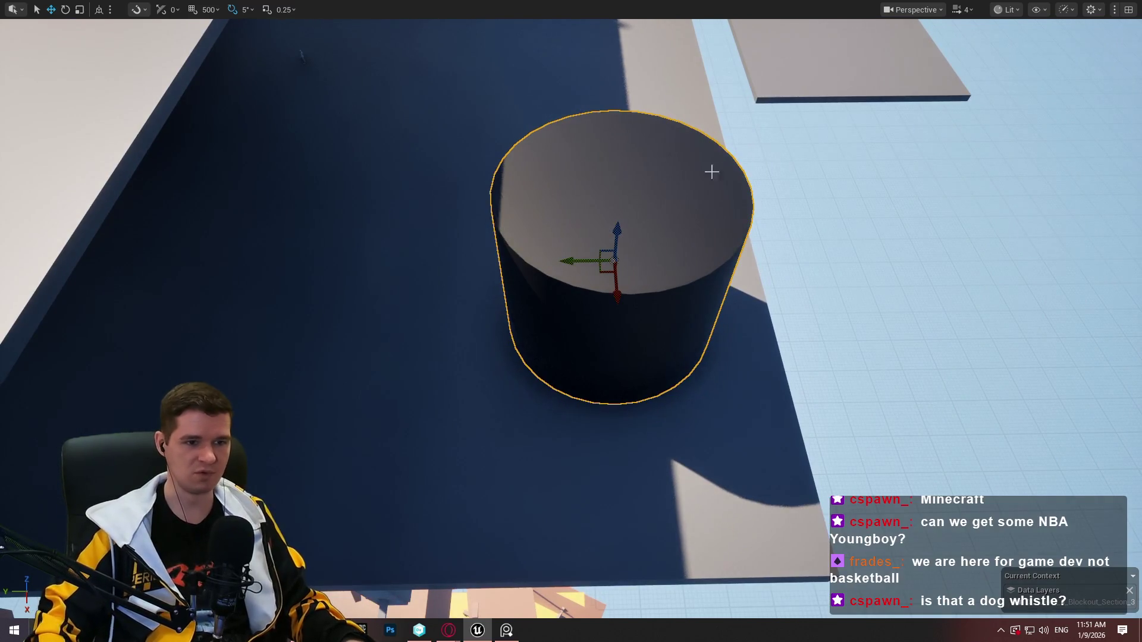
mouse_move(603, 272)
left_mouse_down()
mouse_move(606, 178)
mouse_move(594, 149)
mouse_move(583, 173)
mouse_move(601, 208)
mouse_move(649, 244)
mouse_move(630, 178)
mouse_move(624, 205)
mouse_move(648, 232)
mouse_move(624, 226)
mouse_move(636, 208)
mouse_move(815, 186)
left_mouse_up()
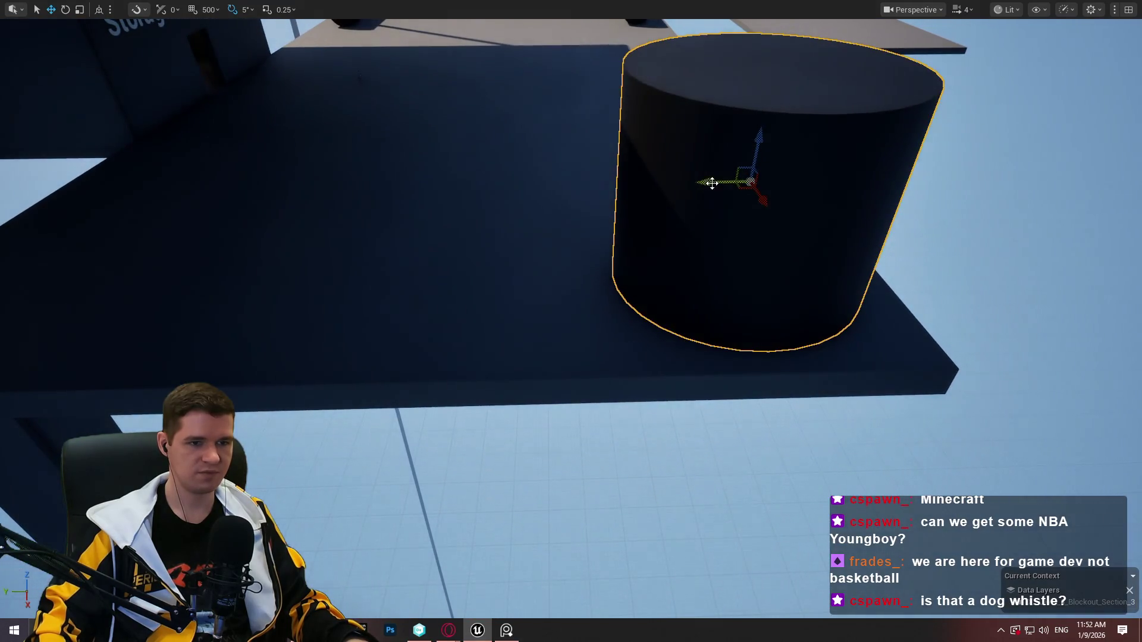
Duplicate the upright tank twice to the left, making a row of three tanks
left_click_drag(712, 183, 401, 176, "alt")
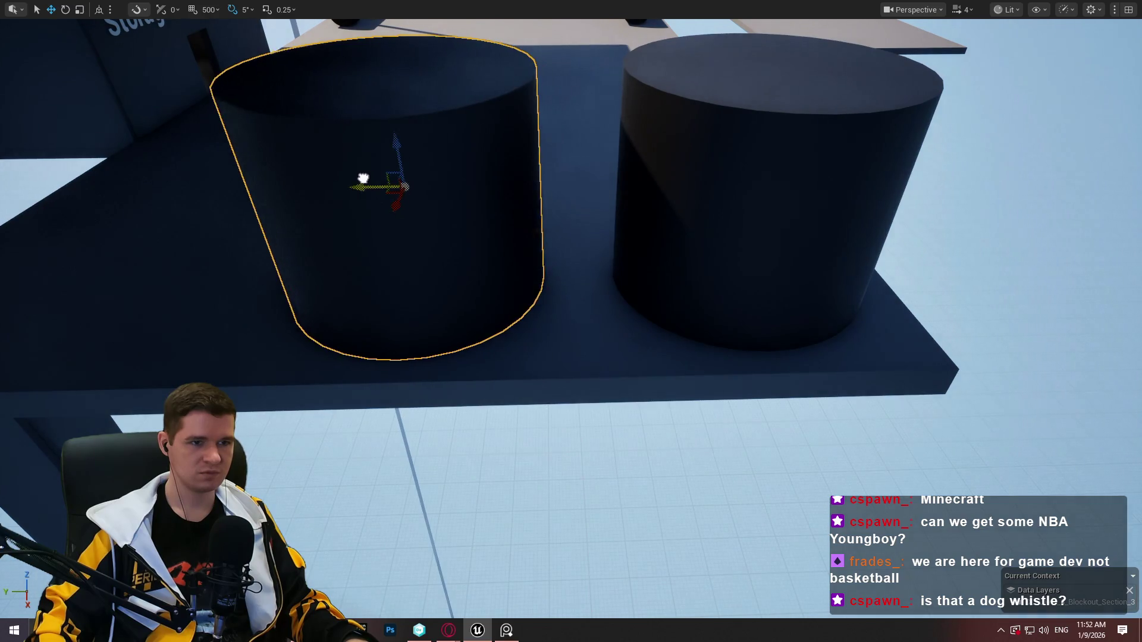
left_click_drag(556, 185, 556, 185)
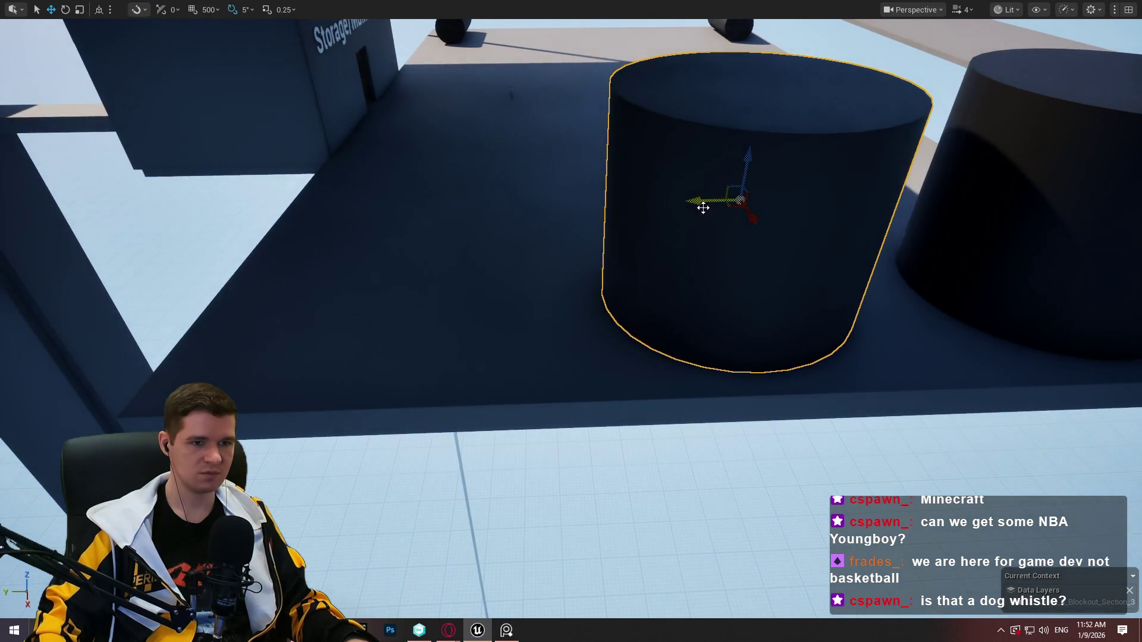
left_click_drag(702, 207, 423, 202, "alt")
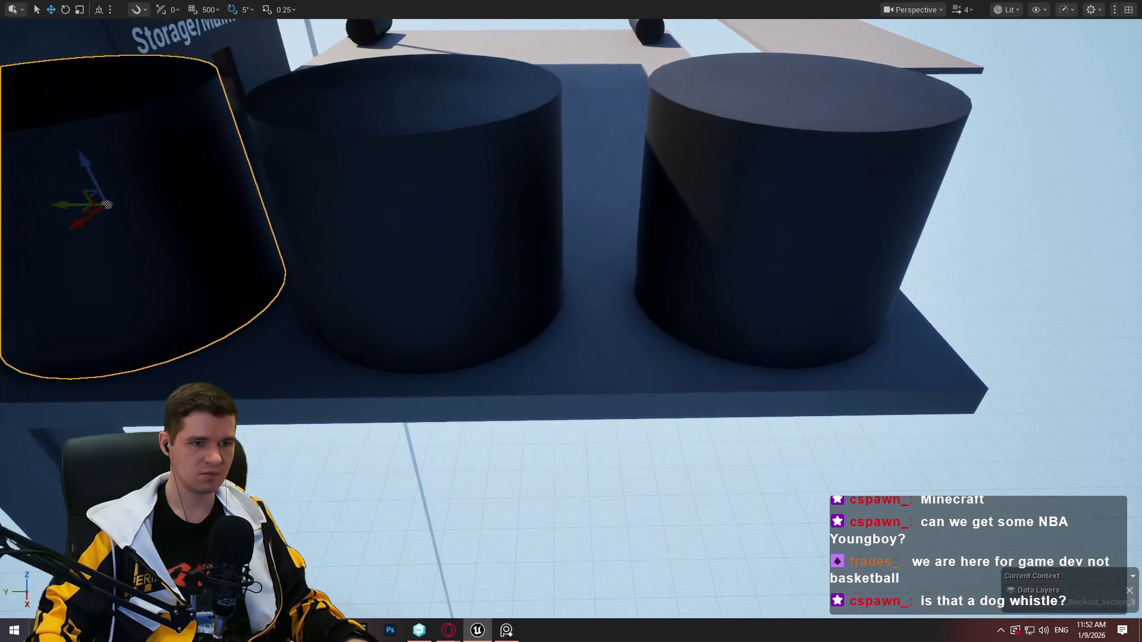
left_click(446, 234)
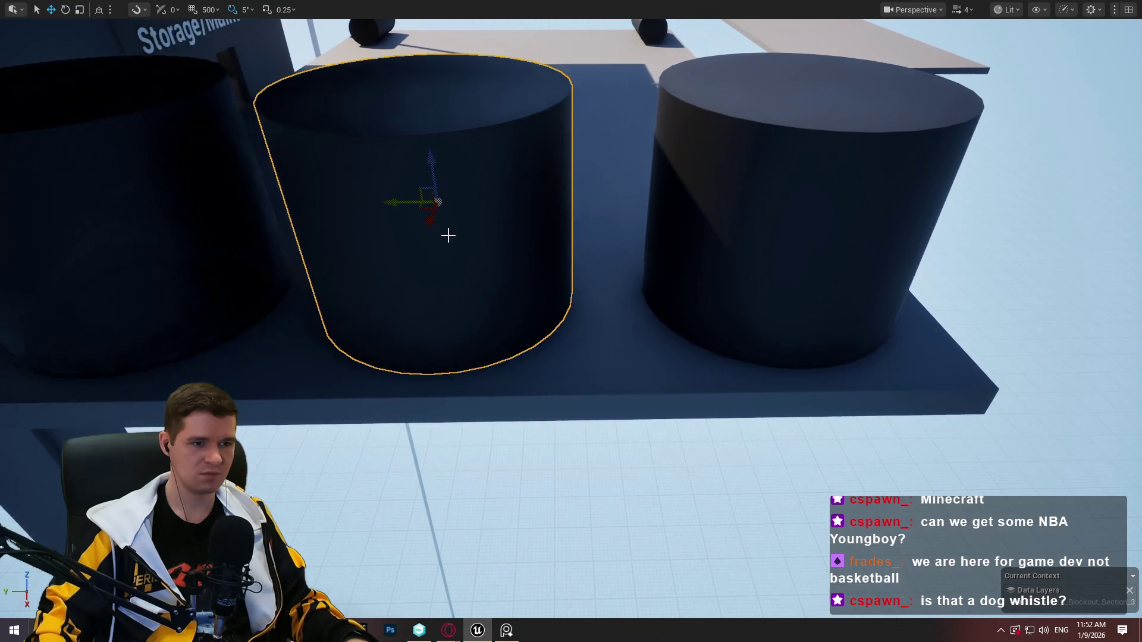
key("f")
left_click_drag(559, 195, 592, 198)
Select all three tanks, leave immersive mode and make the 3D view taller
left_click(790, 220)
left_click(519, 196, "ctrl")
left_click(300, 204, "ctrl")
left_click_drag(355, 235, 355, 235)
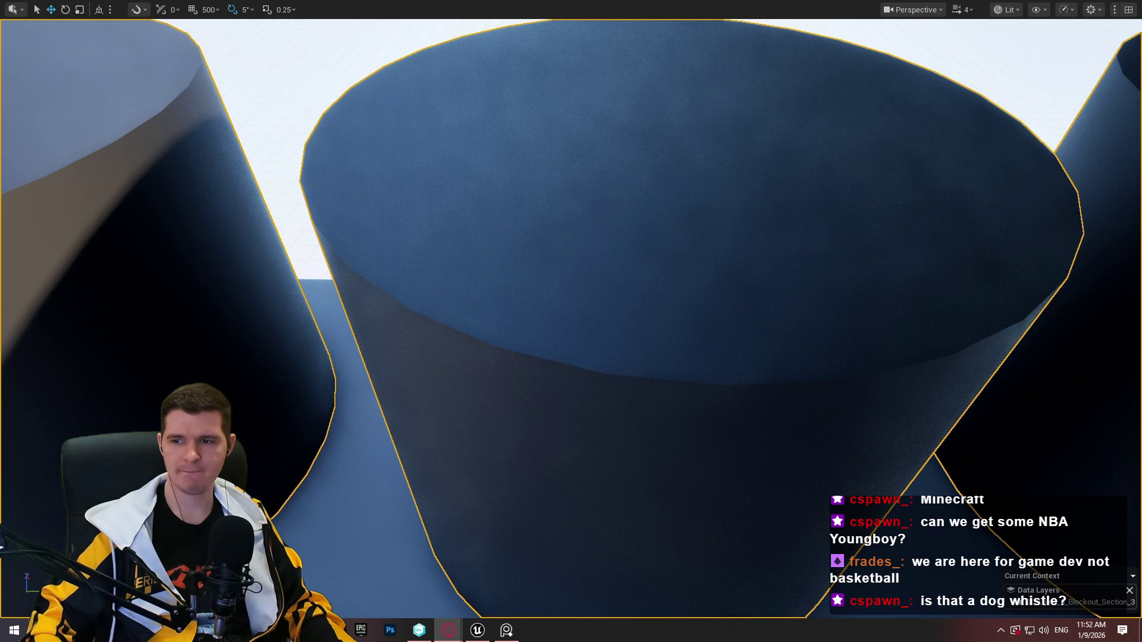
scroll(798, 180, "down", 3)
key("F11")
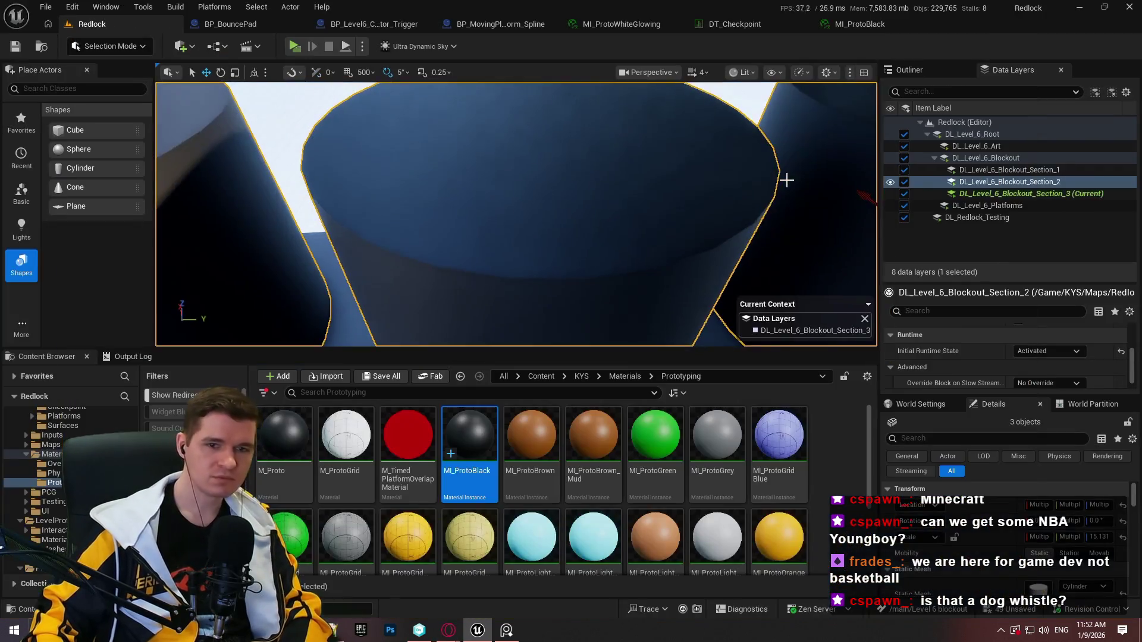
left_click_drag(687, 351, 687, 423)
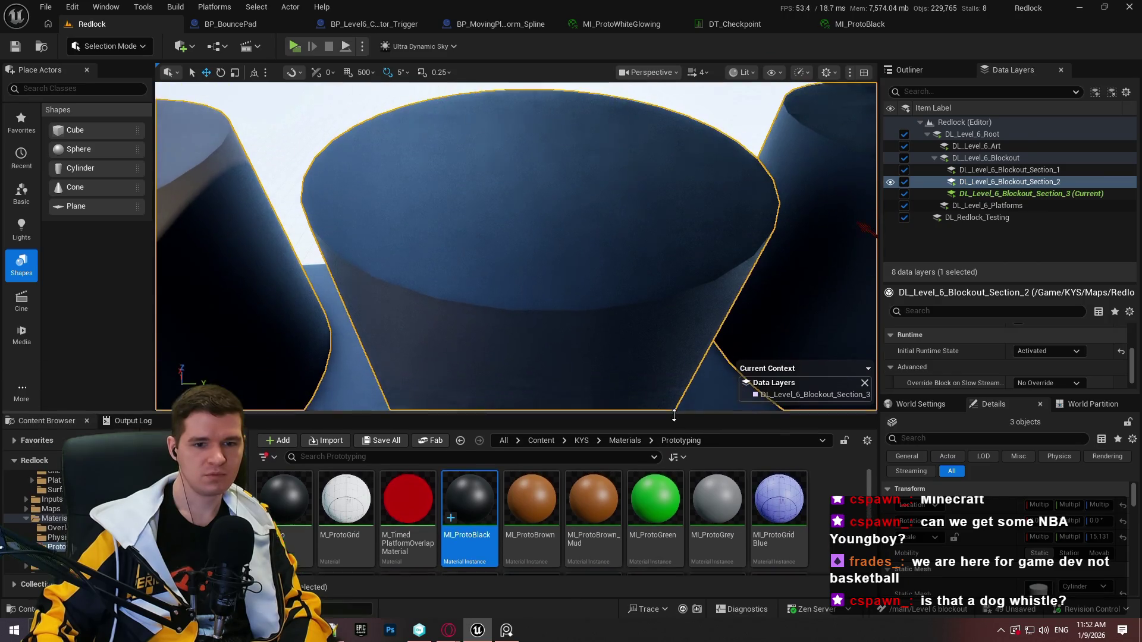
Select the middle, left and right cylinders and frame all three in view
left_click(650, 263)
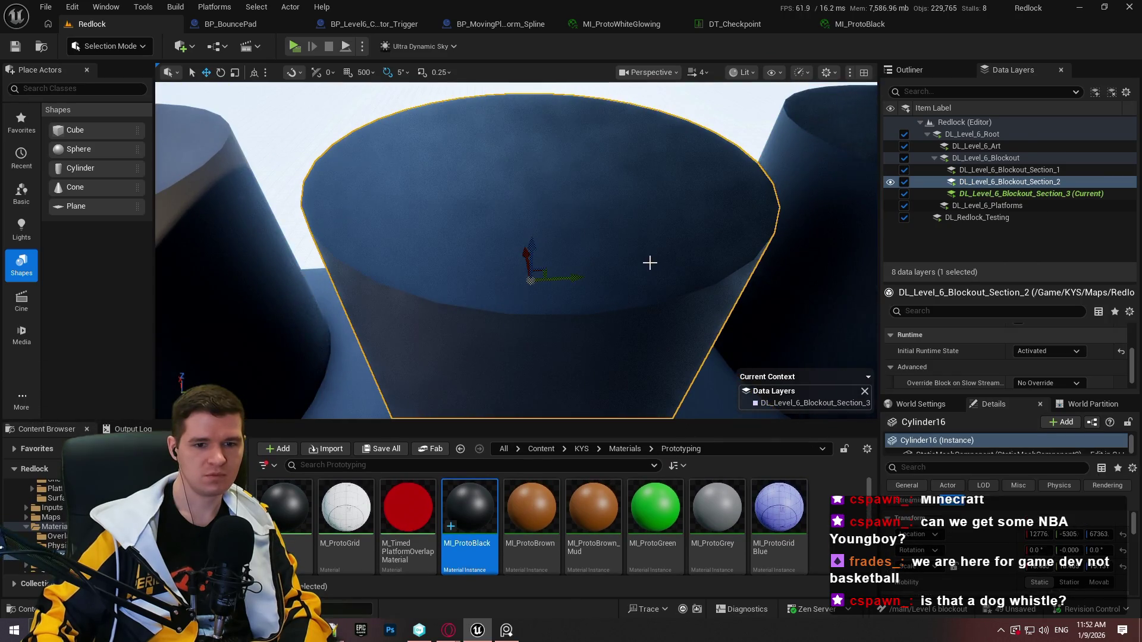
left_click_drag(477, 230, 365, 216)
left_click(365, 216, "ctrl")
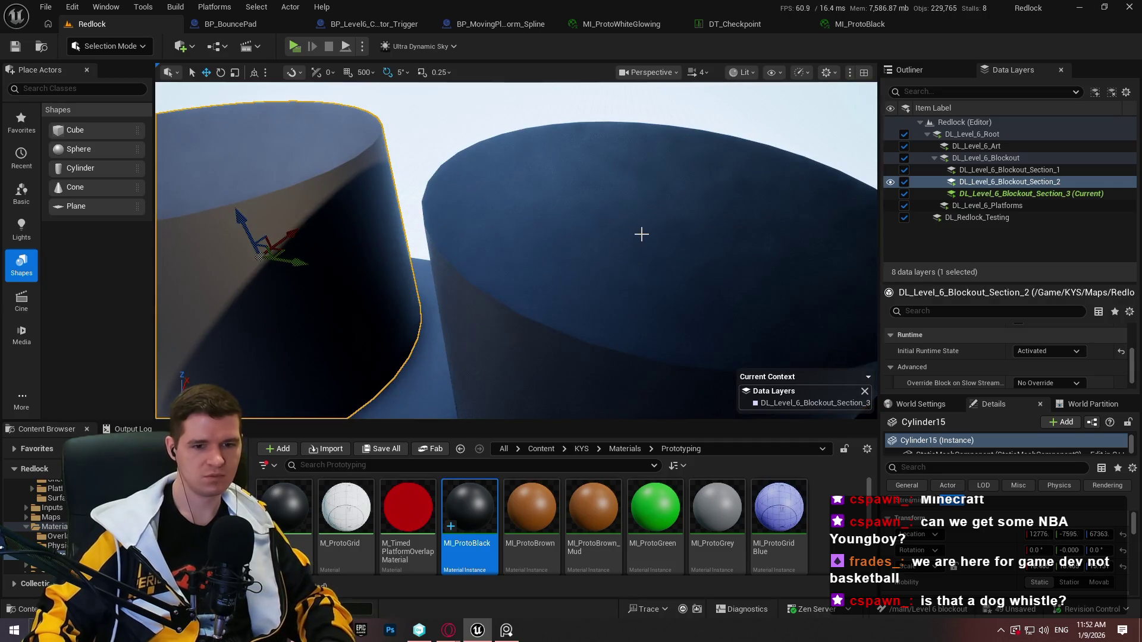
key("f")
left_click(680, 219, "ctrl")
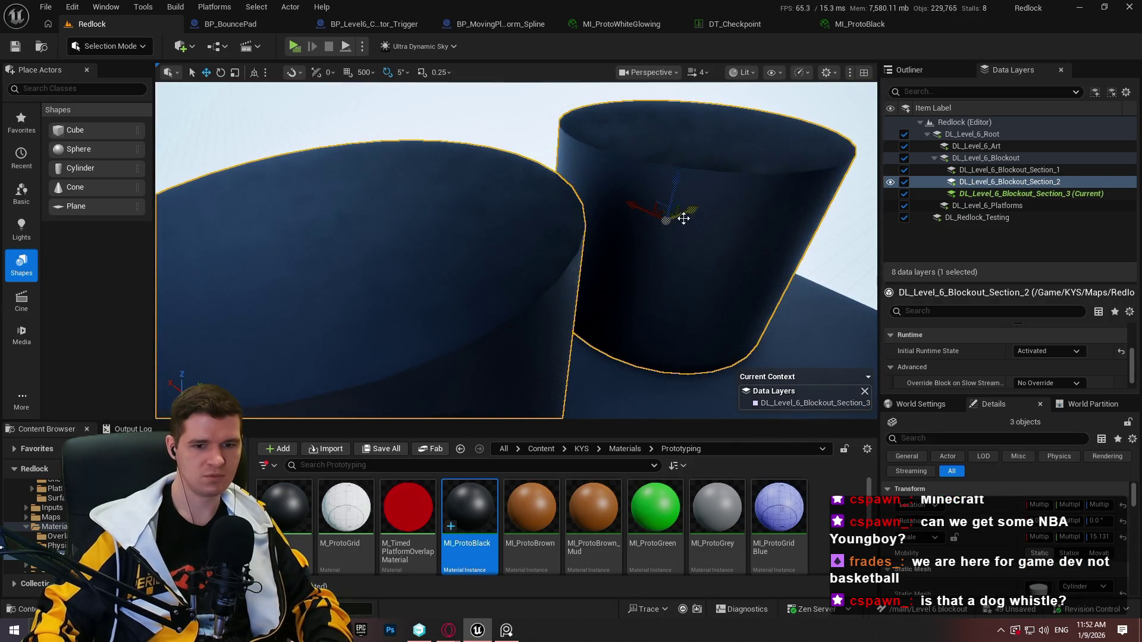
key("f")
left_click_drag(516, 250, 500, 249)
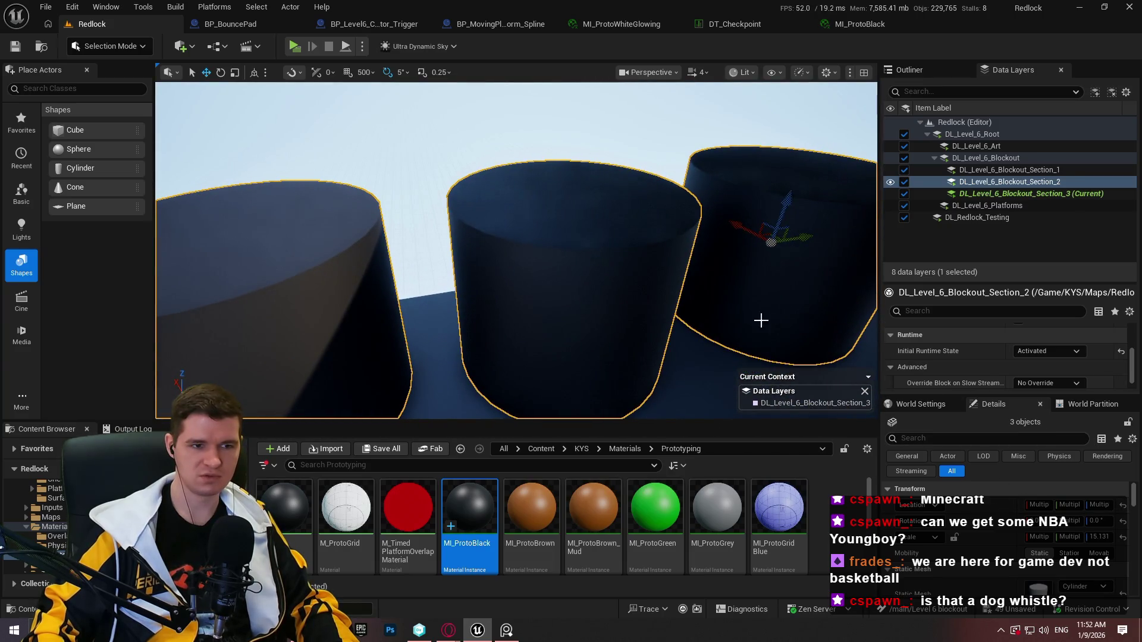
Select the right cylinder Cylinder17 alone, then switch to Opera GX
left_click(756, 304)
left_click(661, 289)
key("ctrl+z")
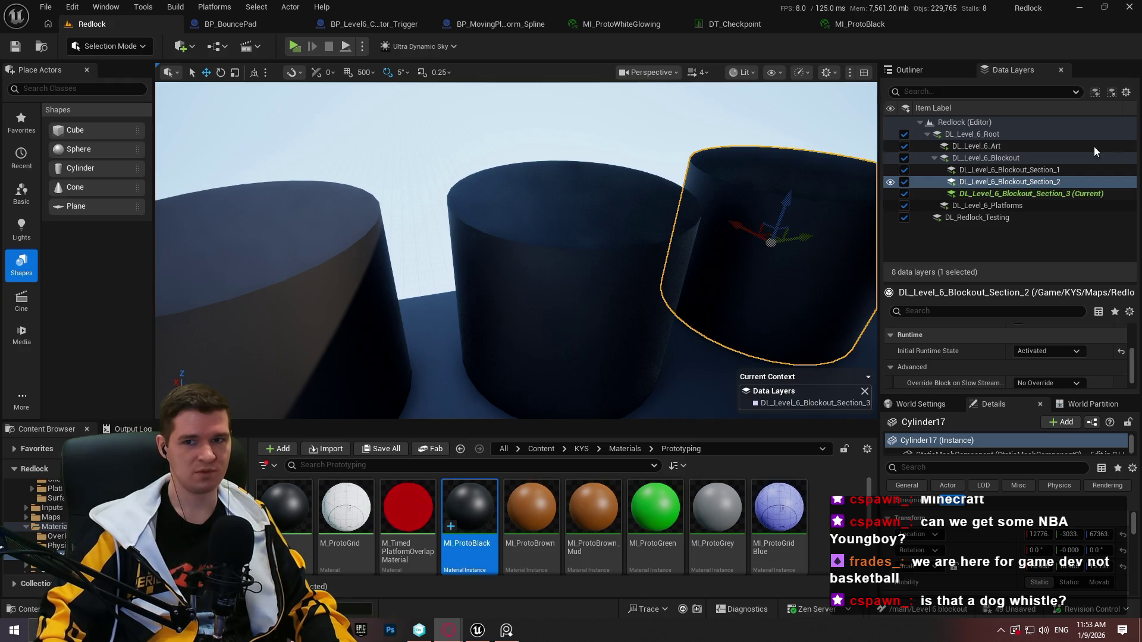
left_click(449, 629)
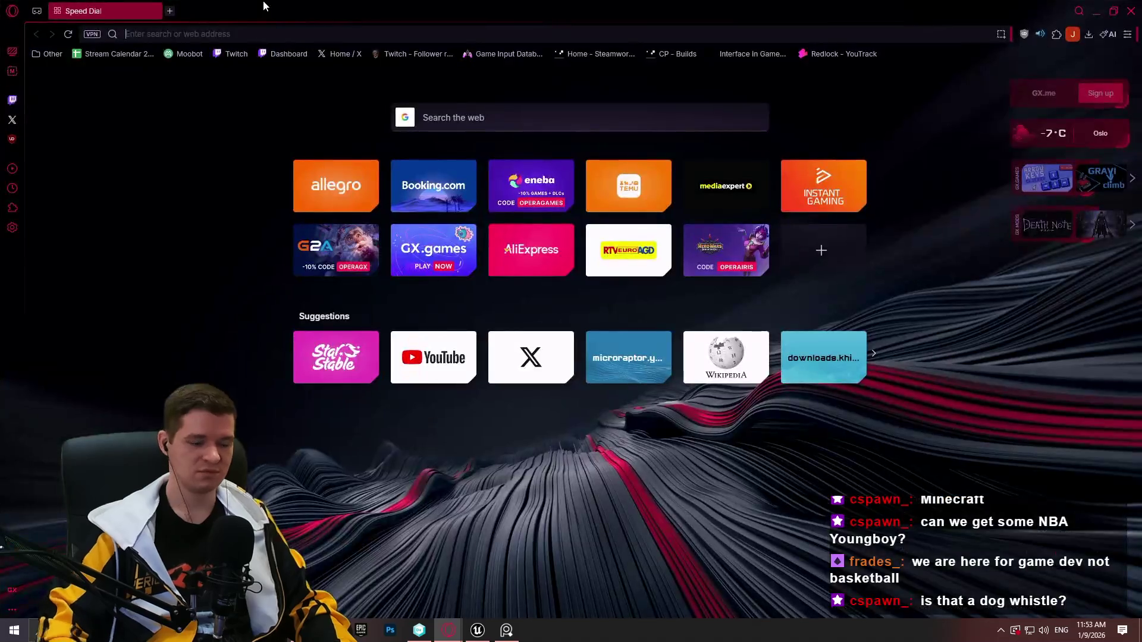
Search 'how many cubic meters of water does a person use per month', then close the browser
type("how many cubic me")
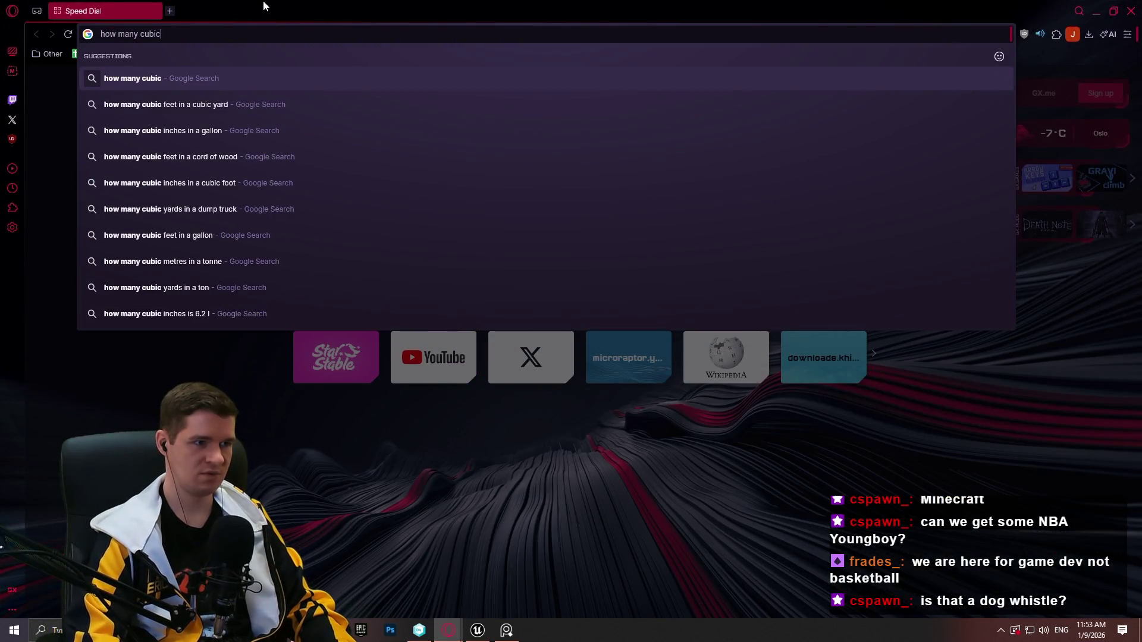
type("ters of water does a person use per month")
key("Return")
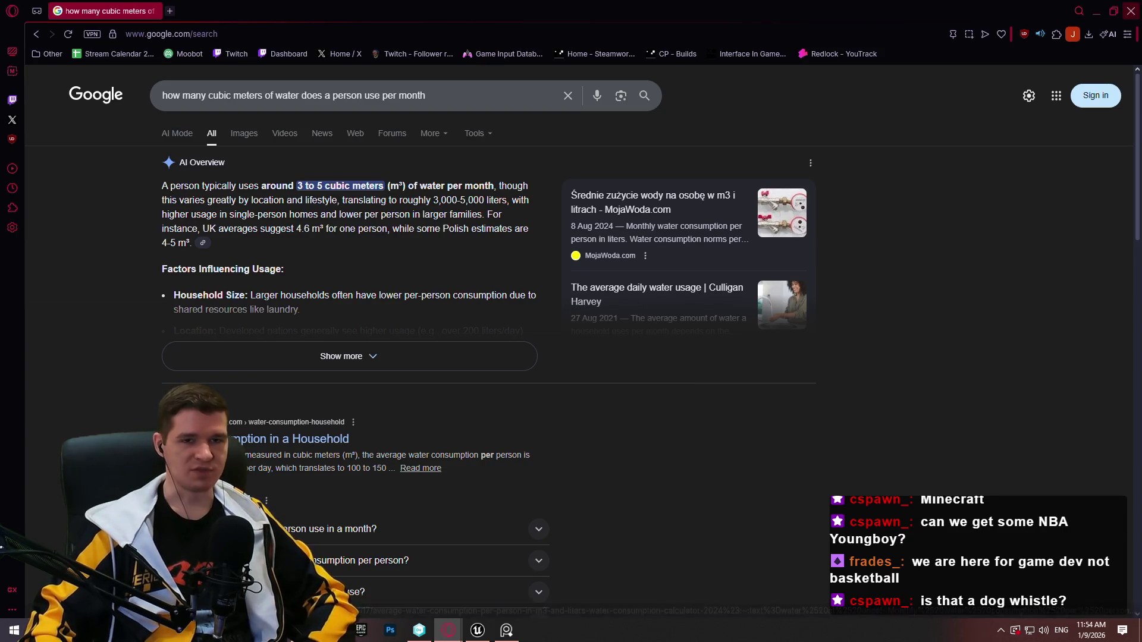
left_click(1130, 11)
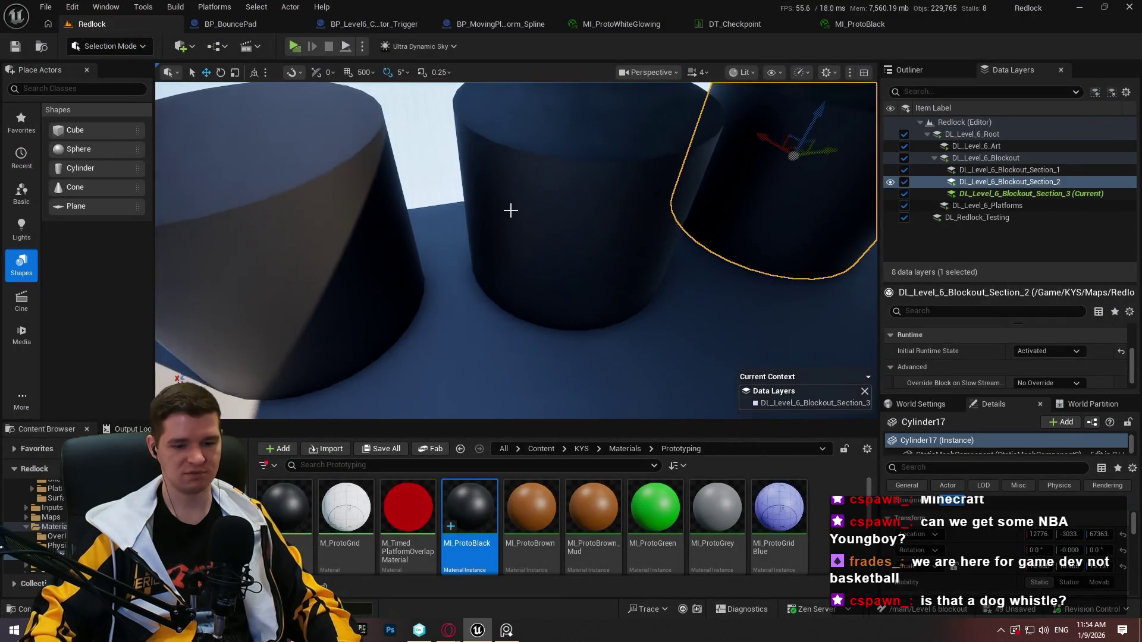
Use Play From Here on top of a storage tank cylinder in the fullscreen viewport
key("F11")
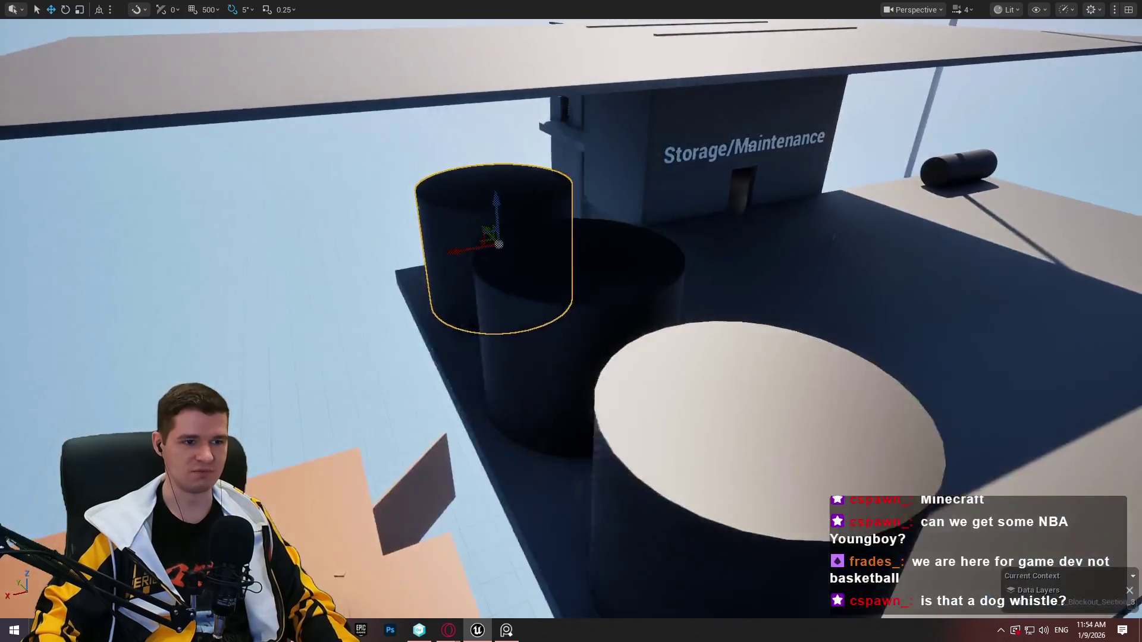
left_click_drag(571, 321, 795, 357)
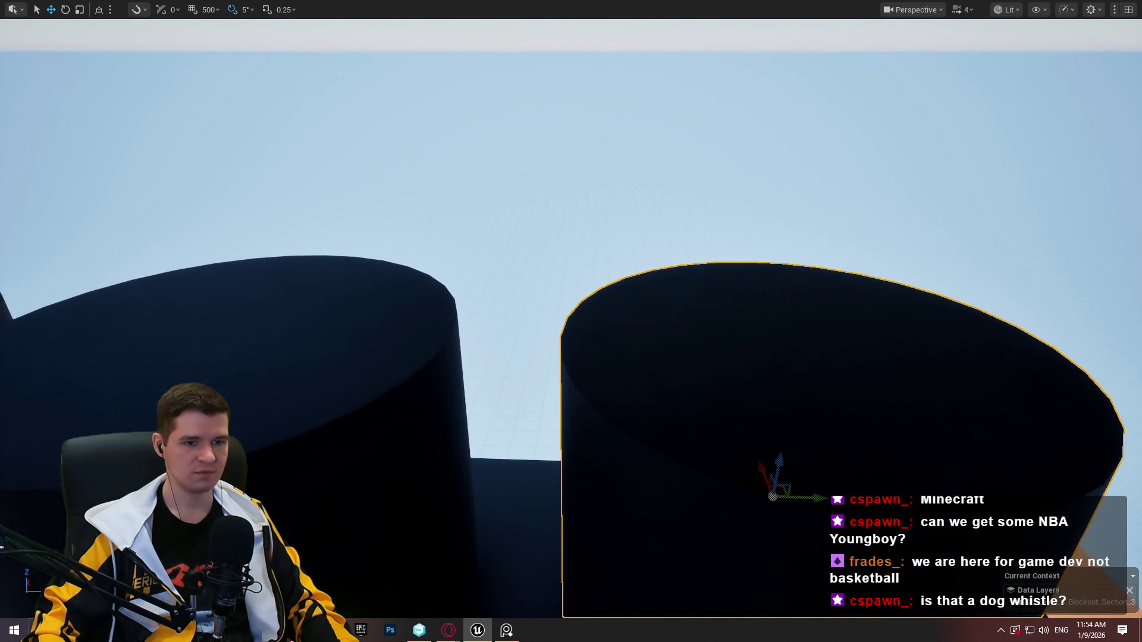
right_click(795, 357)
left_click(862, 573)
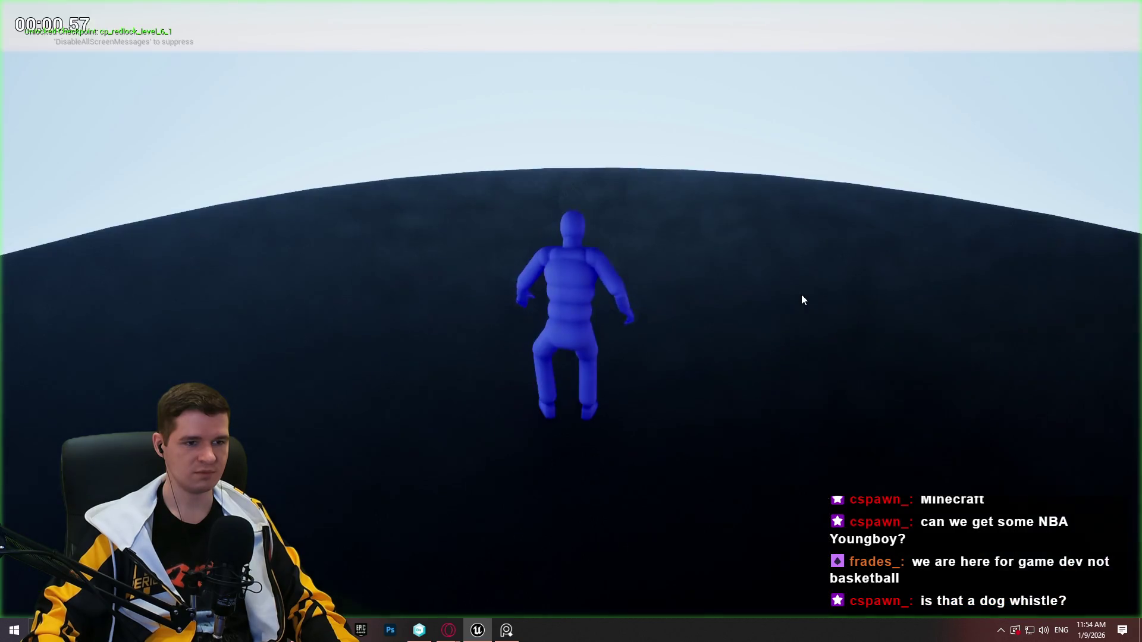
Run, jump and climb across the tanks, ramp and dark wall, then exit play with Esc
key("w")
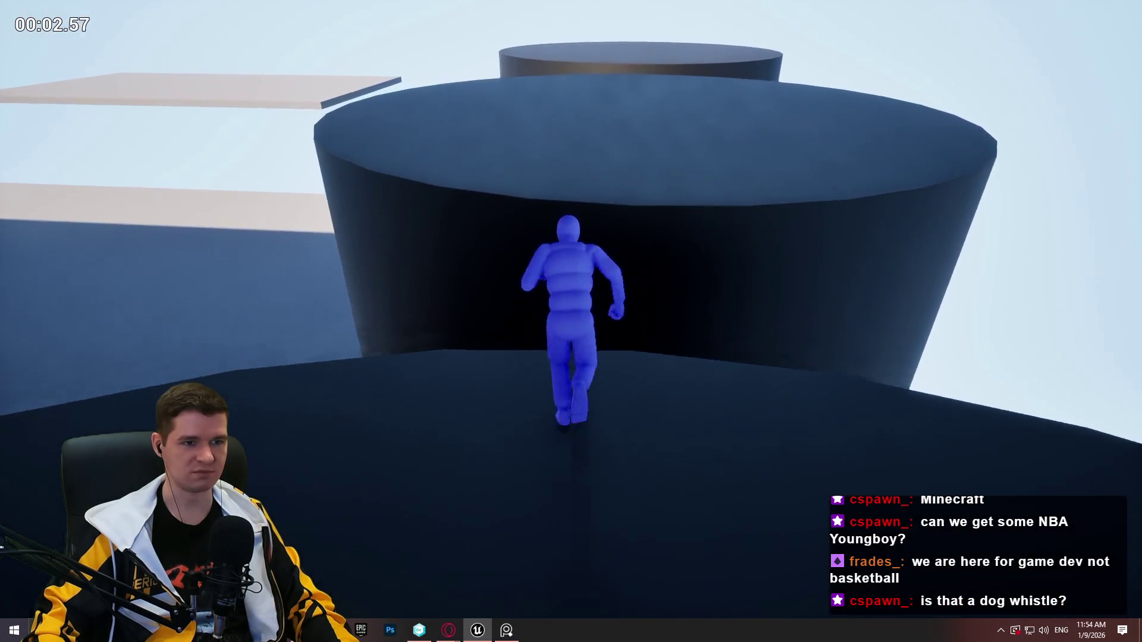
key("space")
key("w")
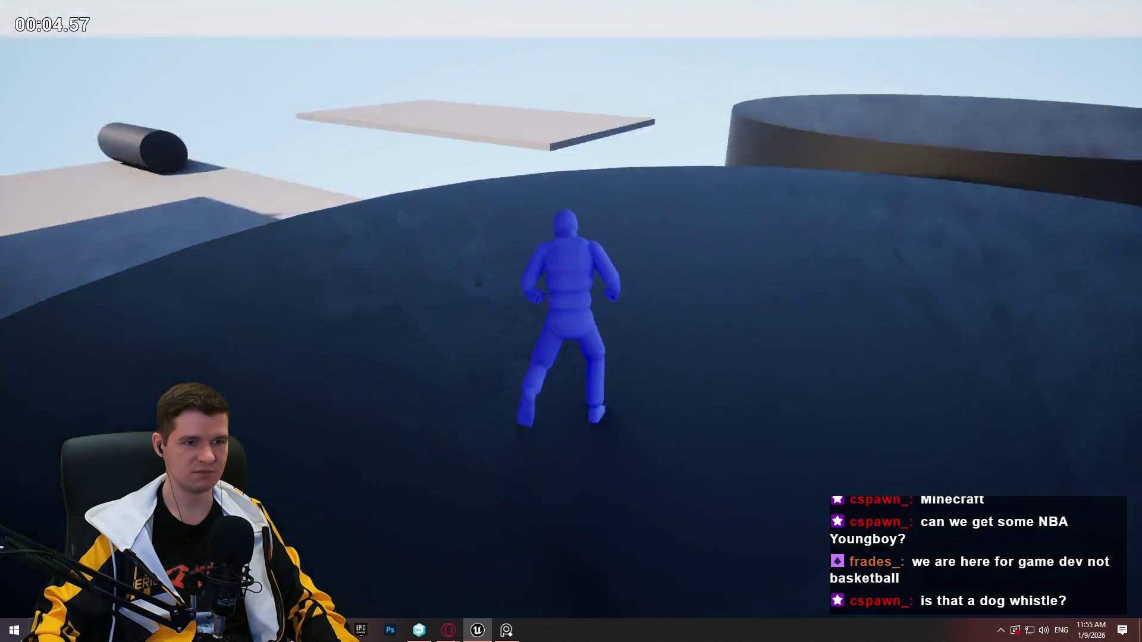
key("space")
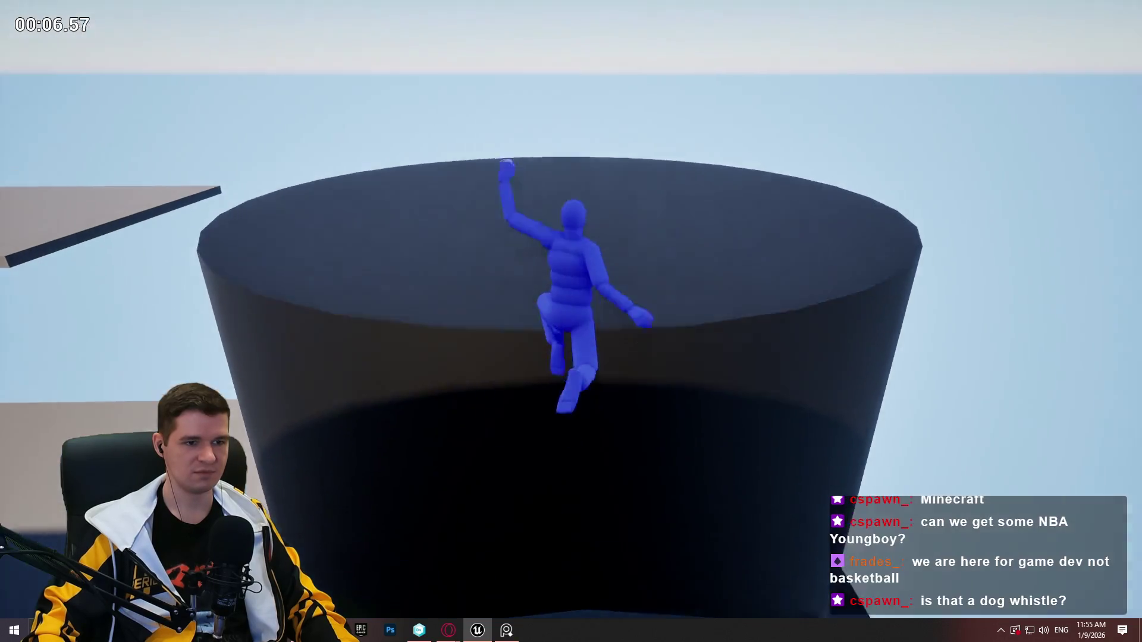
key("w")
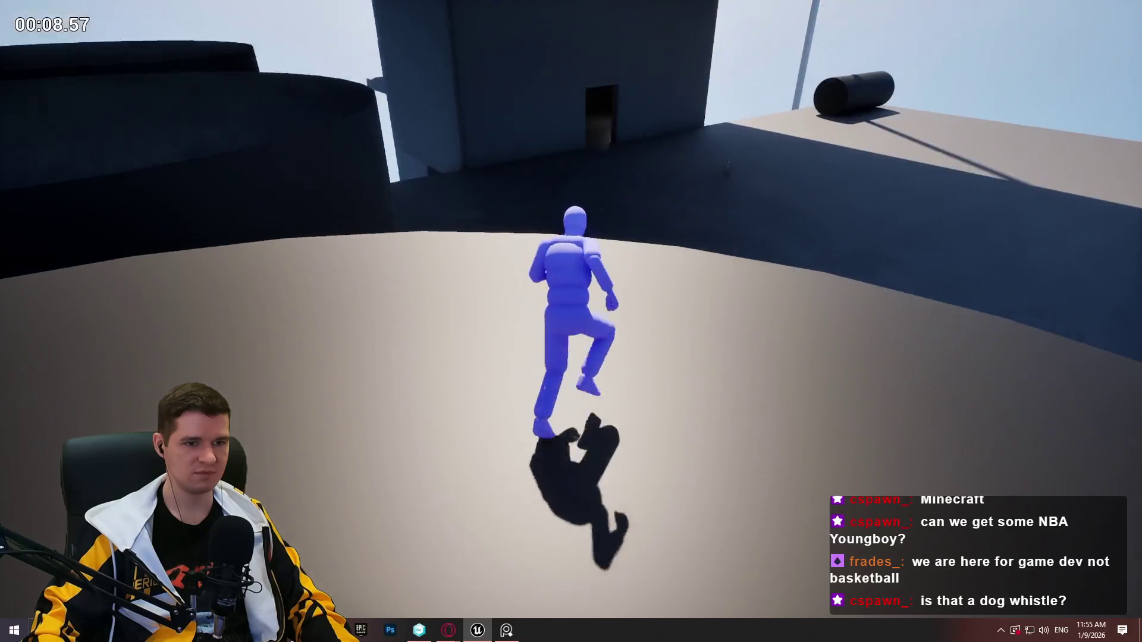
key("w")
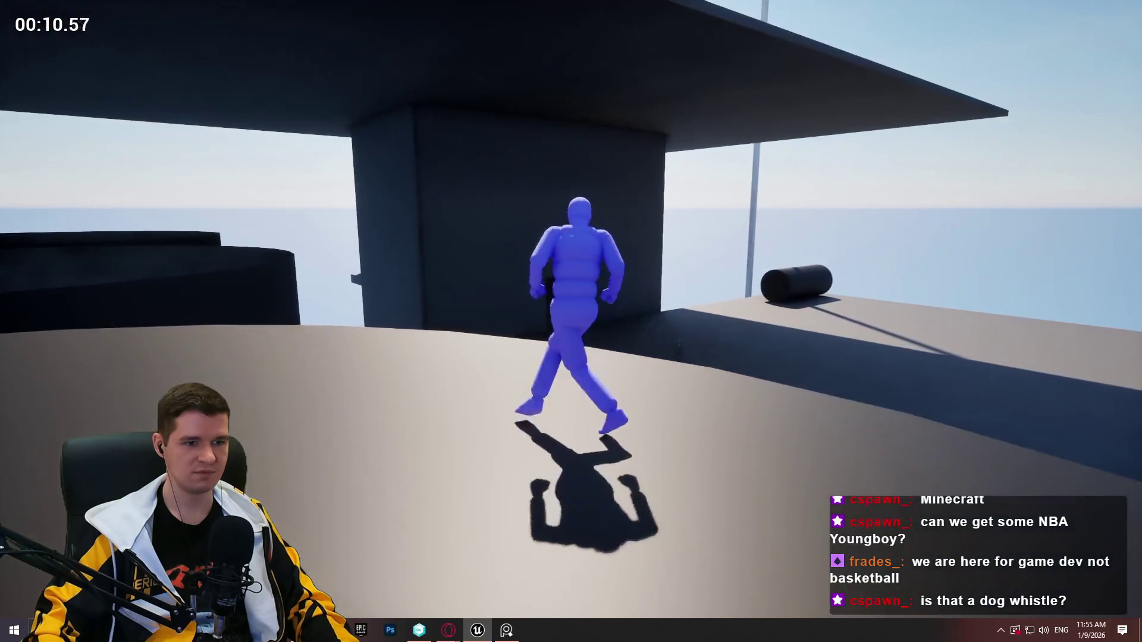
key("space")
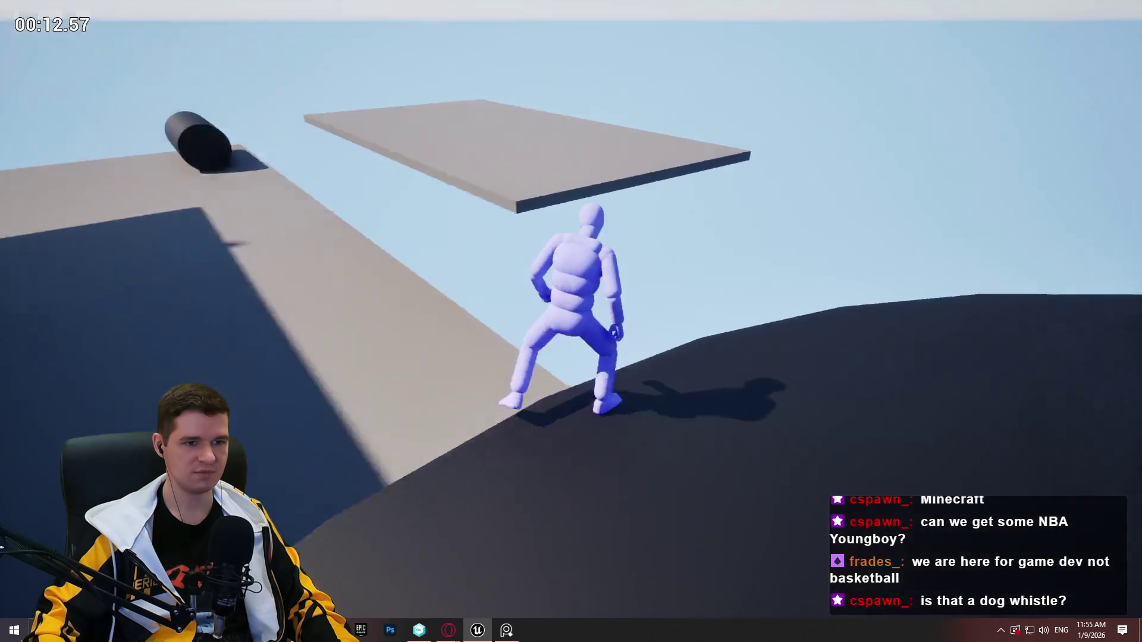
key("w")
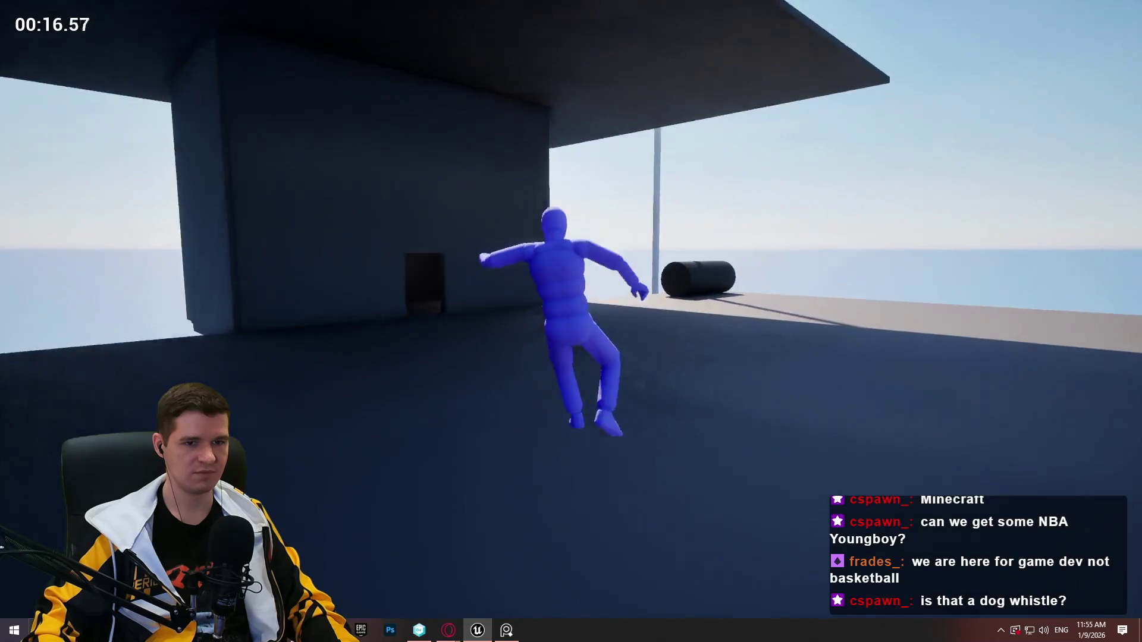
key("Escape")
scroll(290, 234, "up", 2)
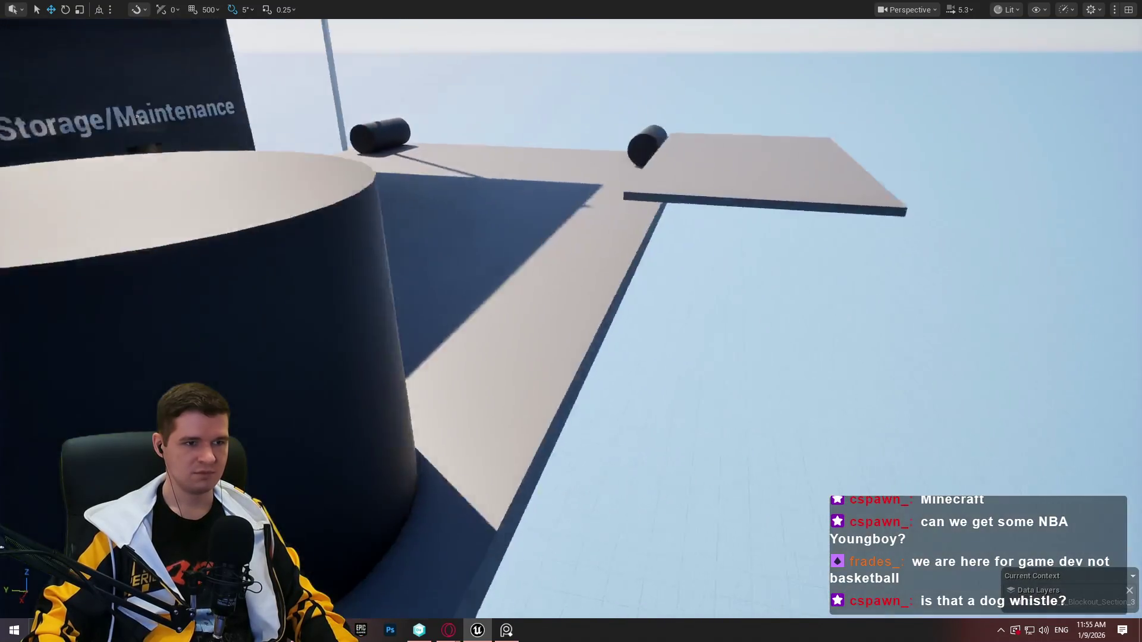
Select the three tank cylinders and frame them from above
key("q")
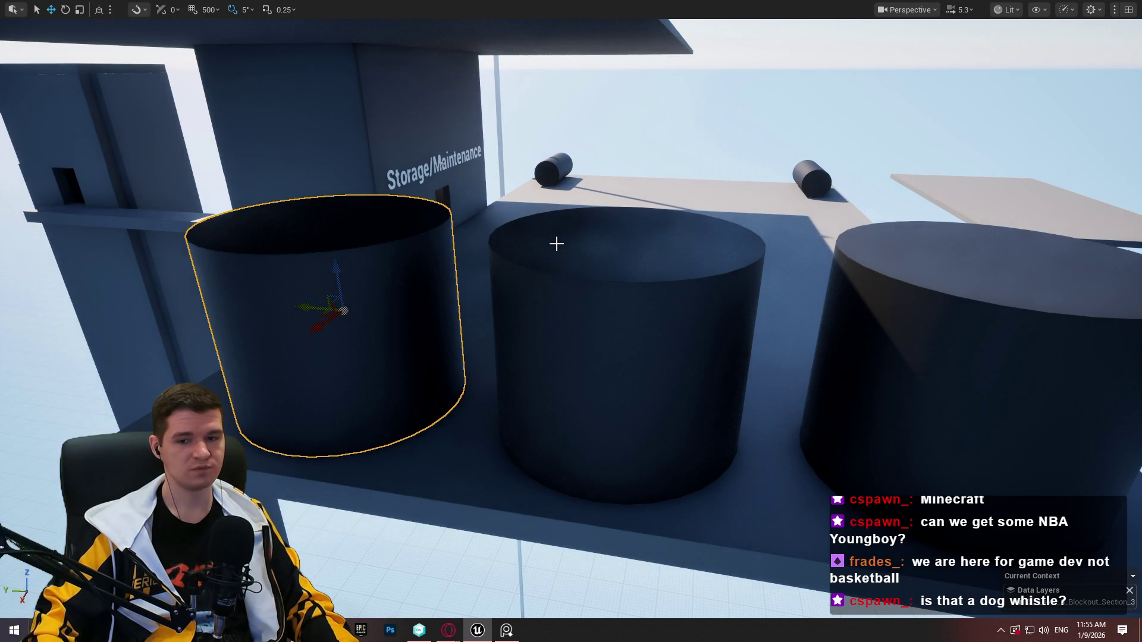
mouse_move(619, 287)
left_mouse_down()
mouse_move(460, 255)
mouse_move(622, 280)
left_mouse_up()
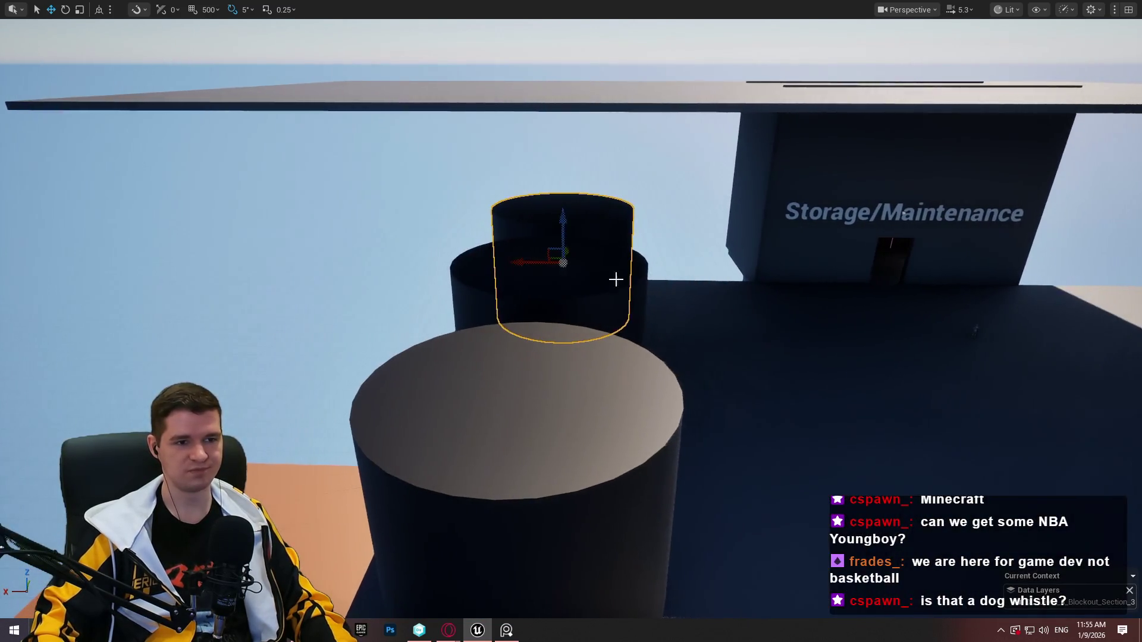
left_click(615, 308, "ctrl")
left_click(600, 433, "ctrl")
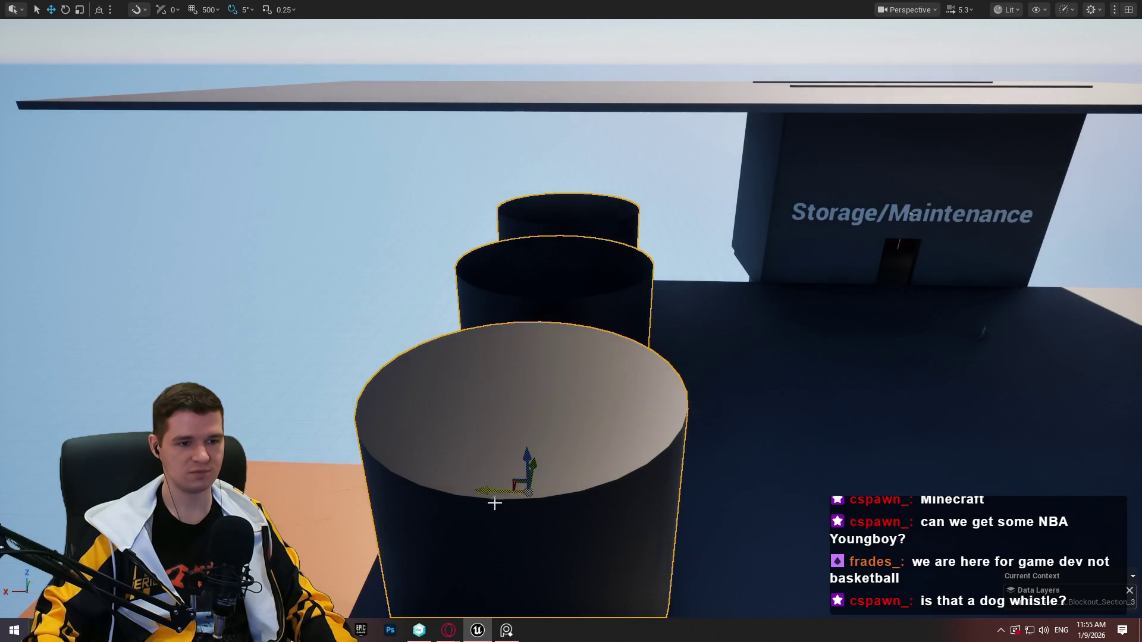
left_click_drag(910, 213, 611, 488)
left_click_drag(570, 321, 565, 452)
mouse_move(565, 393)
left_mouse_down()
mouse_move(385, 404)
mouse_move(416, 356)
mouse_move(390, 186)
mouse_move(511, 256)
mouse_move(469, 418)
left_mouse_up()
Select the dark floor slab, scale it down on Y and slide it under the tanks
left_click(575, 341)
left_click_drag(574, 341, 585, 374)
left_click(815, 331)
mouse_move(815, 332)
left_mouse_down()
mouse_move(995, 364)
mouse_move(999, 336)
mouse_move(767, 326)
mouse_move(813, 329)
mouse_move(738, 313)
left_mouse_up()
key("r")
key("w")
key("w")
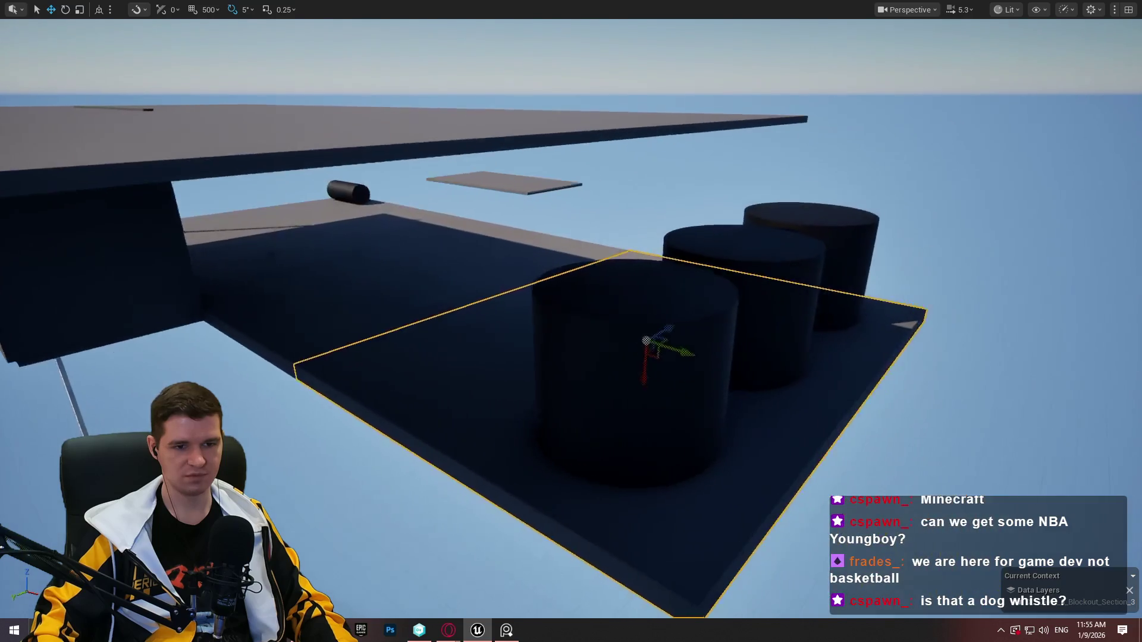
Fly over to the yellow doorframe beside the tanks, frame it and switch to the Rotate tool
key("s")
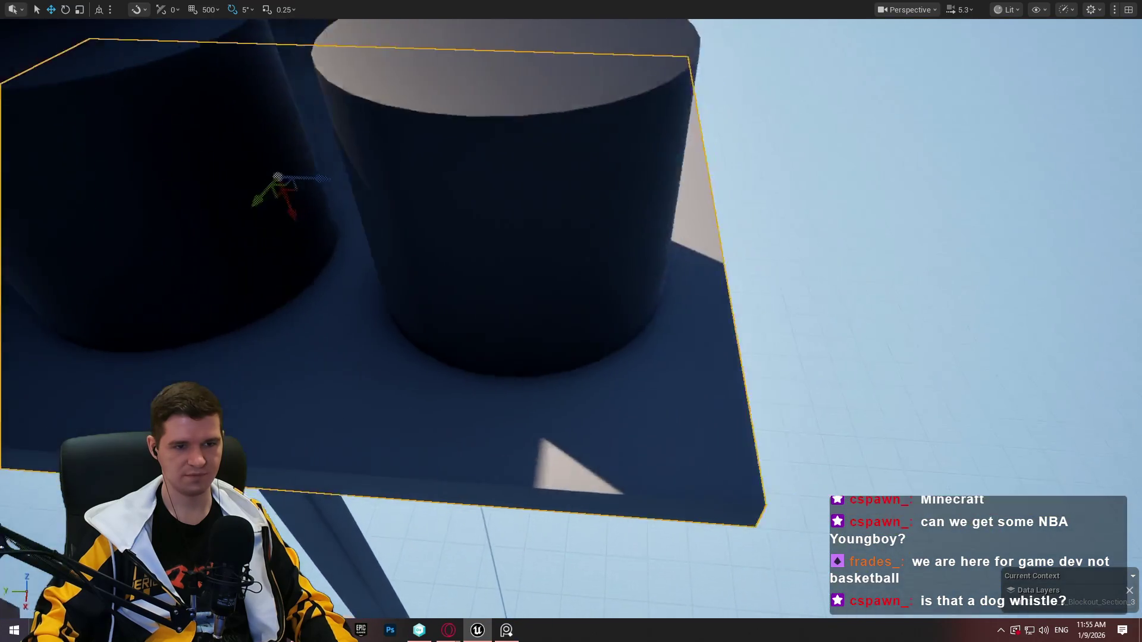
key("w")
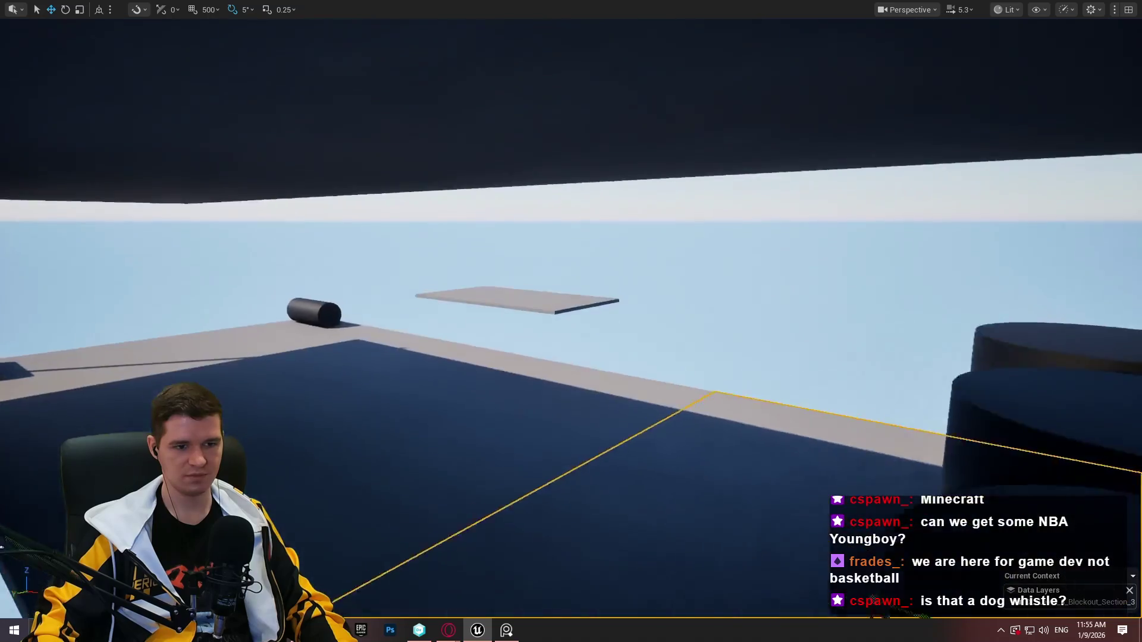
key("a")
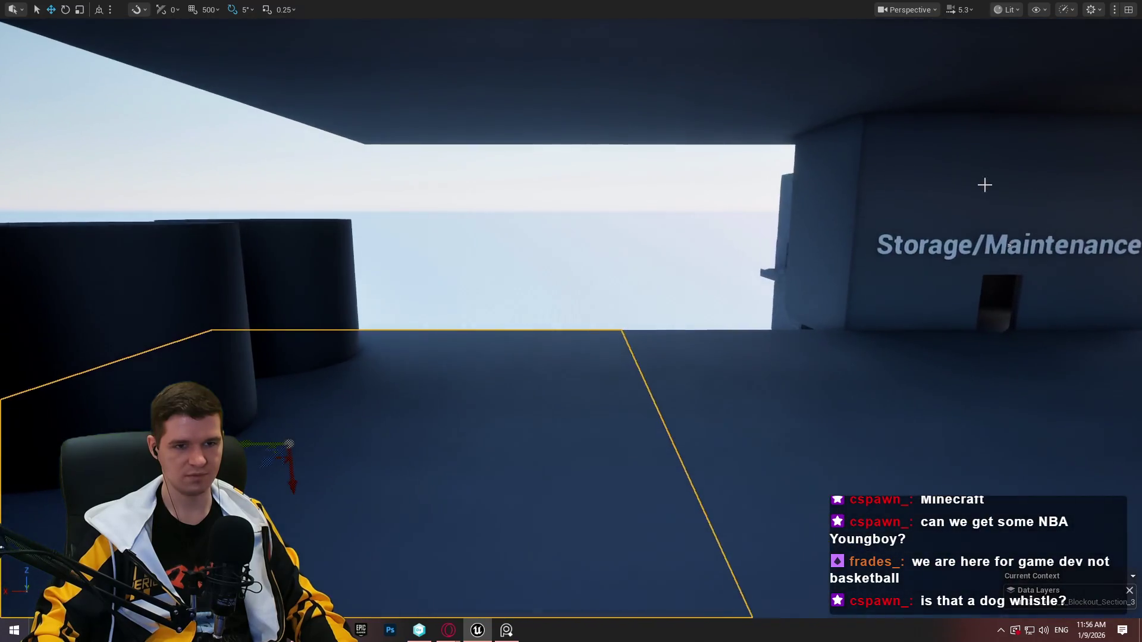
key("s")
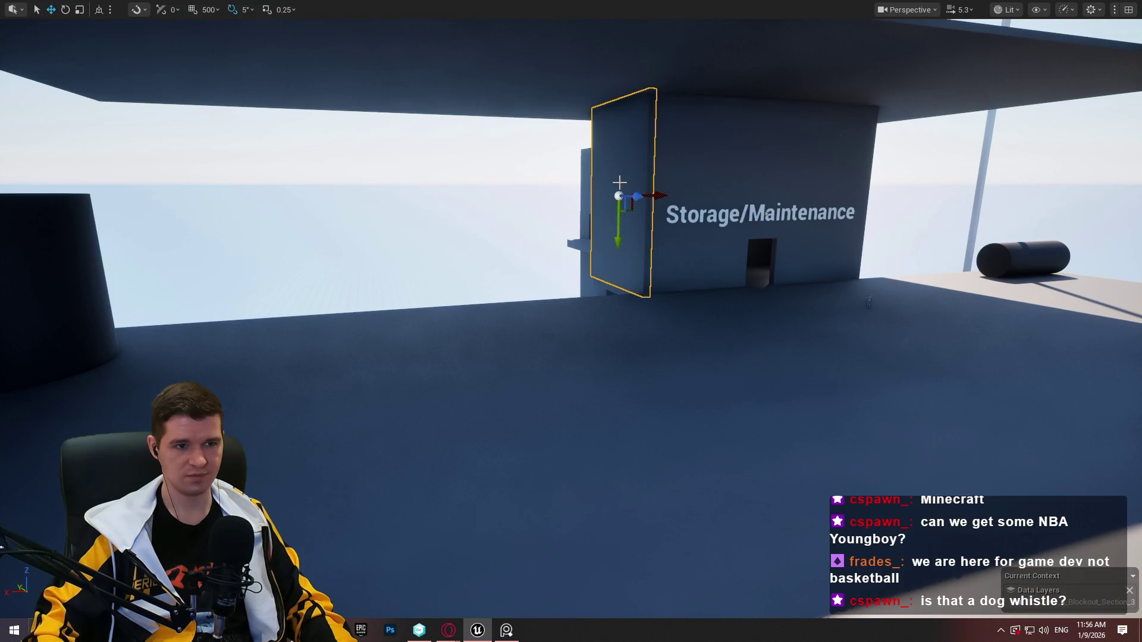
key("s")
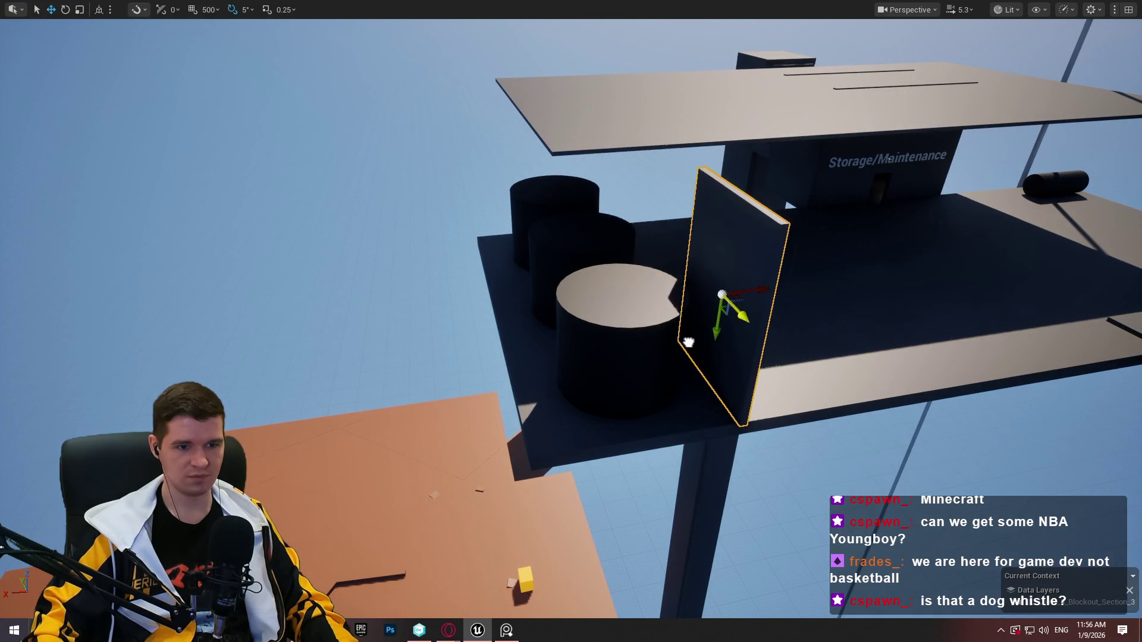
key("w")
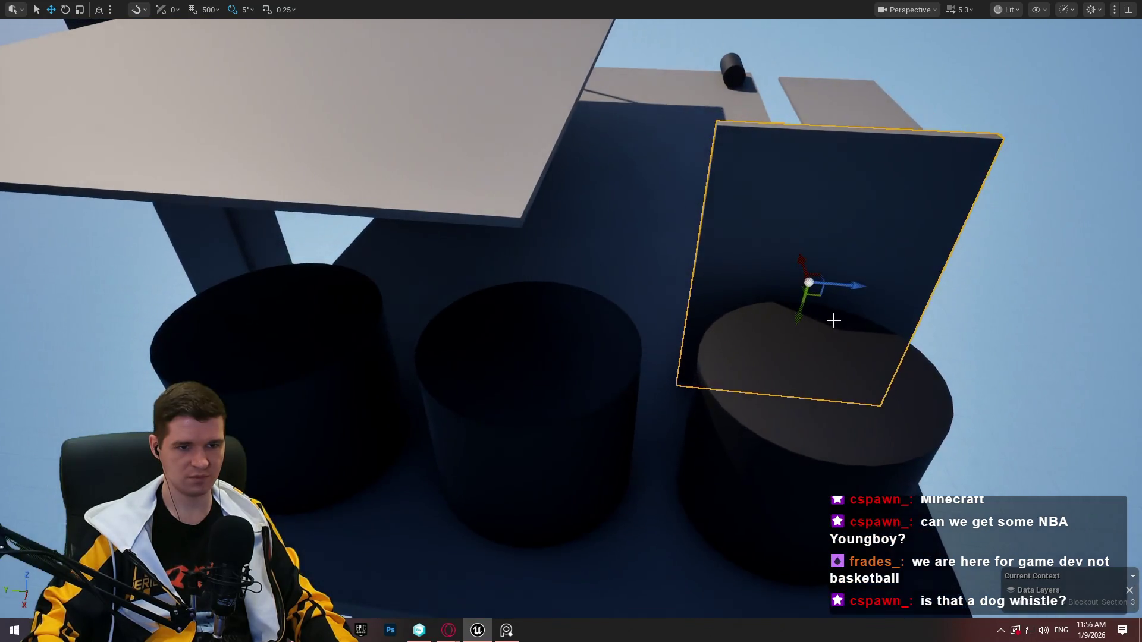
key("w")
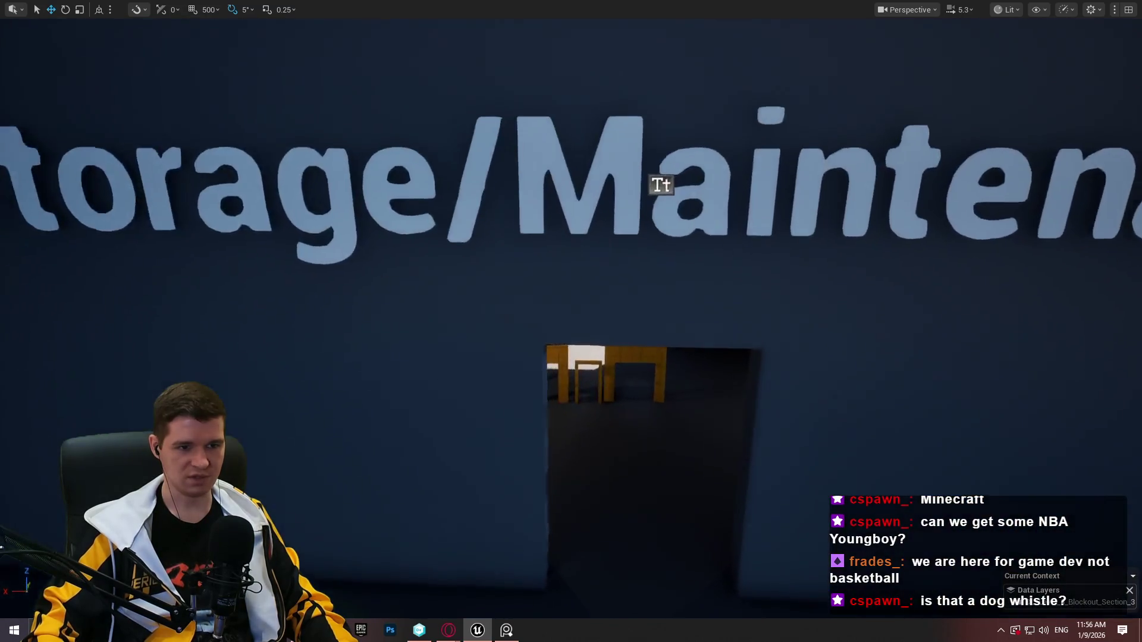
key("f")
scroll(731, 390, "down", 10)
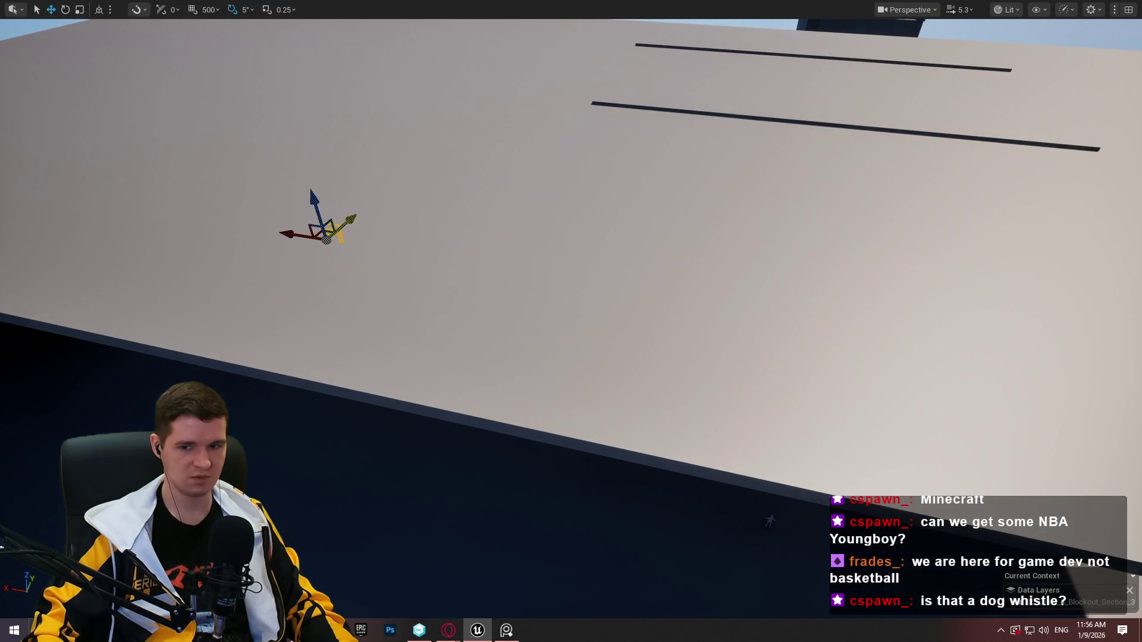
key("f")
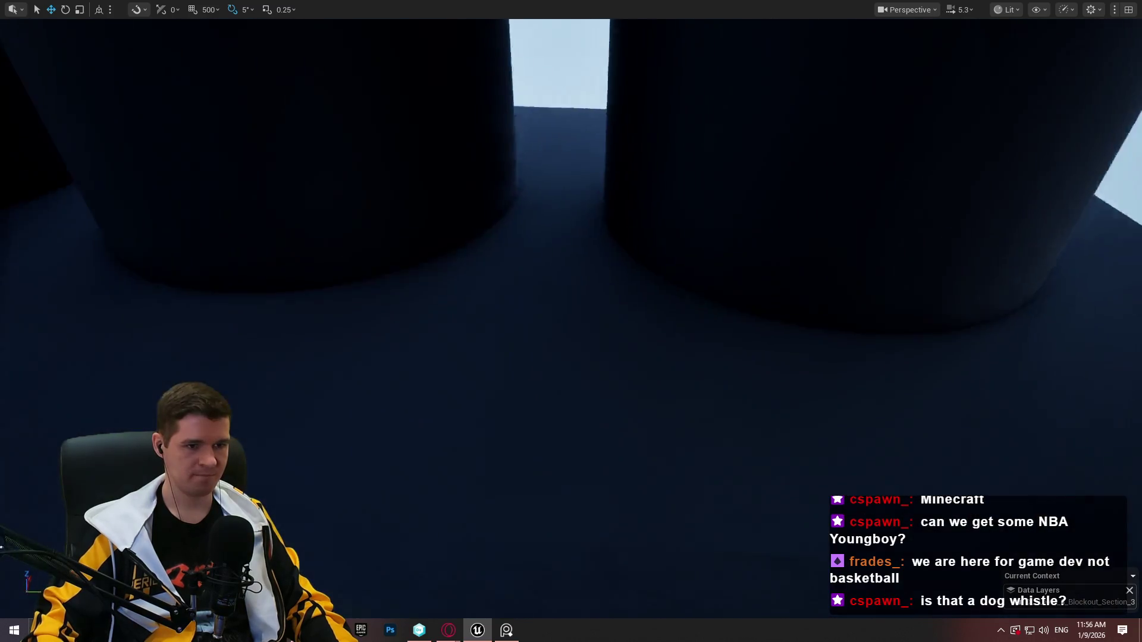
key("e")
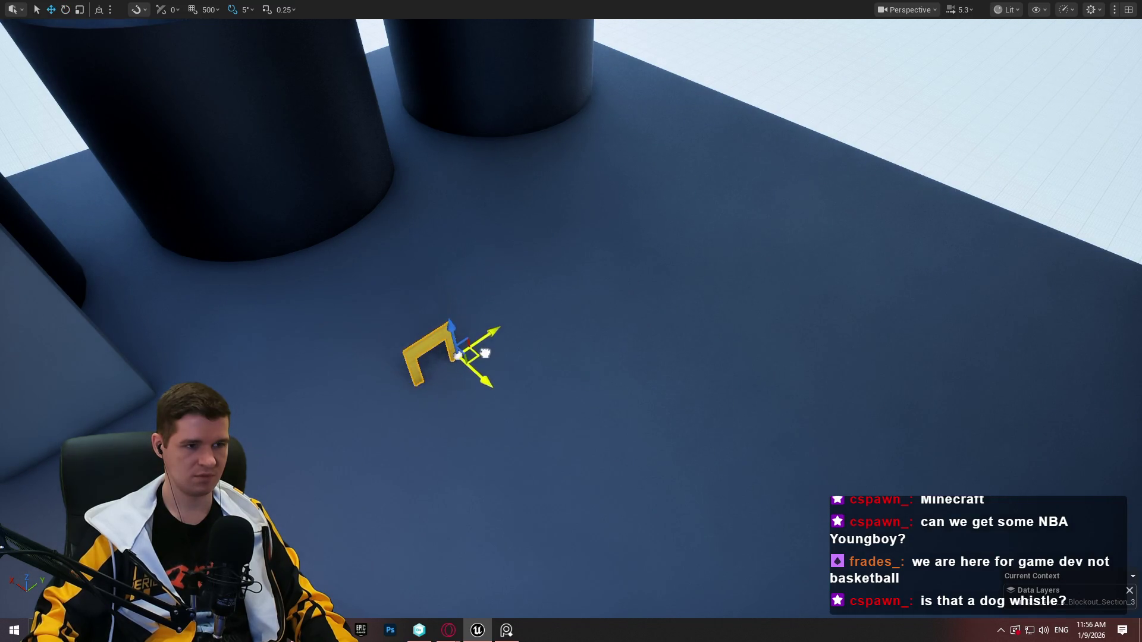
Select the tall dark wall panel, slide it beside the yellow arch and tanks, then exit immersive mode
mouse_move(471, 323)
left_mouse_down()
mouse_move(357, 342)
mouse_move(484, 336)
mouse_move(721, 408)
mouse_move(595, 401)
left_mouse_up()
left_click(721, 407)
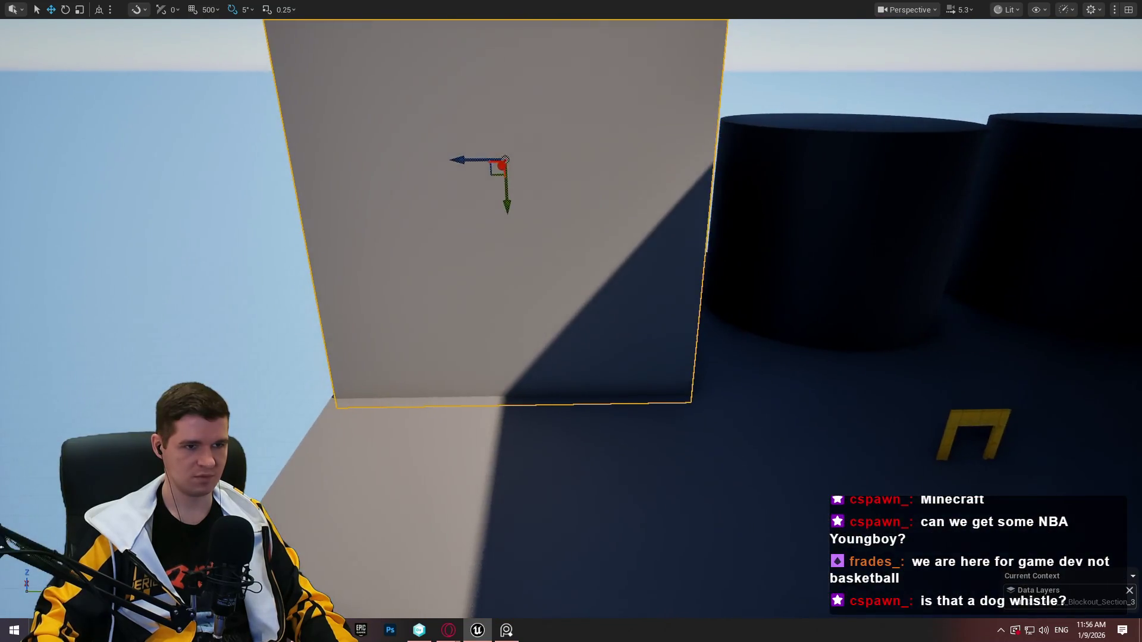
mouse_move(500, 164)
left_mouse_down()
mouse_move(539, 126)
mouse_move(464, 181)
left_mouse_up()
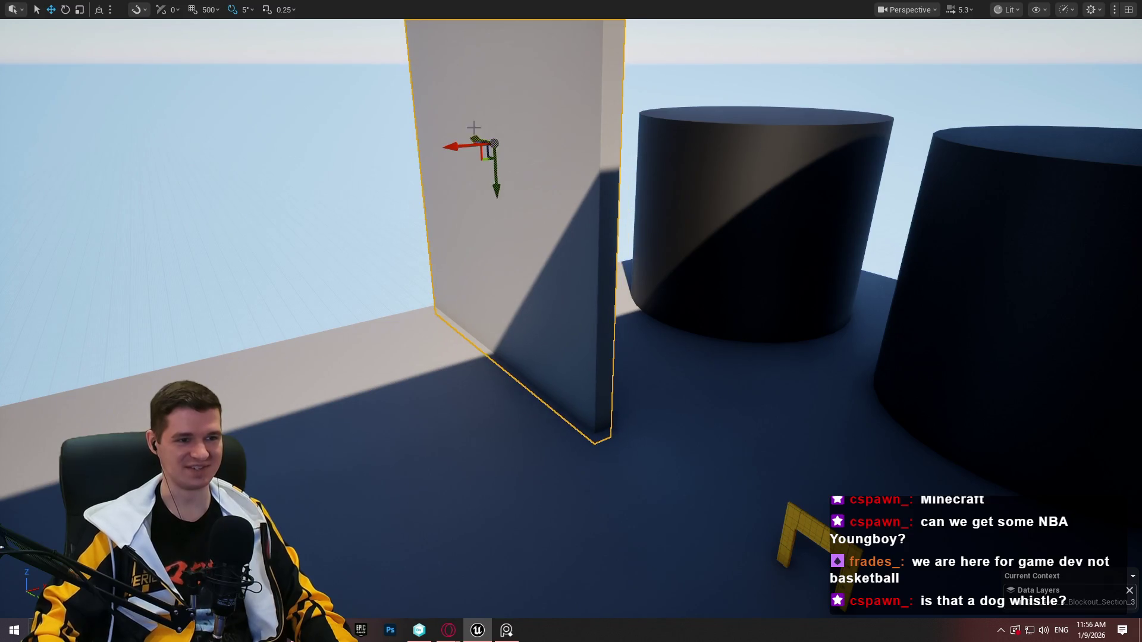
left_click_drag(493, 156, 241, 109)
left_click_drag(139, 132, 940, 198)
mouse_move(571, 321)
left_mouse_down()
mouse_move(571, 179)
mouse_move(565, 297)
mouse_move(565, 238)
mouse_move(613, 241)
mouse_move(505, 241)
mouse_move(909, 209)
left_mouse_up()
key("F11")
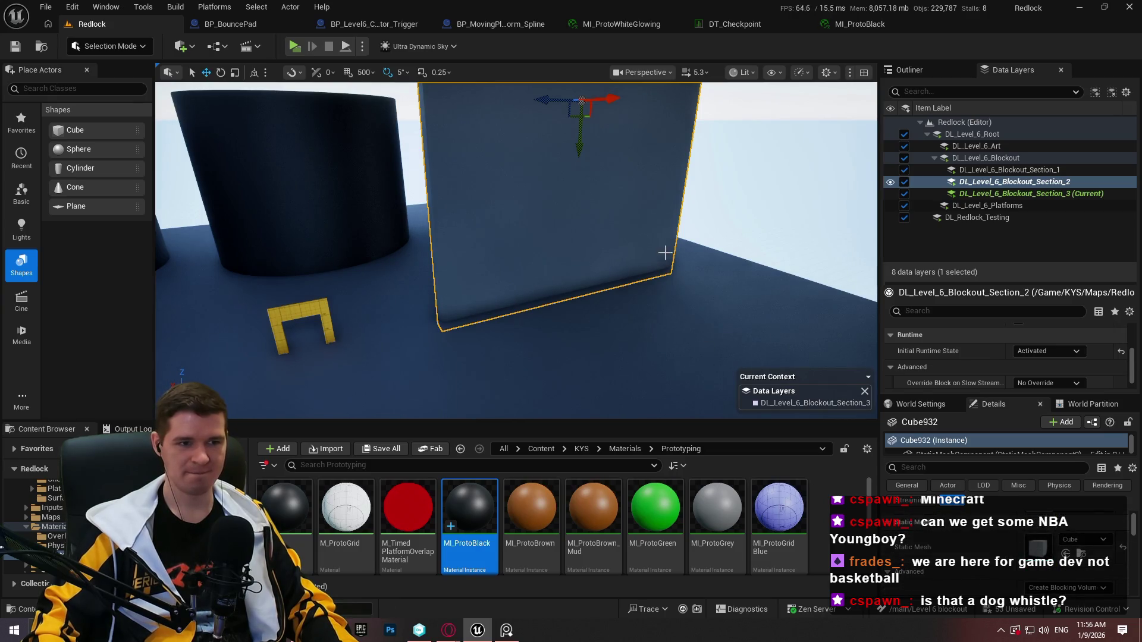
Assign M_PolygonPrototype_Glass to the selected dark panel's material slot
key("Up")
key("Left")
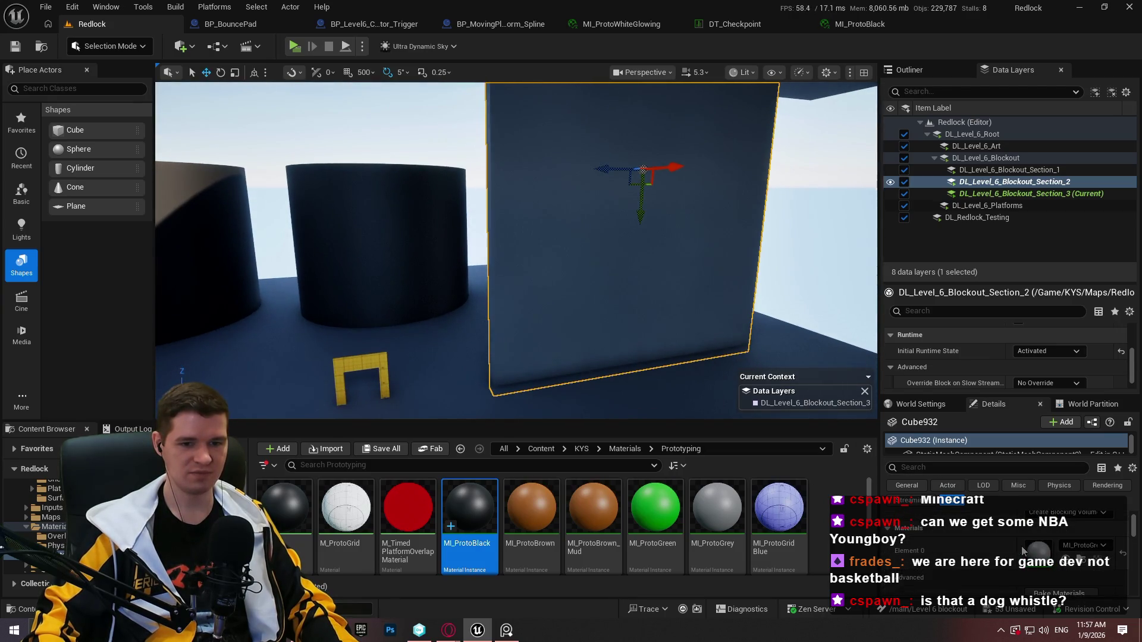
key("Right")
key("Left")
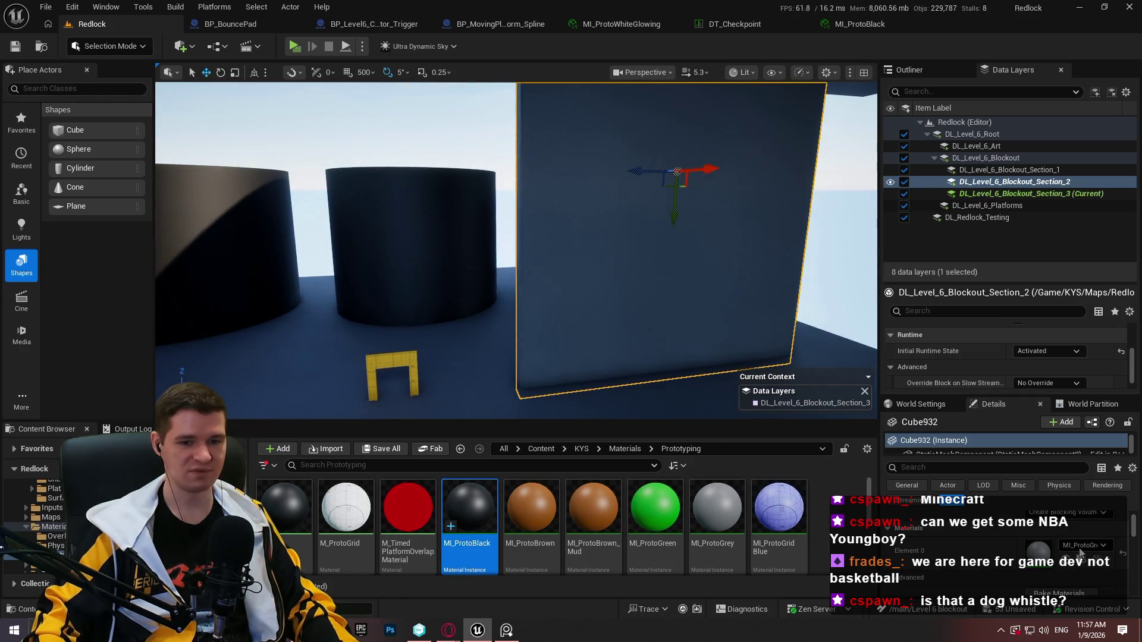
left_click(1080, 546)
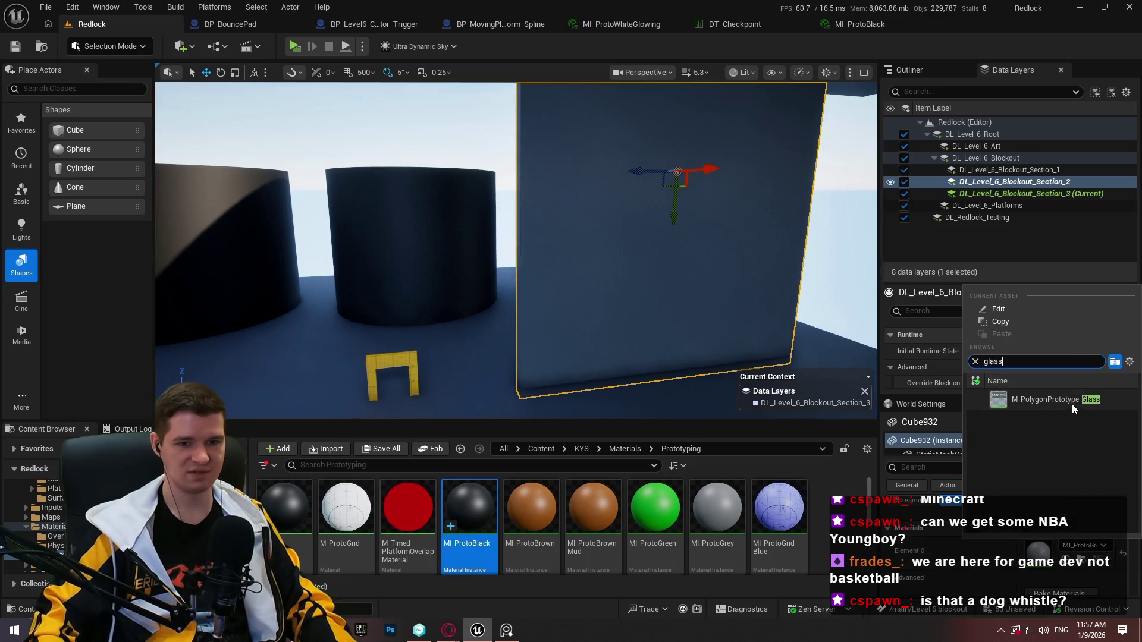
left_click(1055, 399)
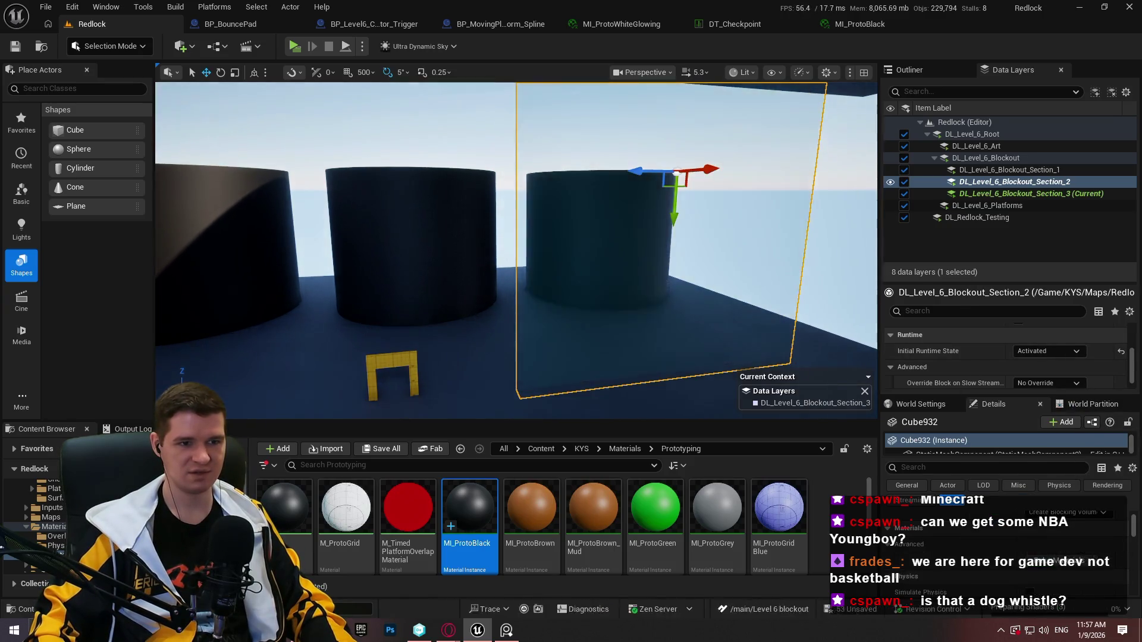
Back the view away from the tanks and check the viewport's Show and View Mode menus
key("Up")
key("Right")
key("Down")
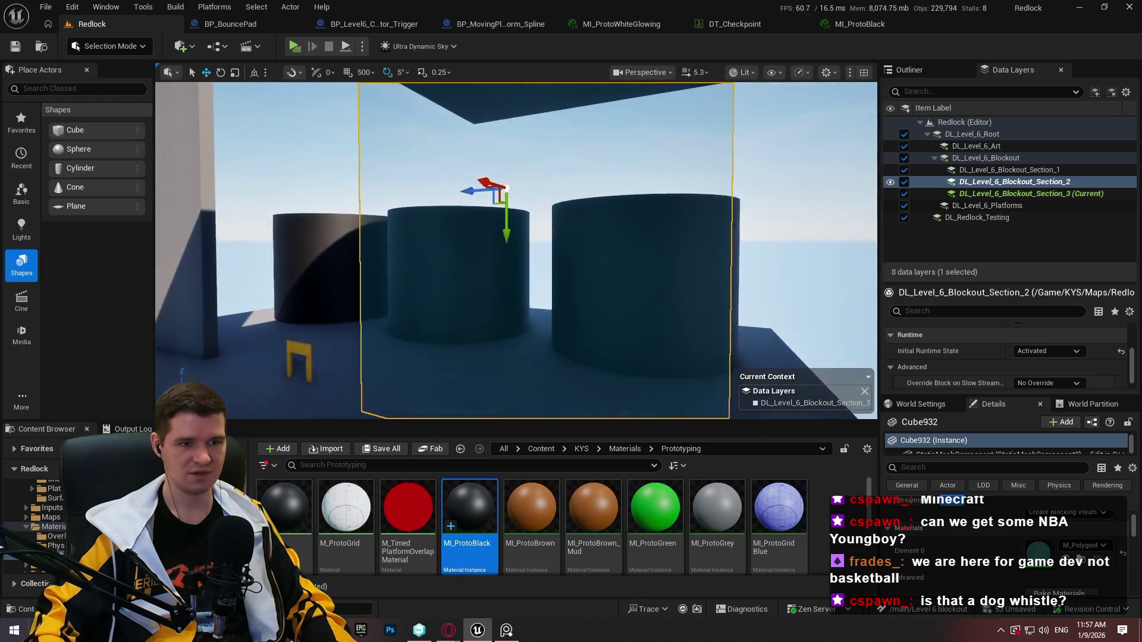
key("Down")
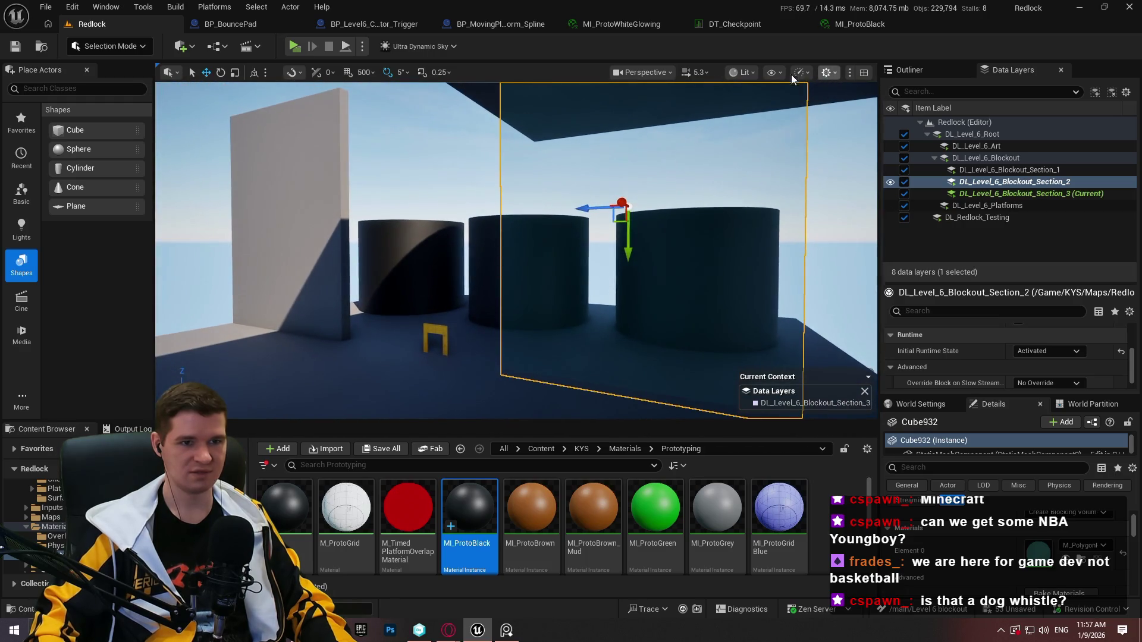
left_click(771, 72)
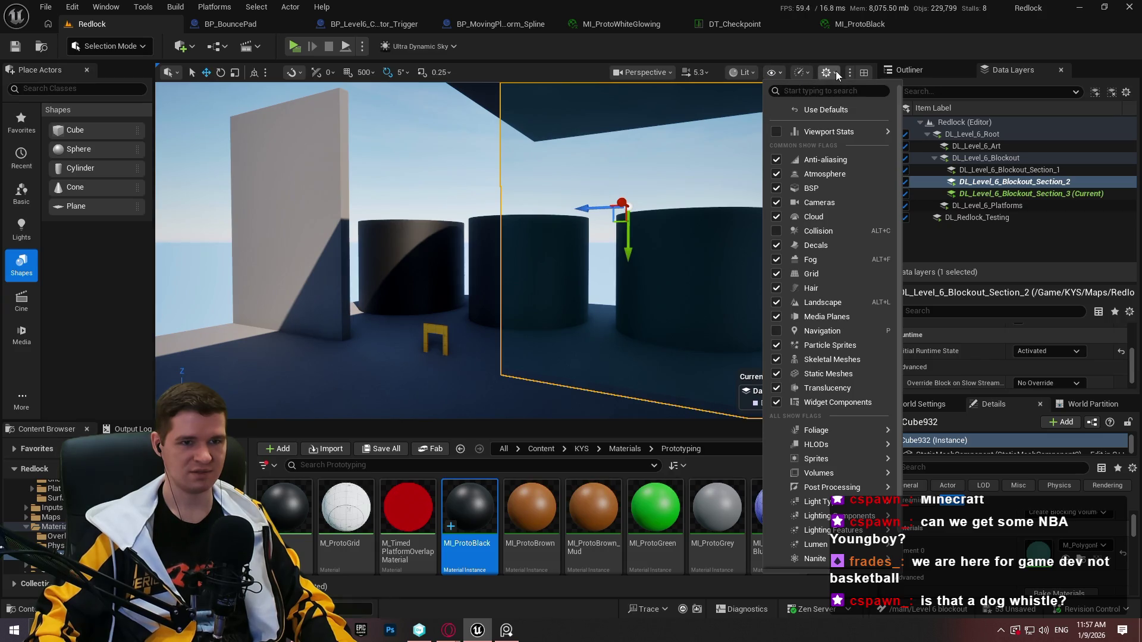
left_click(836, 74)
left_click(737, 74)
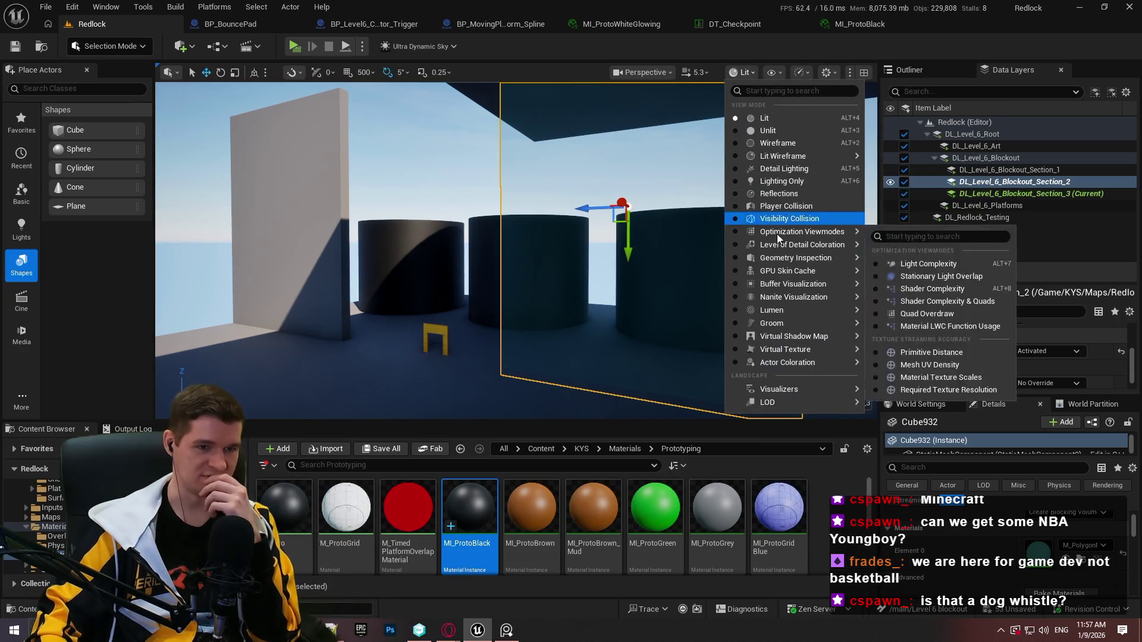
mouse_move(783, 312)
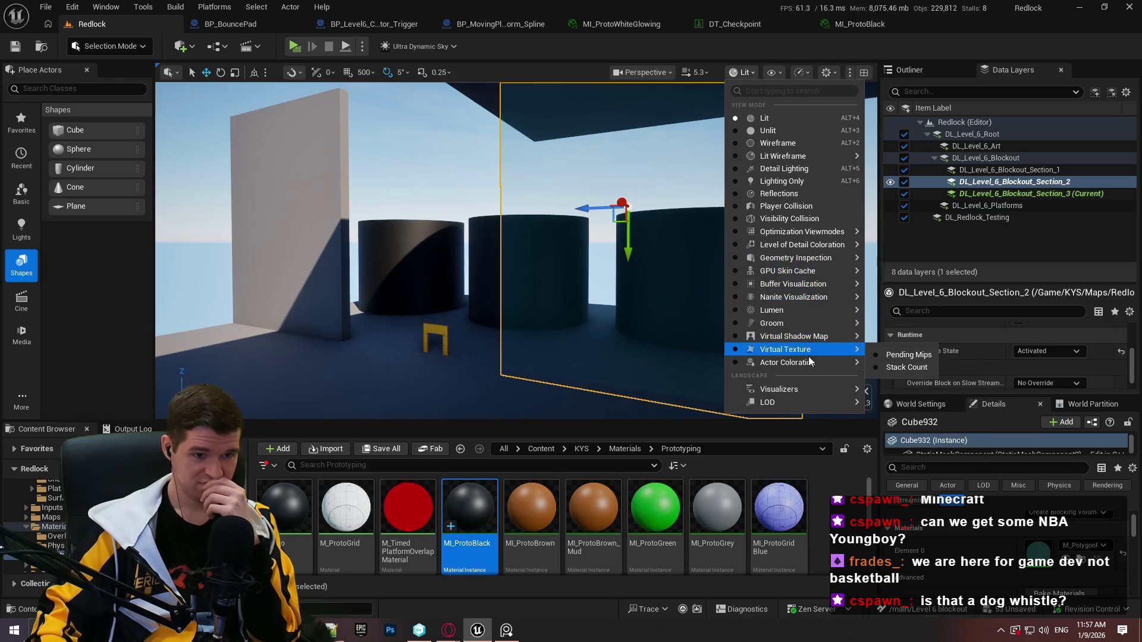
mouse_move(818, 340)
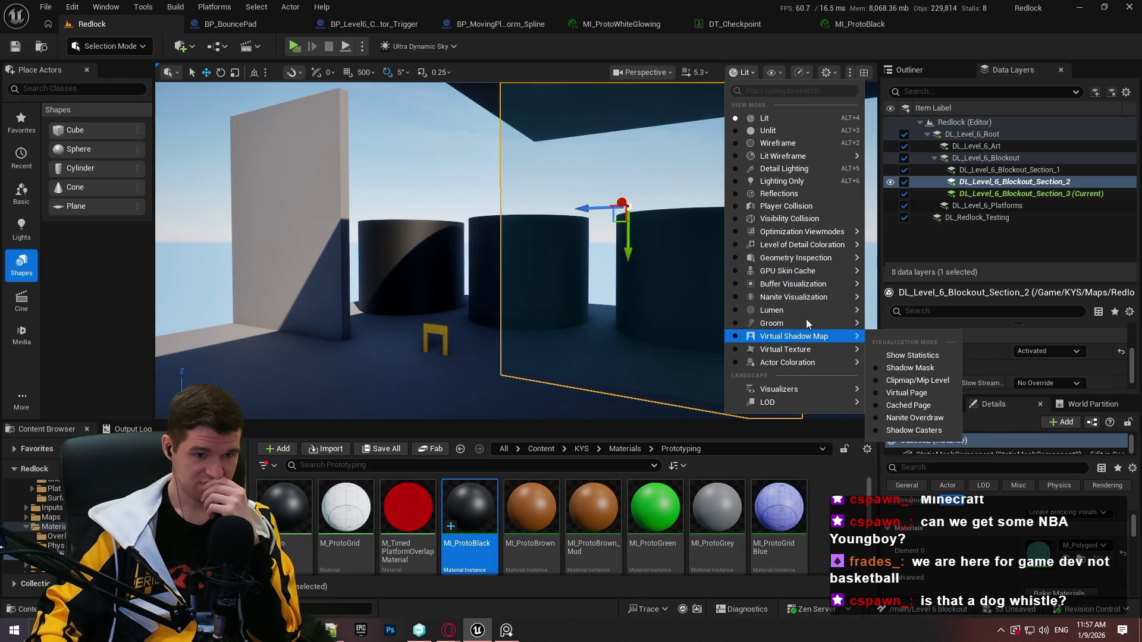
mouse_move(801, 233)
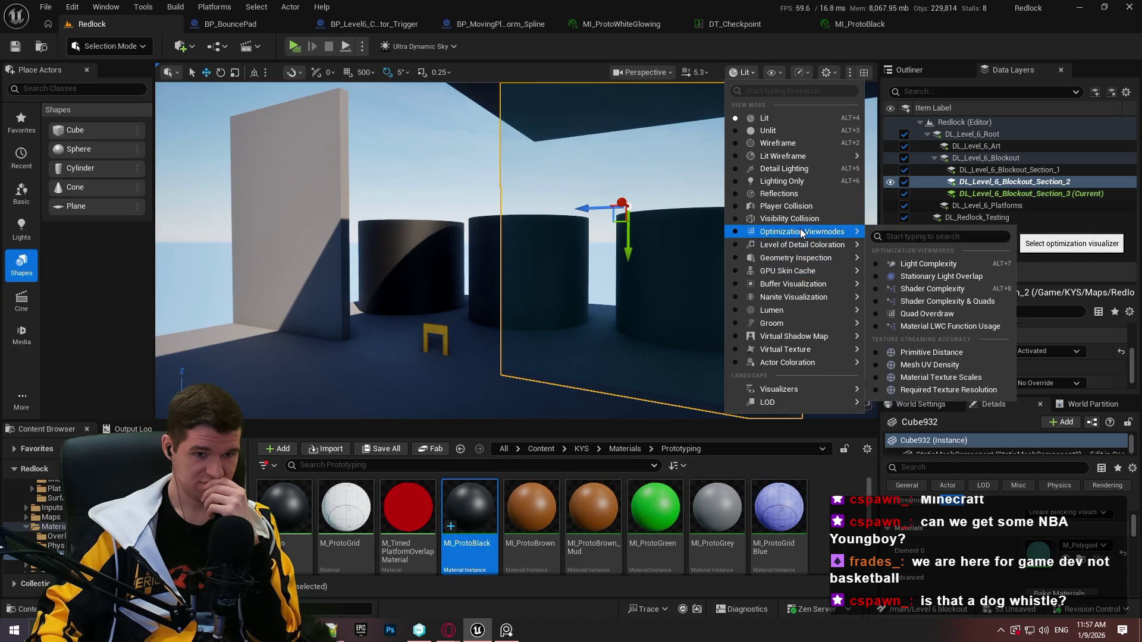
left_click(907, 292)
key("f")
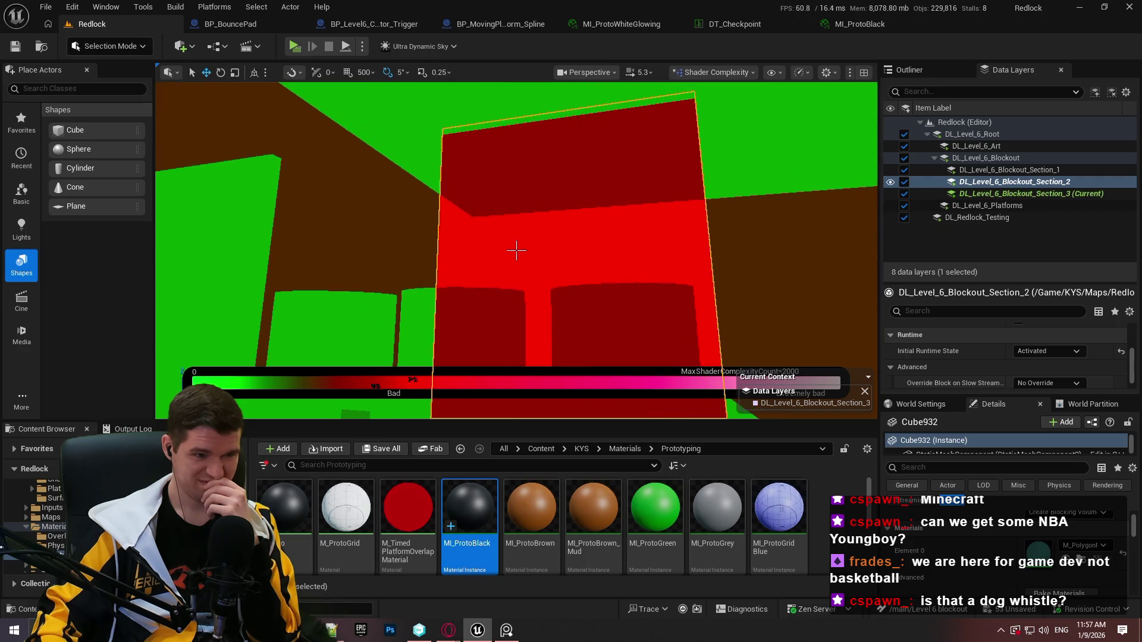
mouse_move(743, 226)
left_mouse_down()
mouse_move(731, 238)
mouse_move(701, 226)
mouse_move(749, 226)
left_mouse_up()
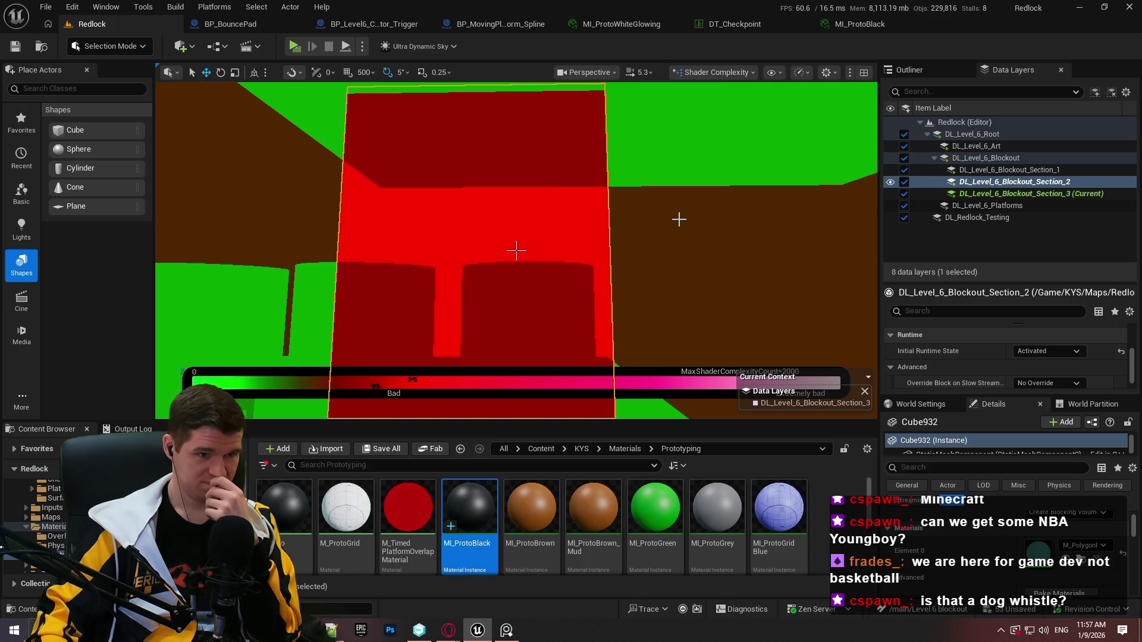
mouse_move(517, 250)
left_mouse_down()
mouse_move(529, 256)
mouse_move(516, 250)
left_mouse_up()
scroll(516, 251, "up", 4)
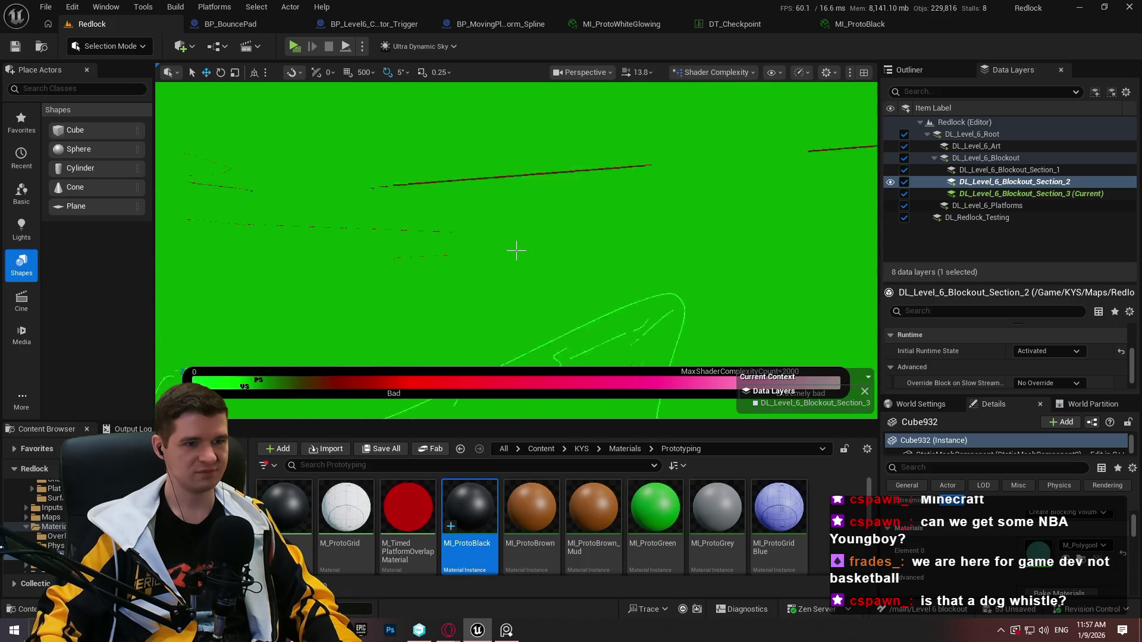
left_click_drag(516, 250, 550, 174)
scroll(516, 250, "up", 2)
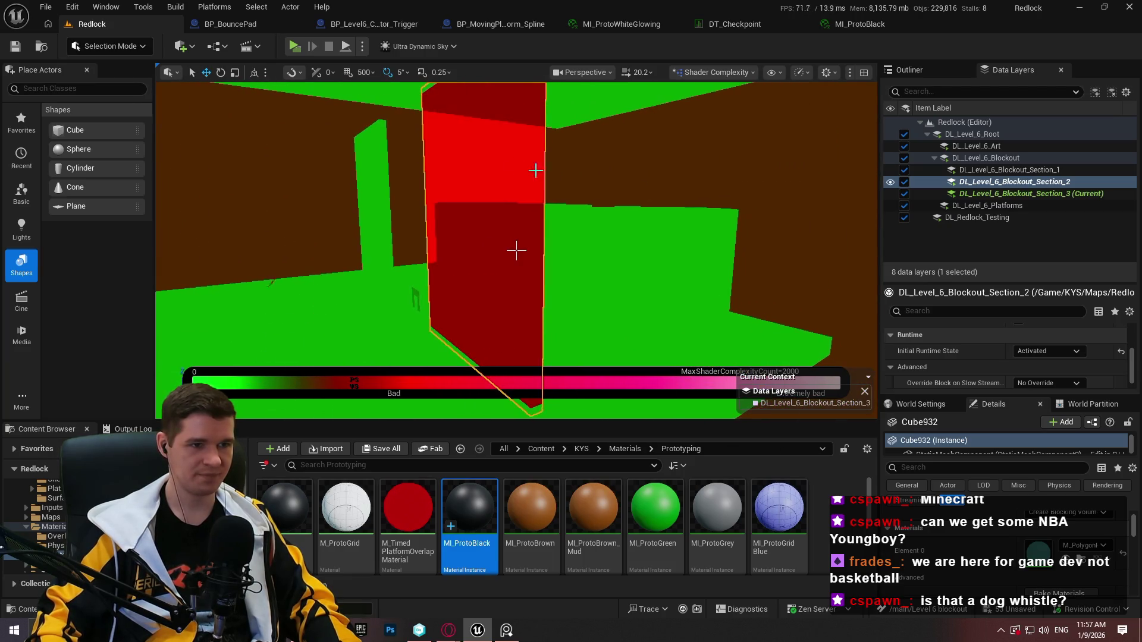
left_click_drag(516, 251, 516, 251)
left_click(706, 72)
left_click(713, 115)
In the full-screen viewport, select the glass panel by the tanks and raise its bottom edge
key("F11")
left_click_drag(631, 192, 639, 165)
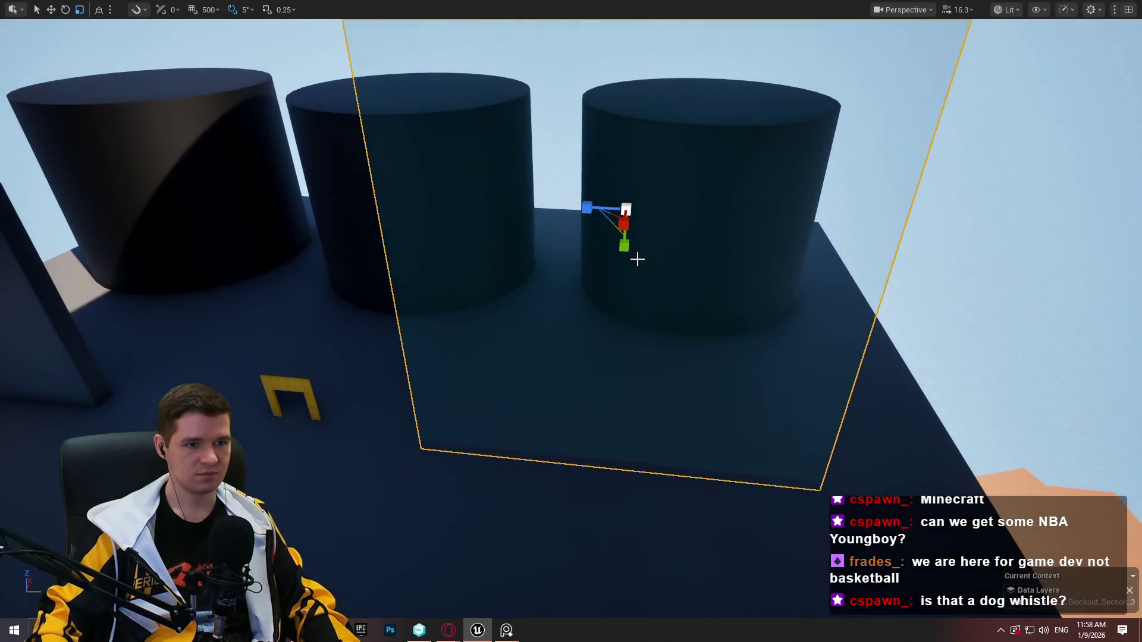
left_click_drag(624, 226, 624, 226)
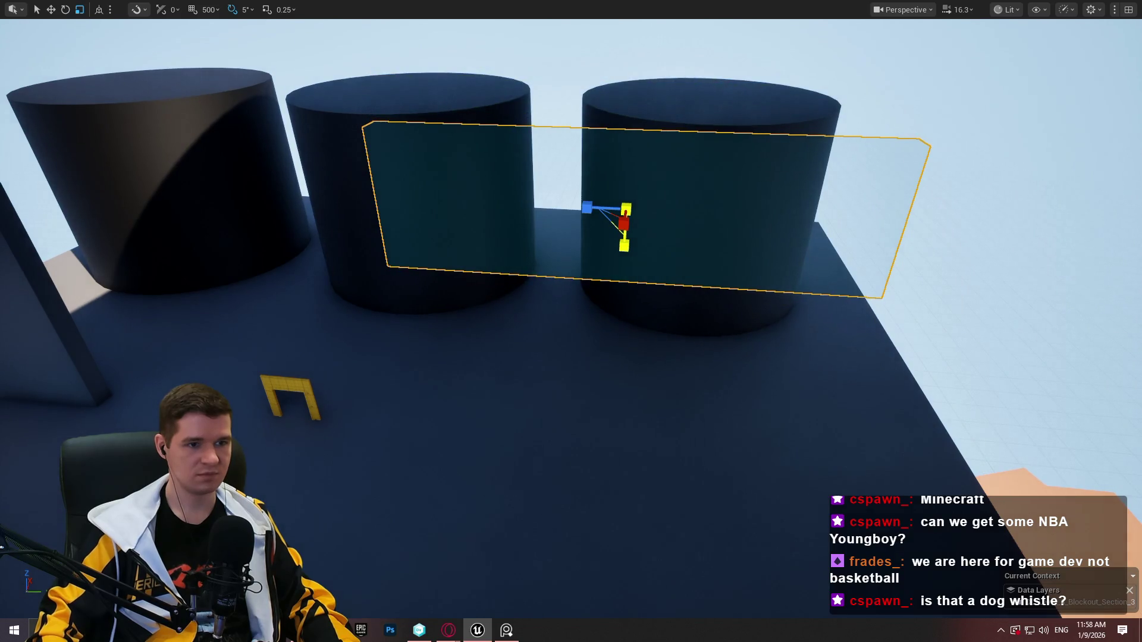
left_click_drag(620, 265, 468, 233)
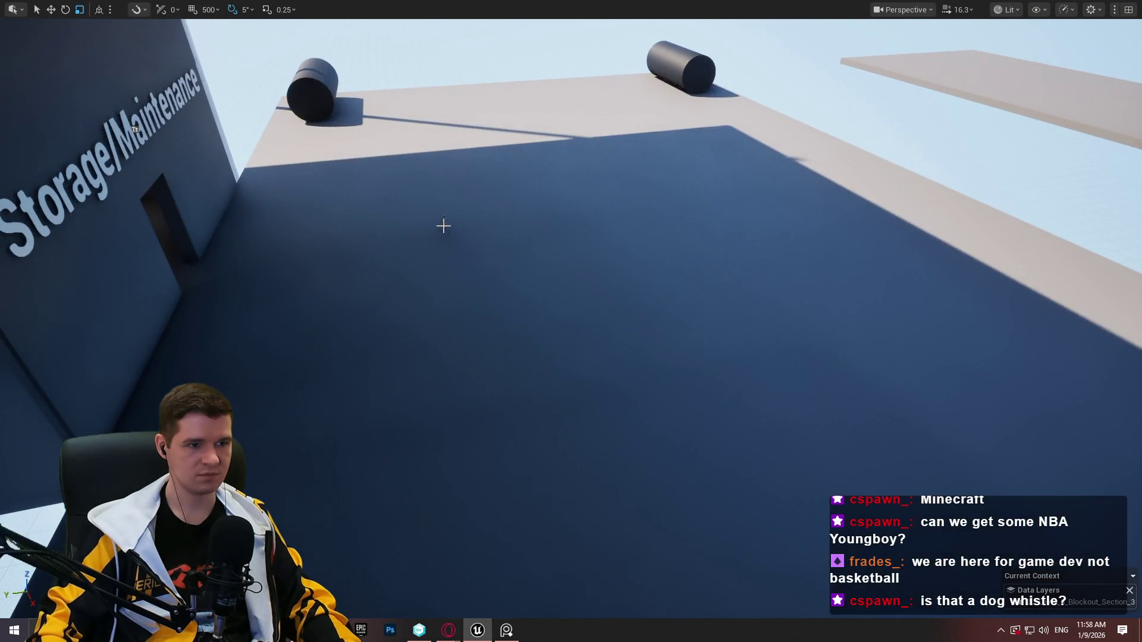
mouse_move(757, 569)
left_mouse_down()
mouse_move(470, 404)
mouse_move(587, 72)
mouse_move(570, 416)
mouse_move(595, 35)
mouse_move(595, 298)
mouse_move(422, 328)
left_mouse_up()
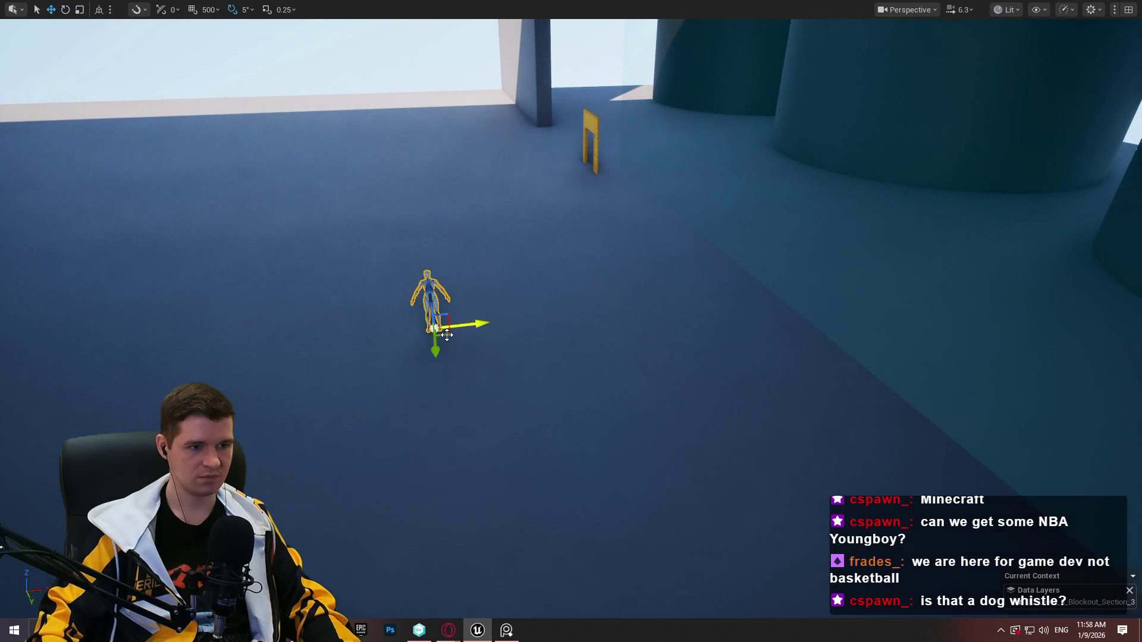
left_click_drag(629, 270, 743, 226)
left_click(548, 163)
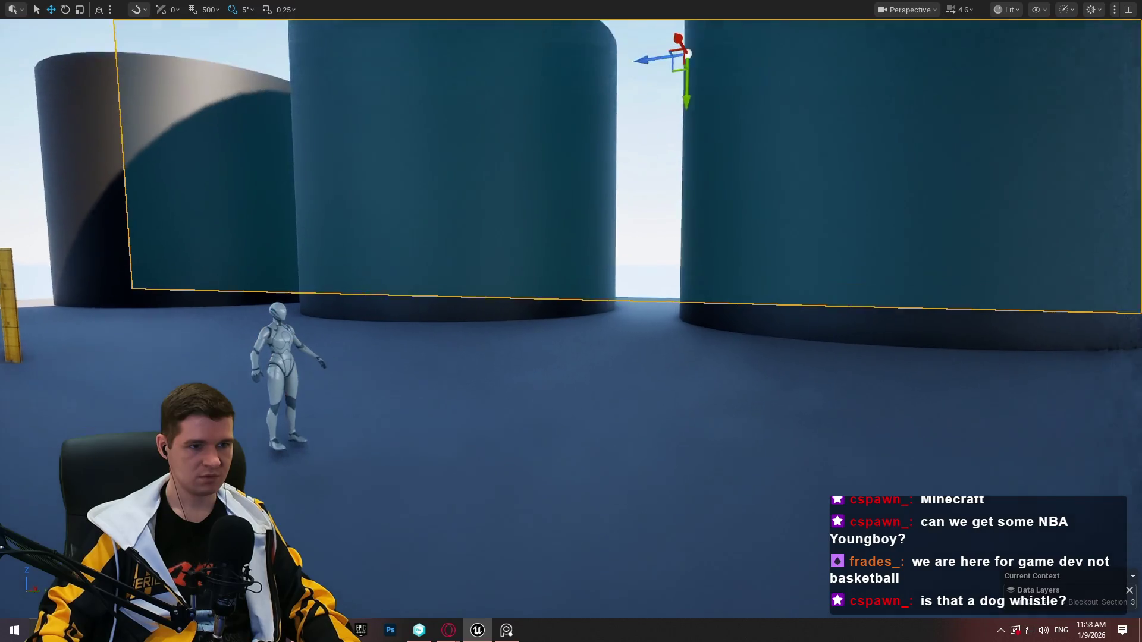
left_click_drag(647, 176, 655, 286)
Nudge the glass panel up slightly, switch to scale mode, and exit immersive viewport with F11
key("w")
scroll(656, 288, "down", 2)
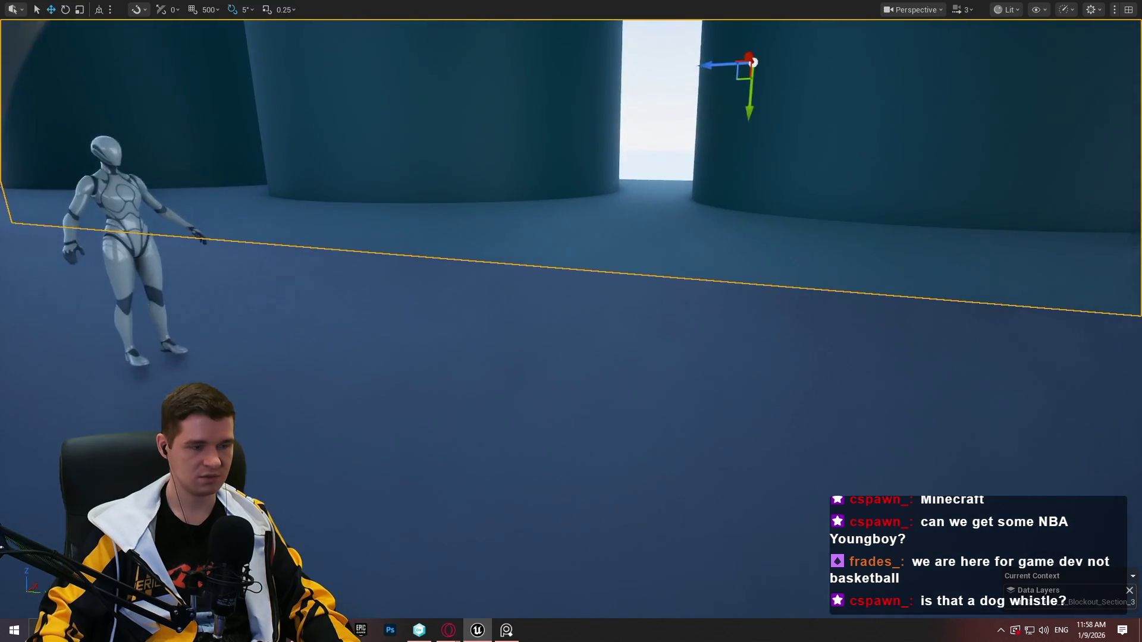
key("s")
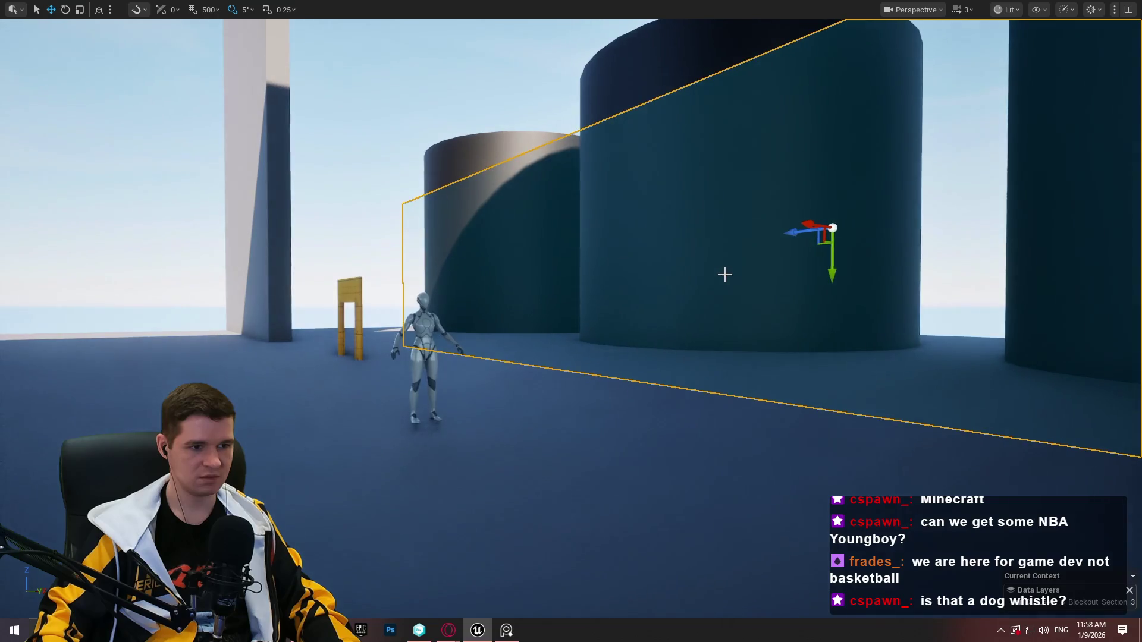
left_click_drag(836, 269, 832, 258)
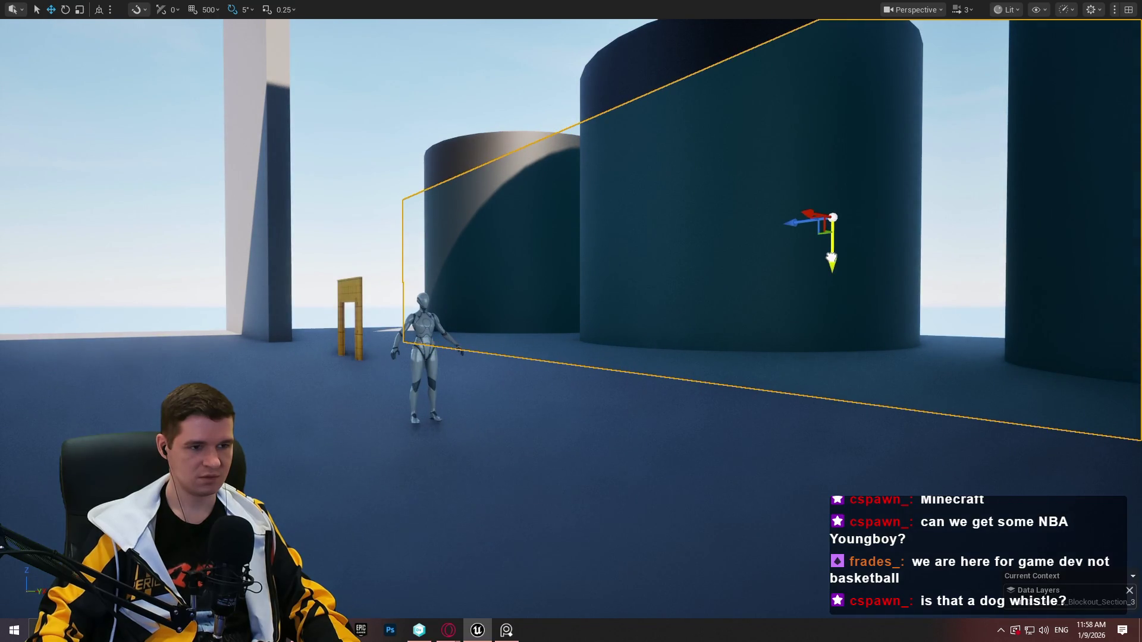
key("d")
key("s")
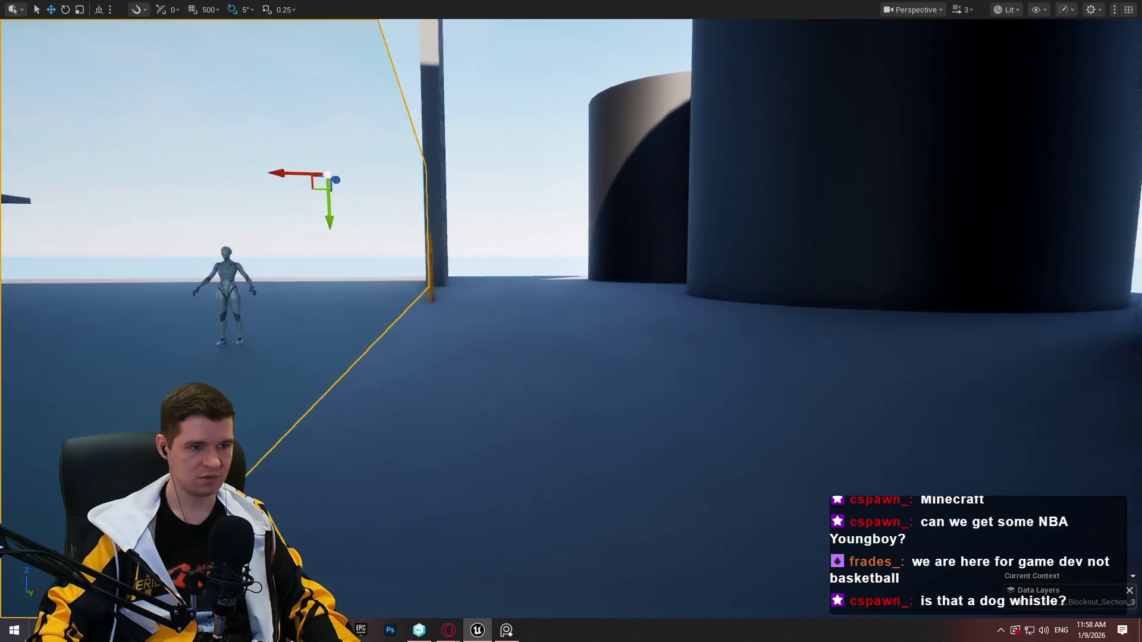
key("a")
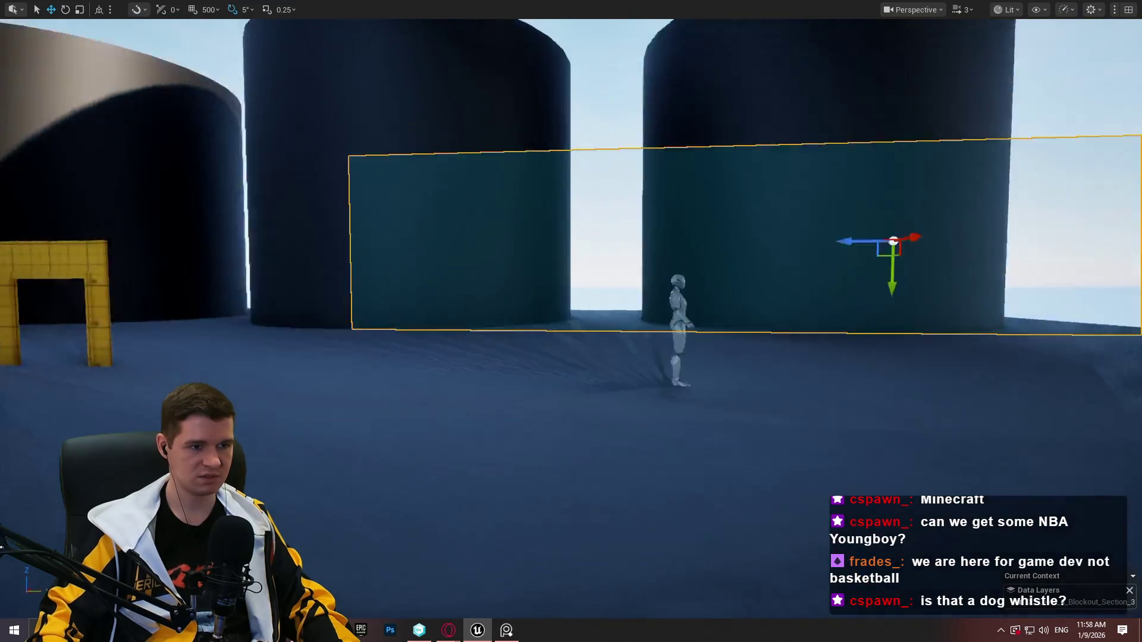
key("r")
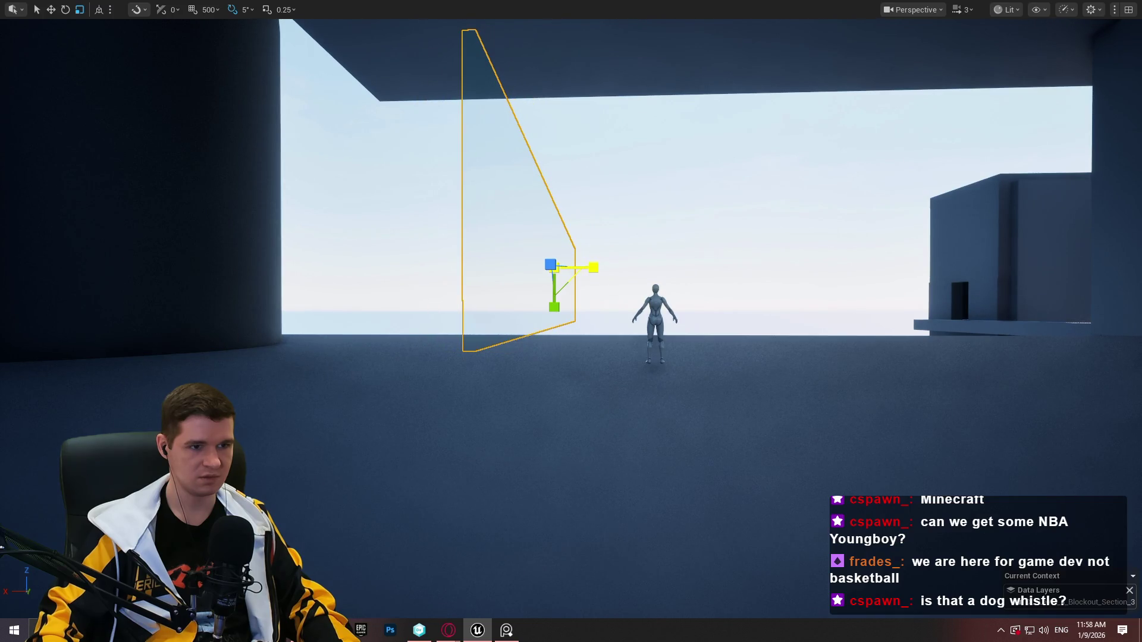
key("a")
key("s")
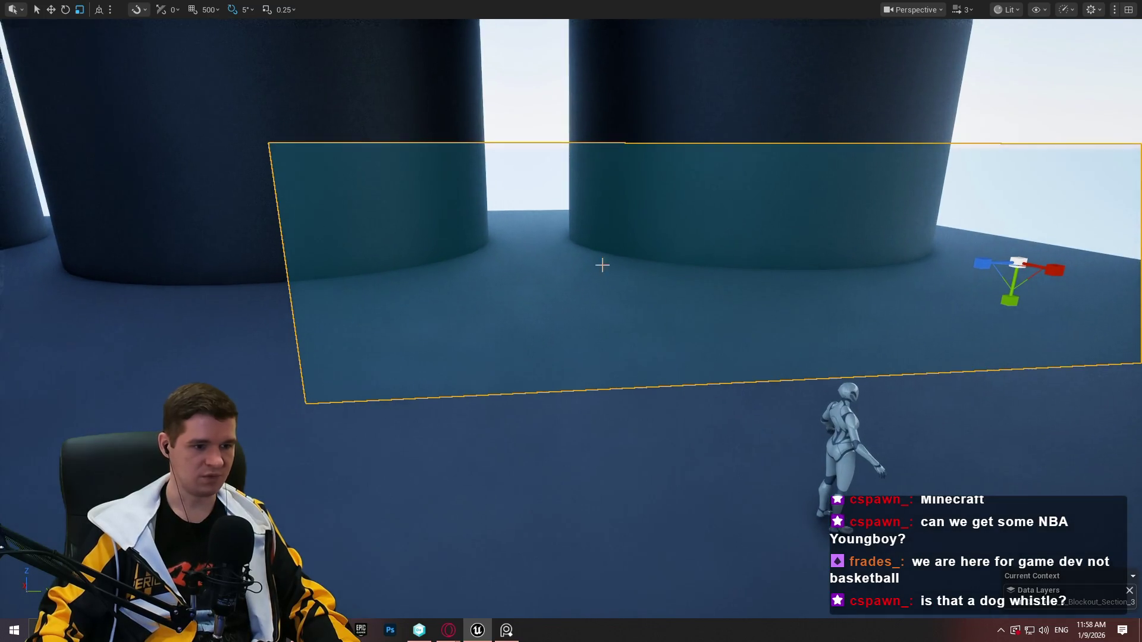
key("F11")
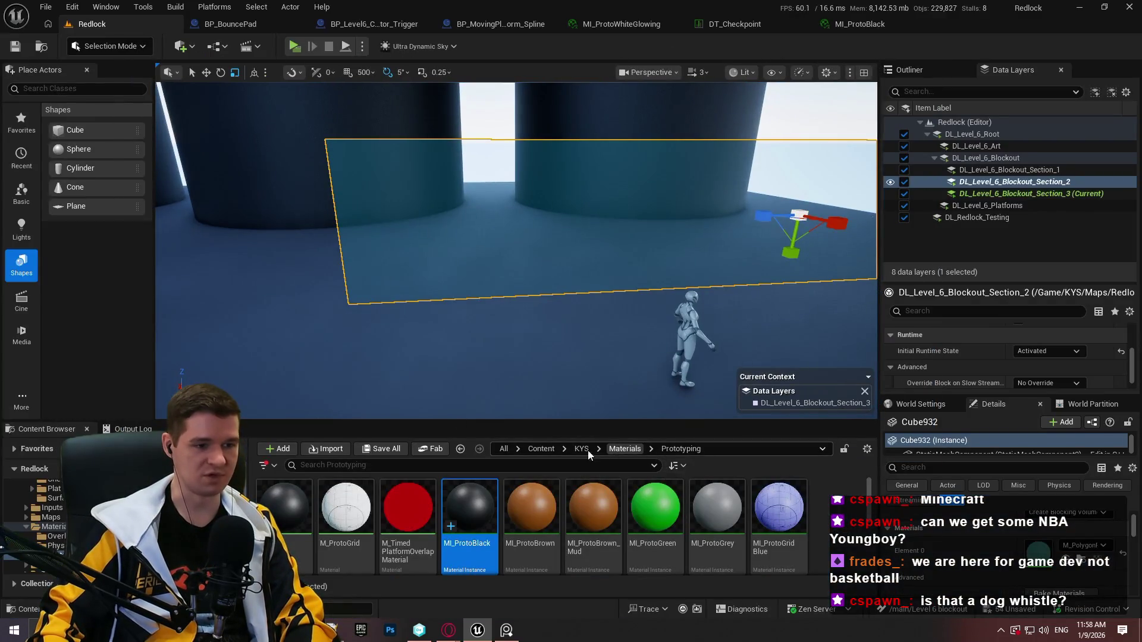
Browse the Content Browser to Content > PolygonPrototype > Meshes > Buildings > Simple
left_click(580, 449)
left_click(540, 451)
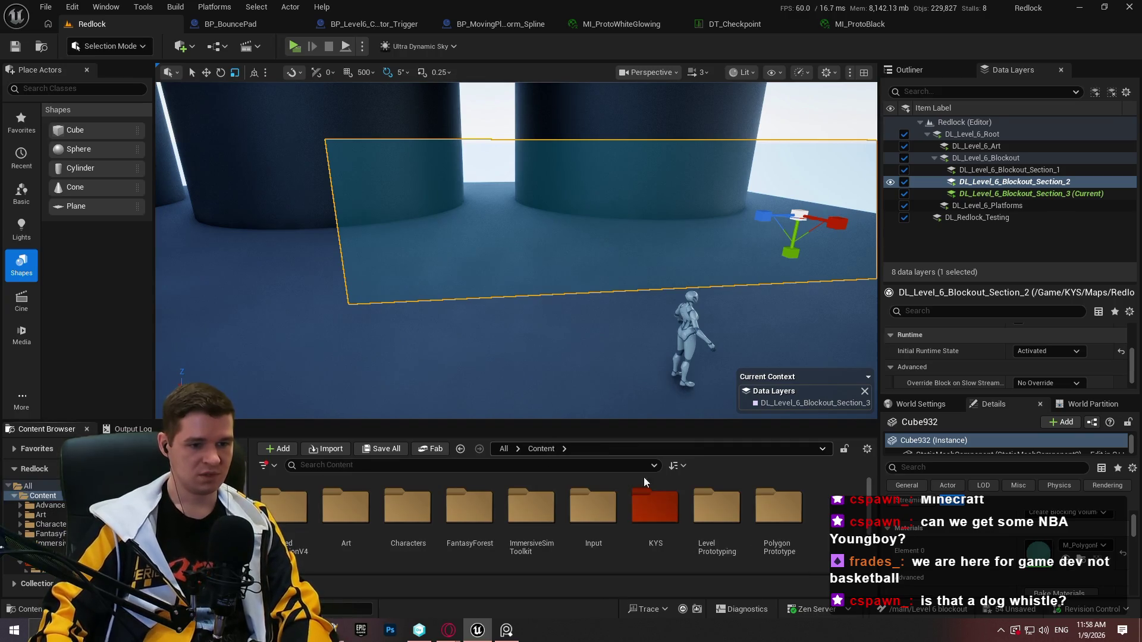
double_click(757, 509)
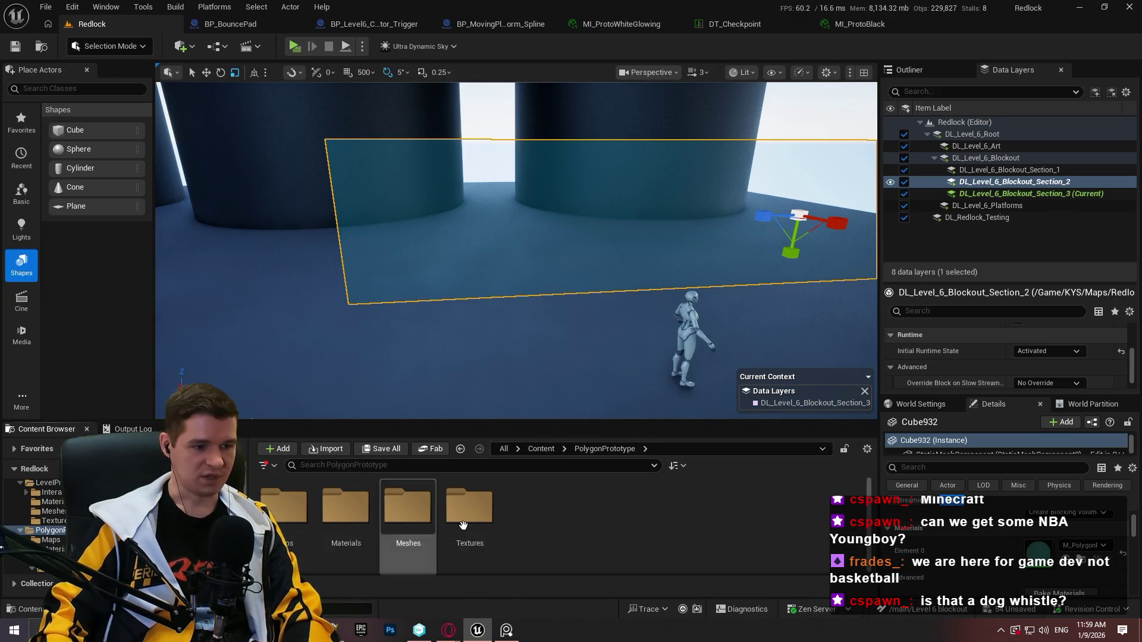
double_click(407, 521)
double_click(284, 509)
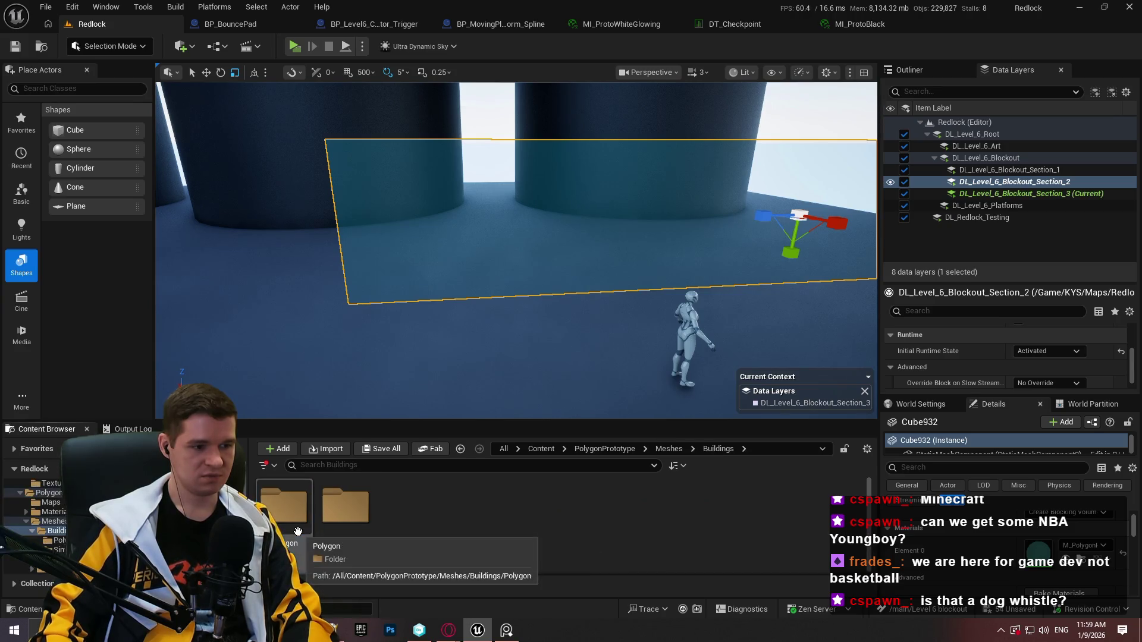
double_click(332, 514)
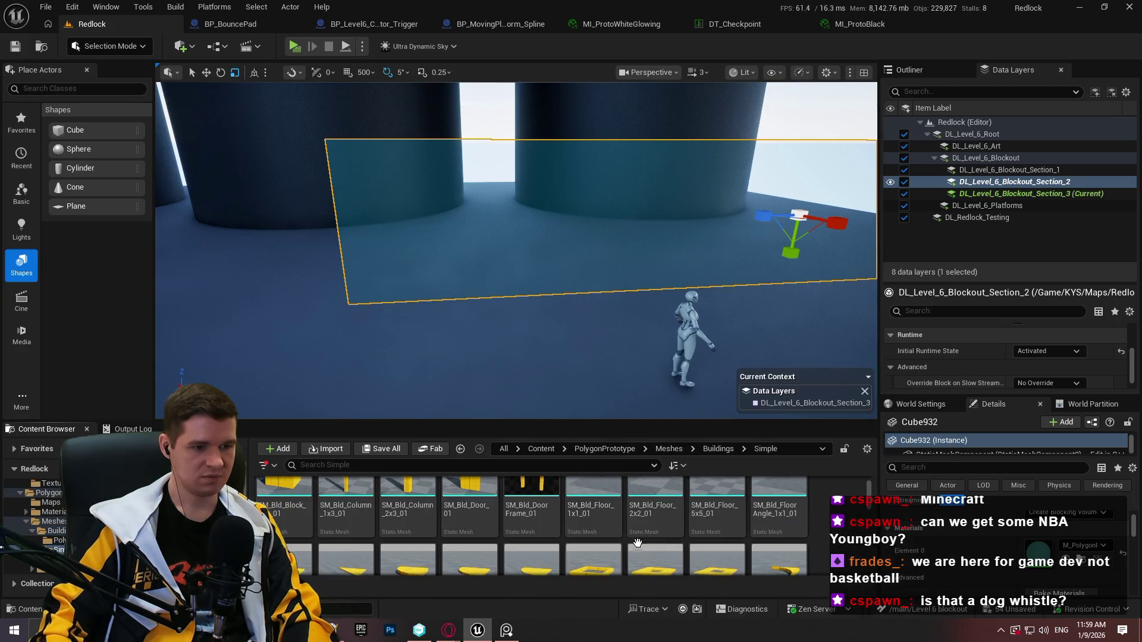
Drag SM_Bld_WallWindowDouble_2x3_01 into the level beside the glass panel
scroll(738, 539, "down", 3)
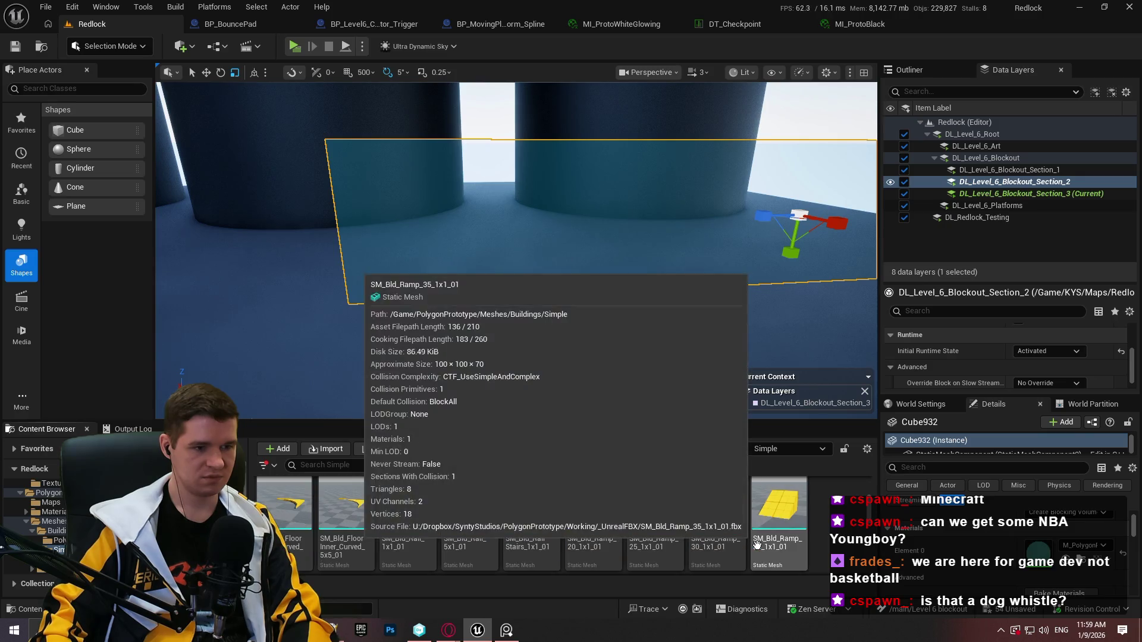
scroll(753, 535, "down", 5)
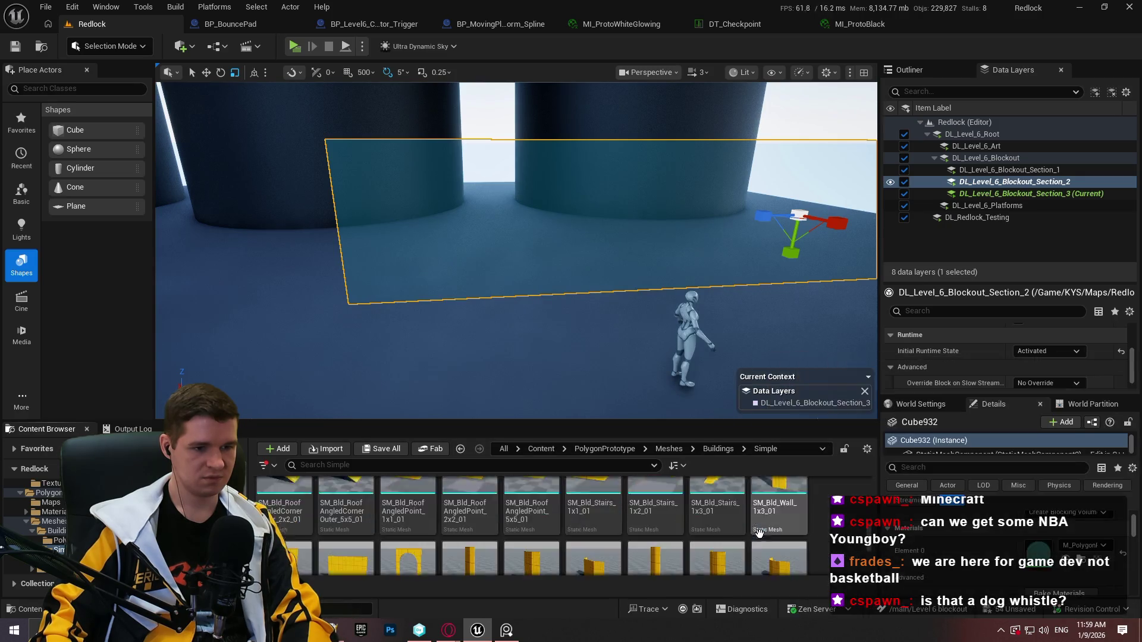
scroll(753, 535, "down", 3)
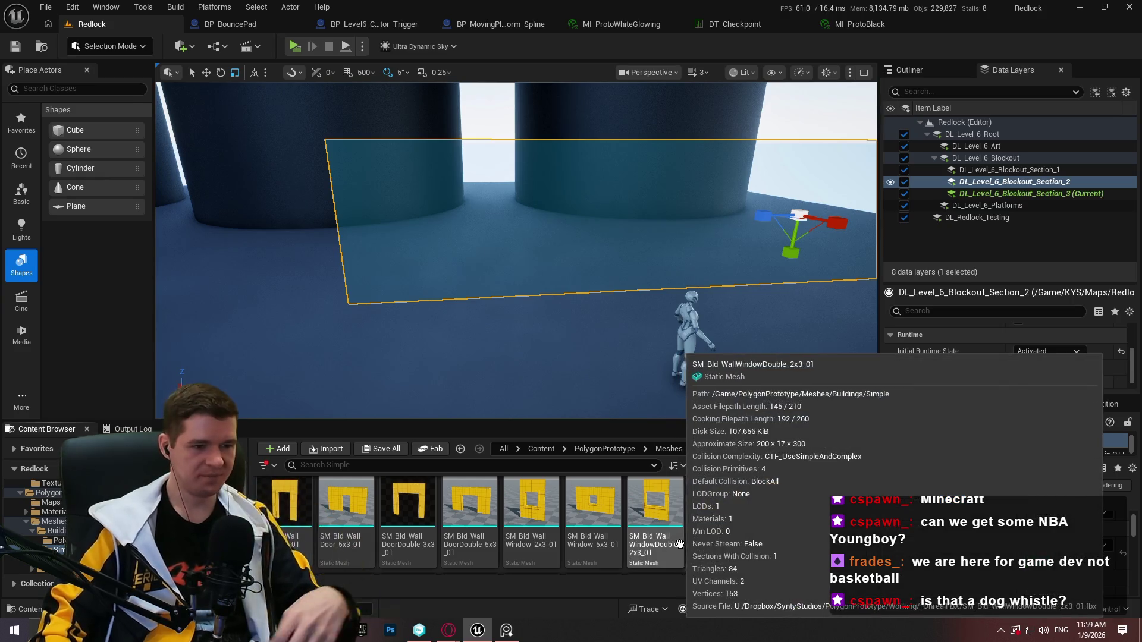
mouse_move(674, 554)
left_mouse_down()
mouse_move(454, 294)
mouse_move(497, 273)
left_mouse_up()
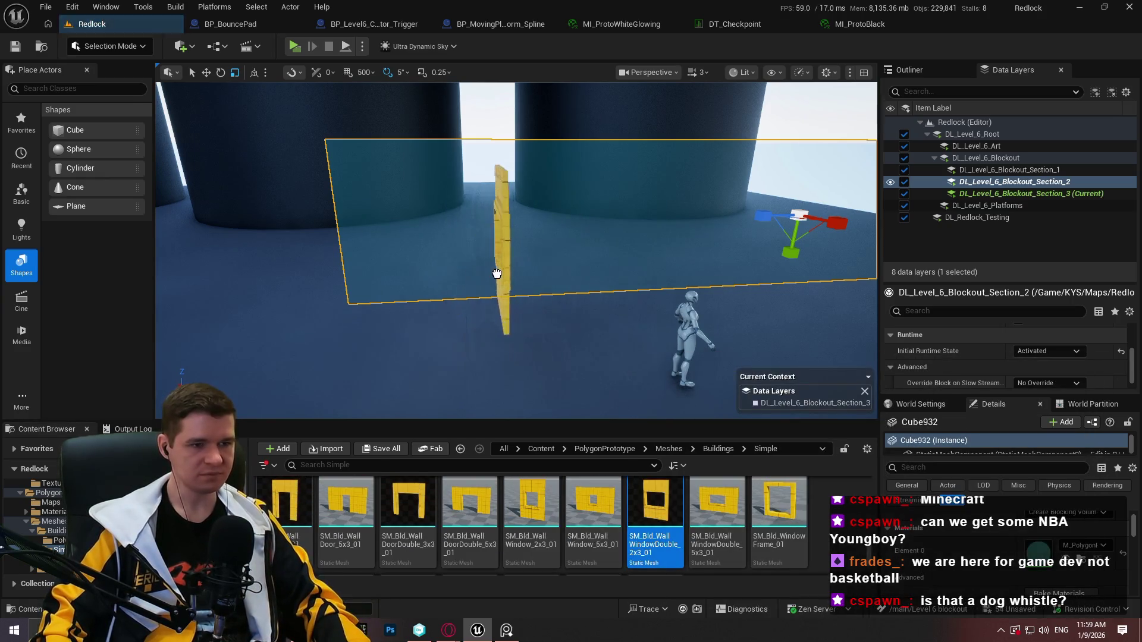
left_click_drag(501, 314, 503, 315)
Stretch the yellow wall wider, turn it 180 degrees and move it left toward the view
key("F11")
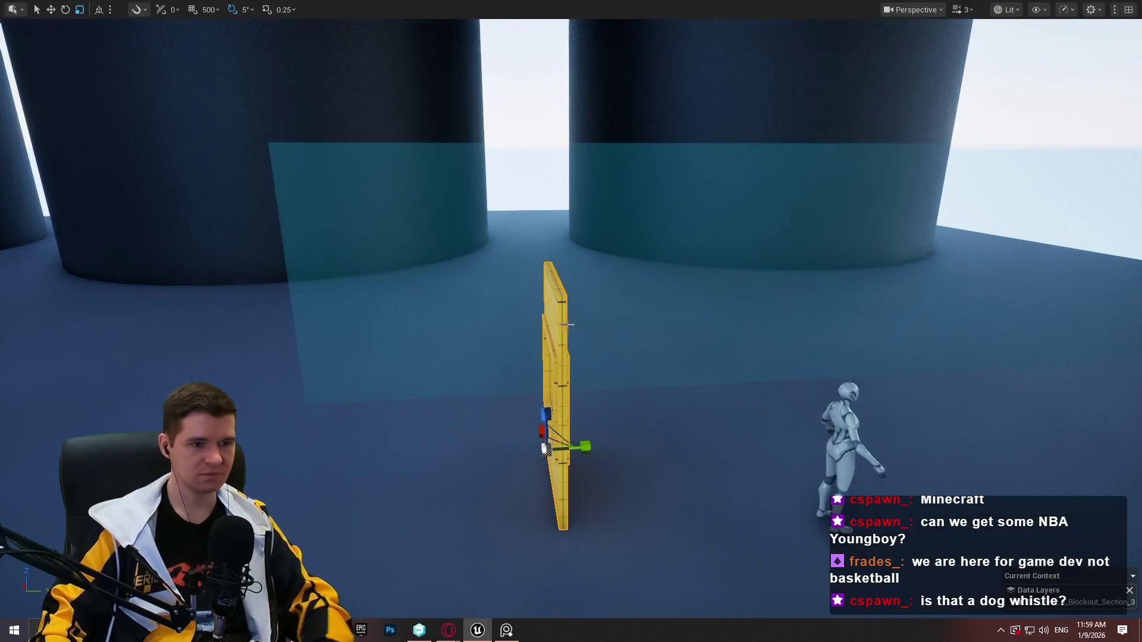
left_click_drag(542, 420, 609, 437)
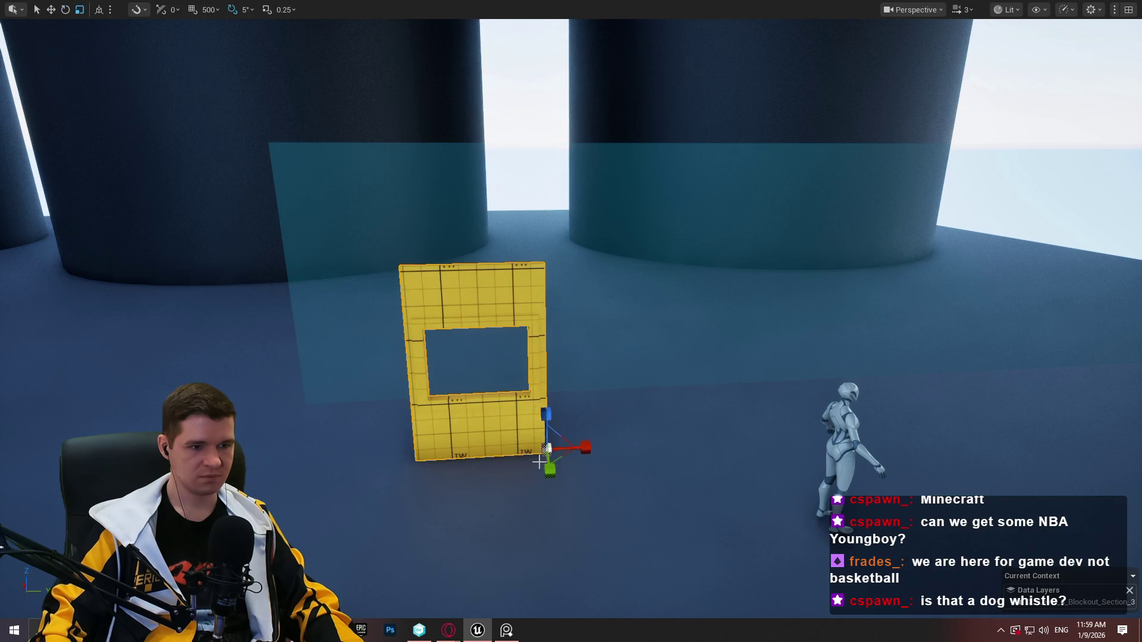
mouse_move(576, 443)
left_mouse_down()
mouse_move(630, 444)
mouse_move(601, 444)
mouse_move(619, 443)
left_mouse_up()
key("f")
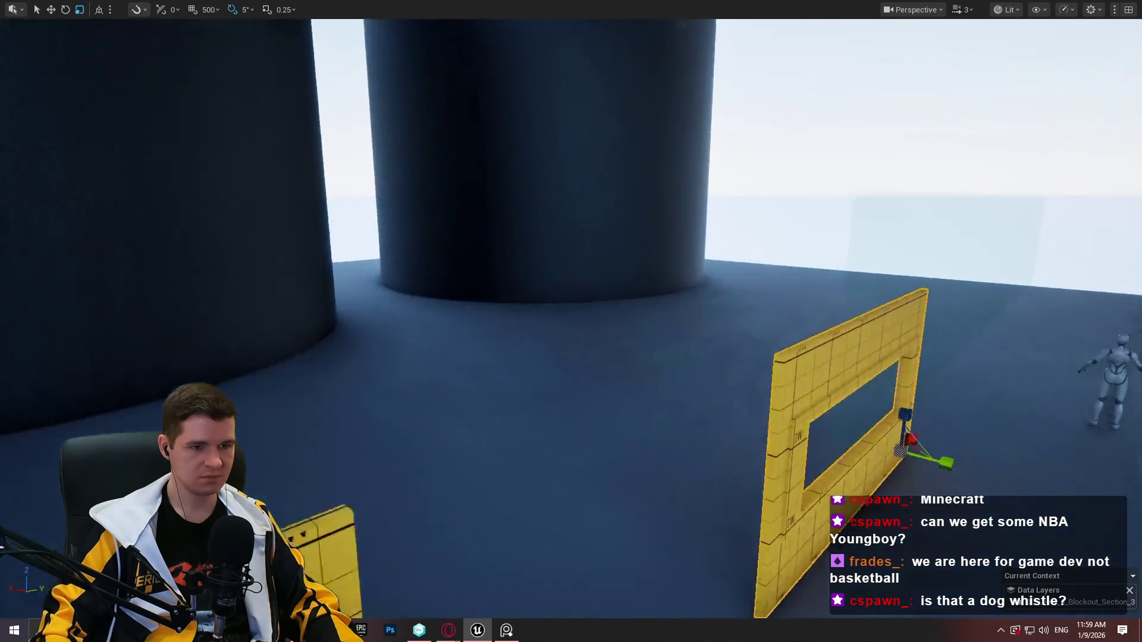
key("e")
mouse_move(776, 447)
left_mouse_down()
mouse_move(680, 403)
mouse_move(707, 429)
left_mouse_up()
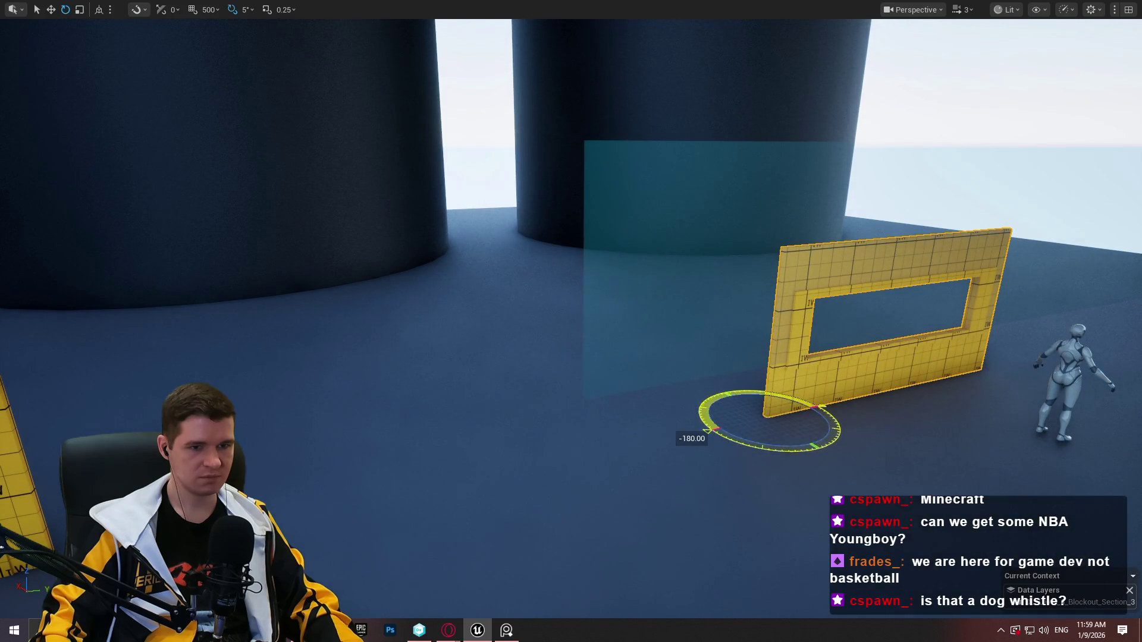
mouse_move(749, 414)
left_mouse_down()
mouse_move(650, 410)
mouse_move(591, 423)
mouse_move(599, 452)
mouse_move(591, 449)
left_mouse_up()
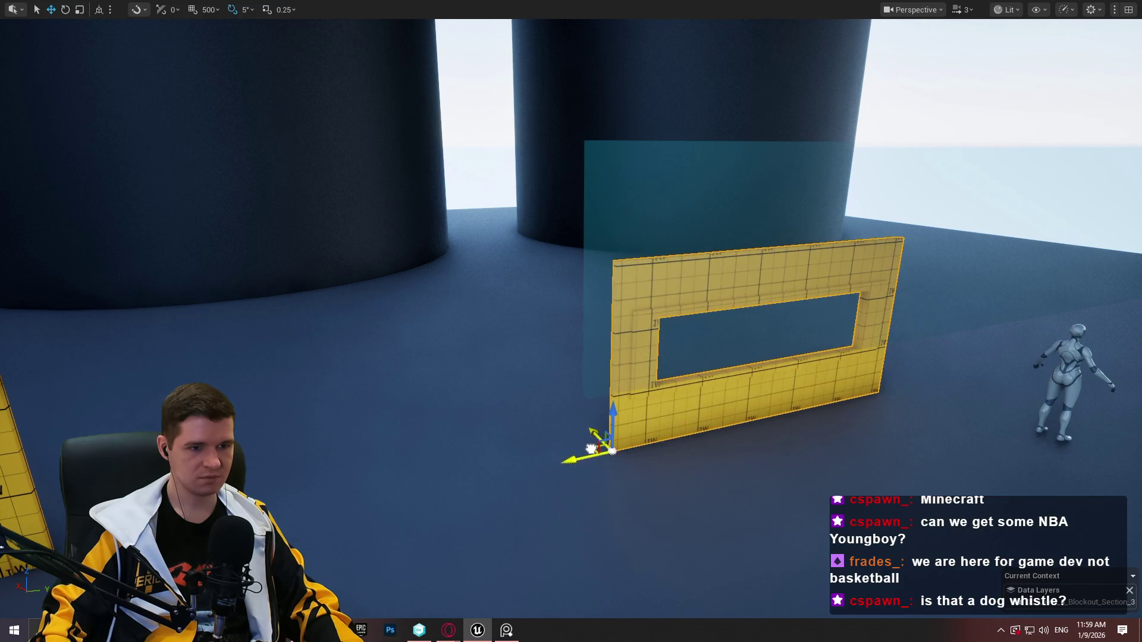
Make the wall thicker and slide it left next to the glass panel
scroll(592, 449, "down", 2)
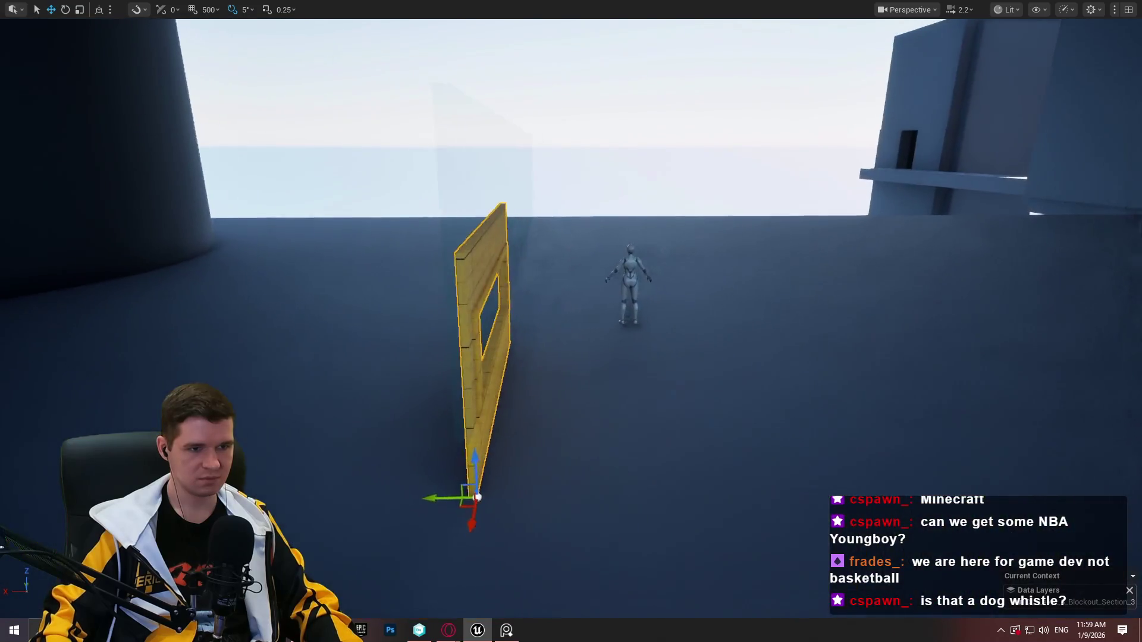
left_click_drag(620, 382, 620, 382)
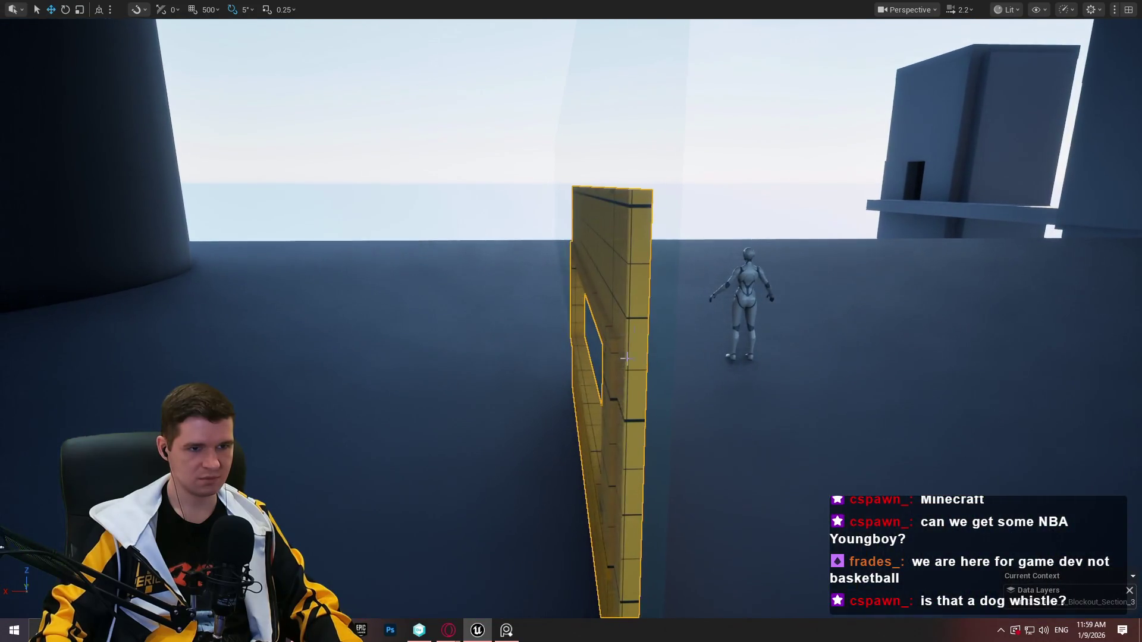
scroll(666, 224, "down", 2)
left_click_drag(667, 223, 666, 224)
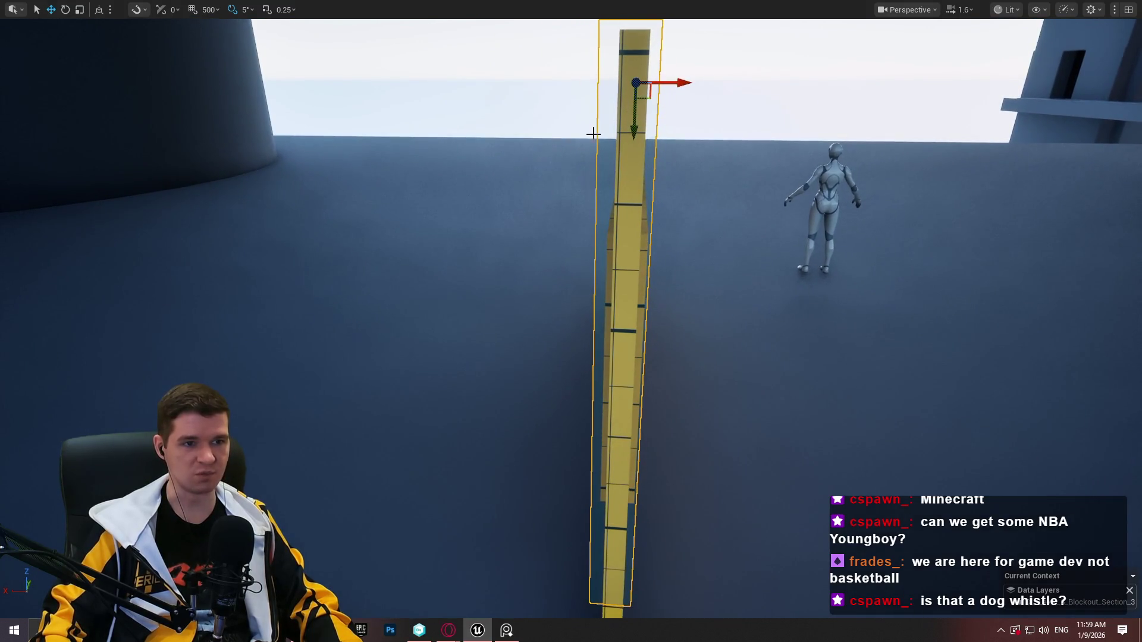
mouse_move(636, 177)
left_mouse_down()
mouse_move(479, 397)
mouse_move(467, 387)
left_mouse_up()
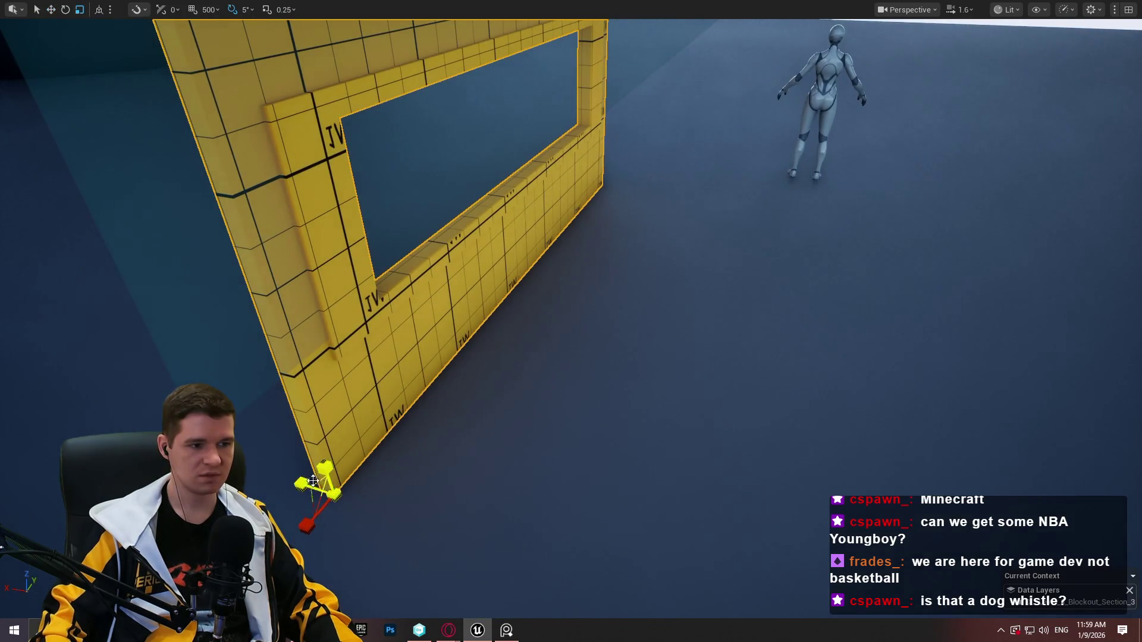
left_click_drag(302, 484, 373, 362)
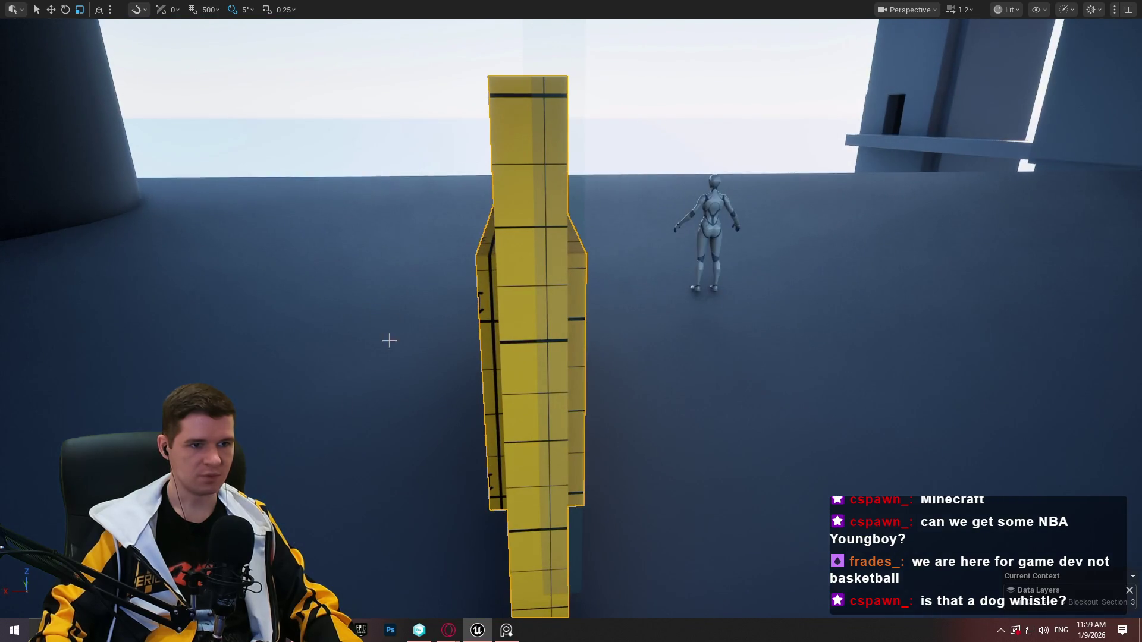
mouse_move(564, 122)
left_mouse_down()
mouse_move(505, 143)
mouse_move(464, 139)
left_mouse_up()
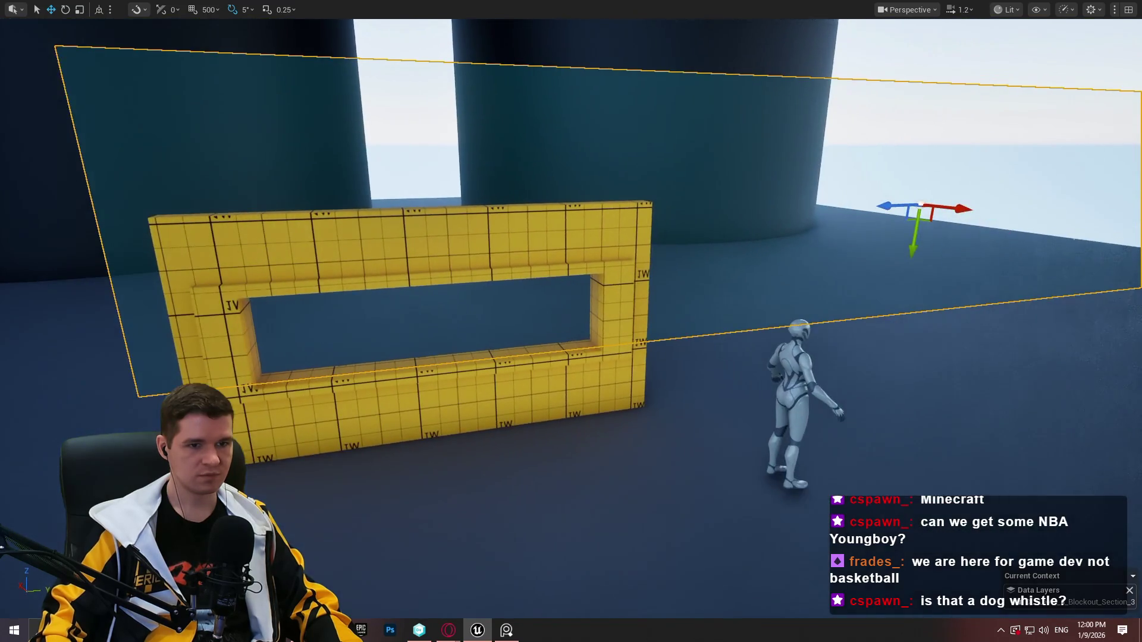
Lower the glass panel into the wall's window opening, then Play From Here at the wall
left_click_drag(914, 236, 914, 323)
key("r")
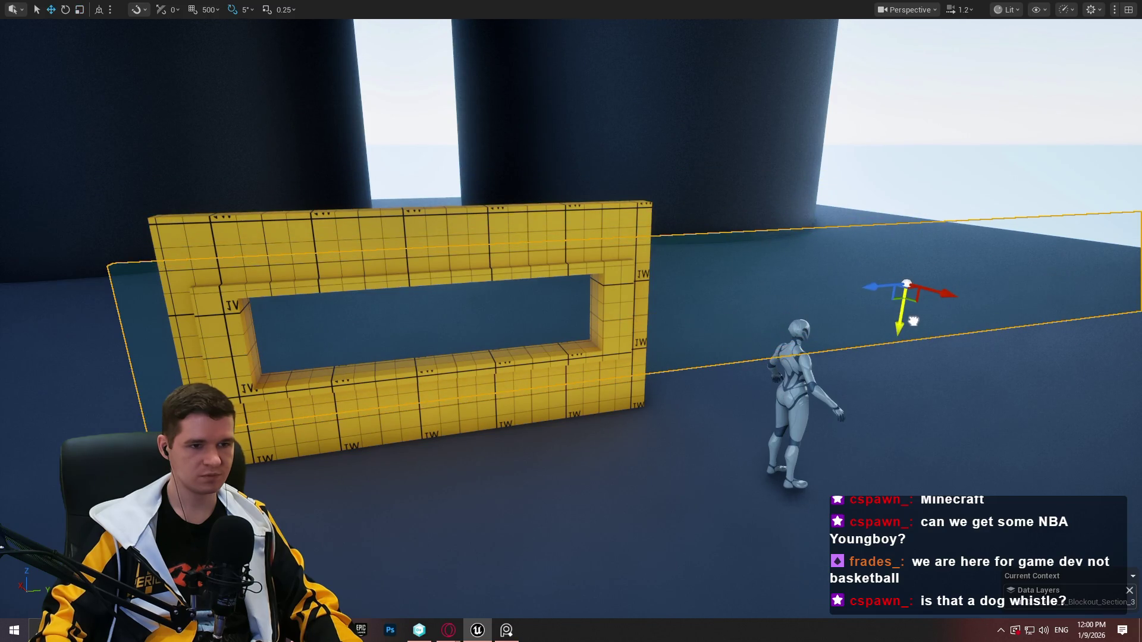
key("r")
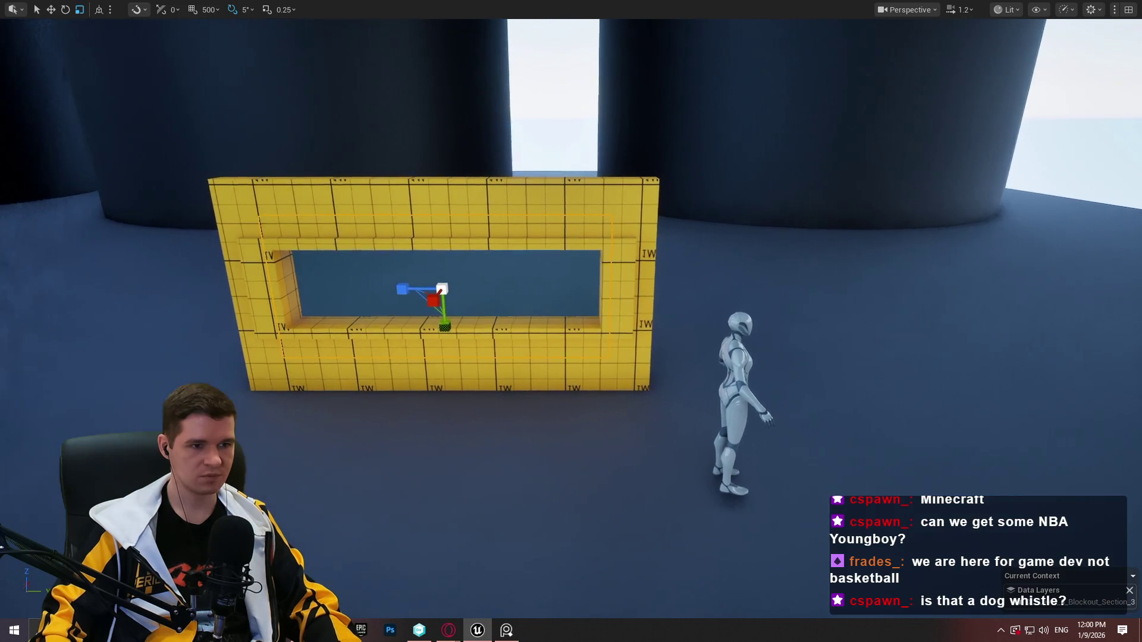
scroll(647, 274, "up", 5)
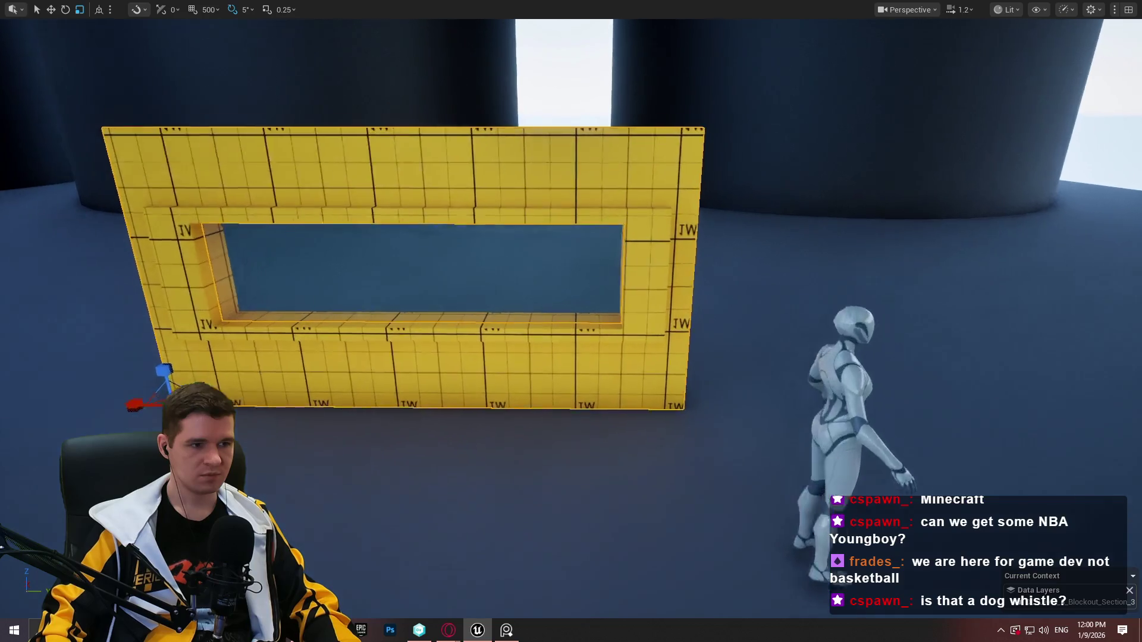
right_click(390, 527)
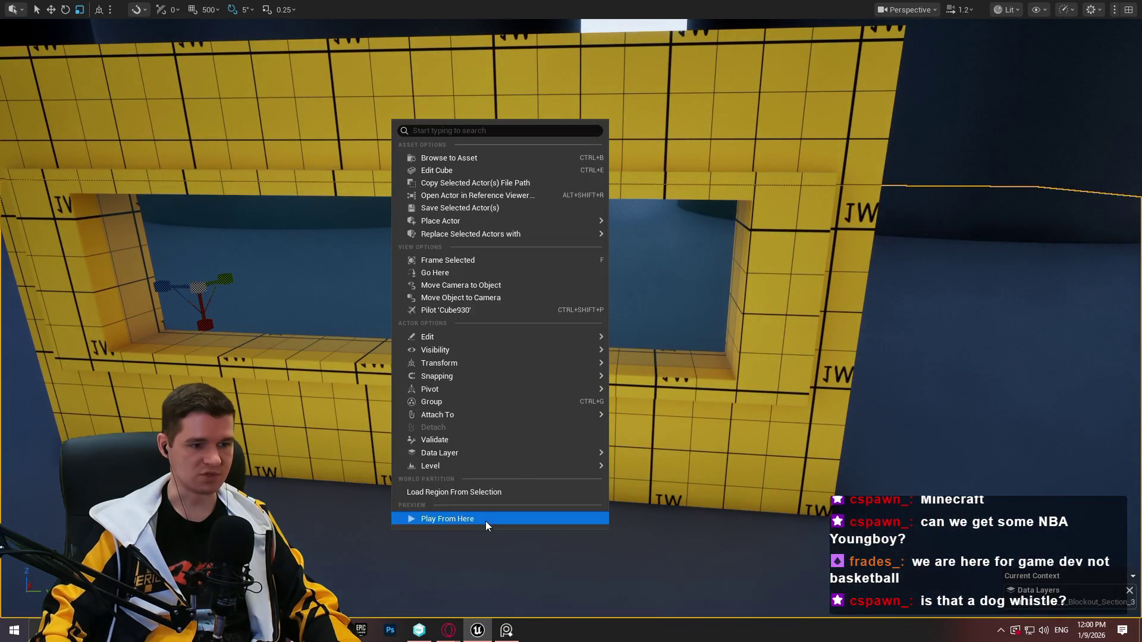
left_click(485, 521)
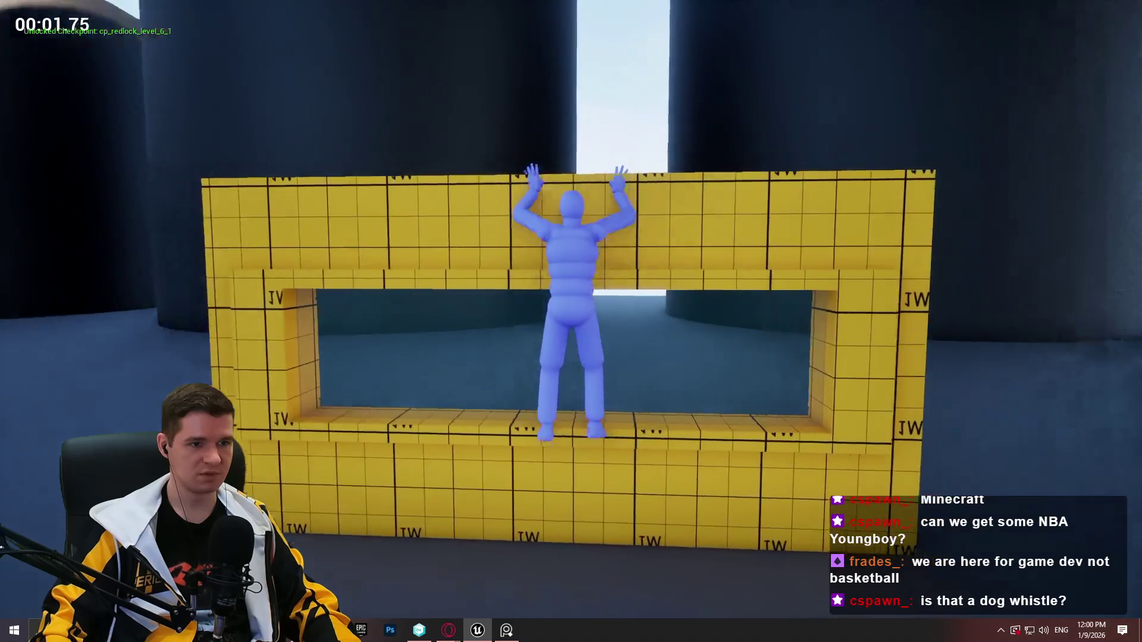
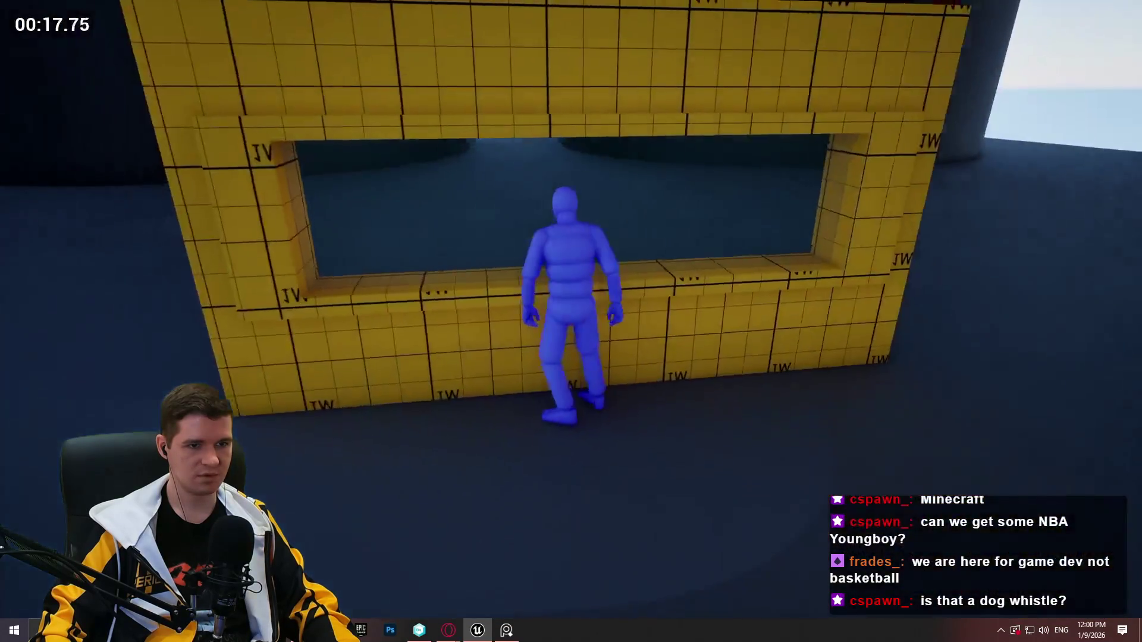
Stop play mode and move the small JW arch to the right
key("Escape")
scroll(664, 422, "down", 10)
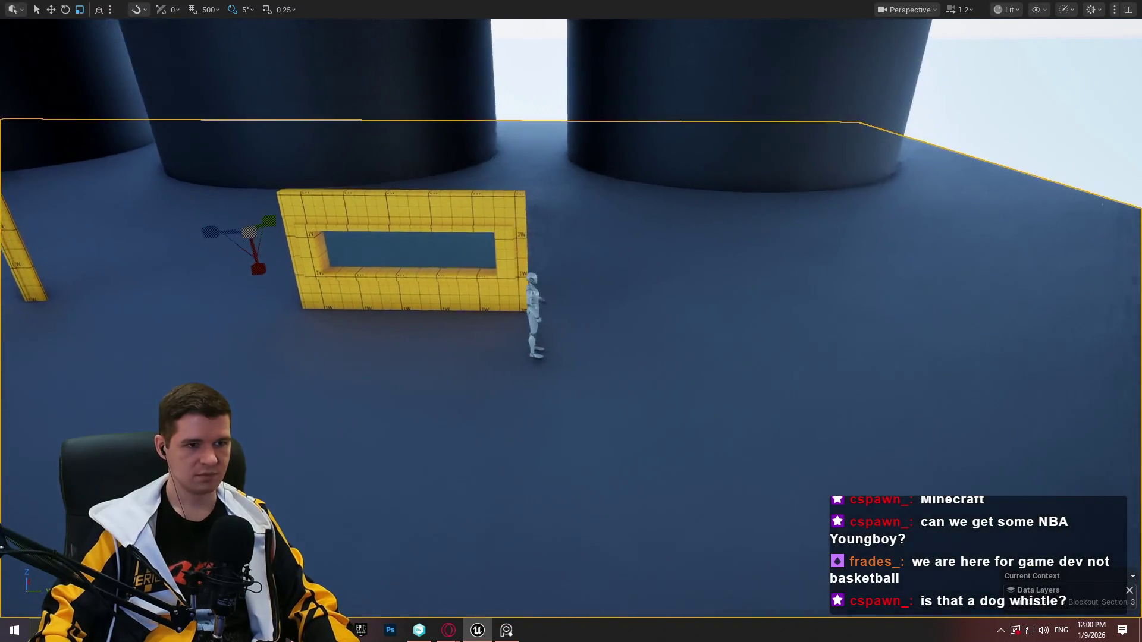
left_click_drag(571, 321, 494, 235)
left_click_drag(485, 342, 550, 306)
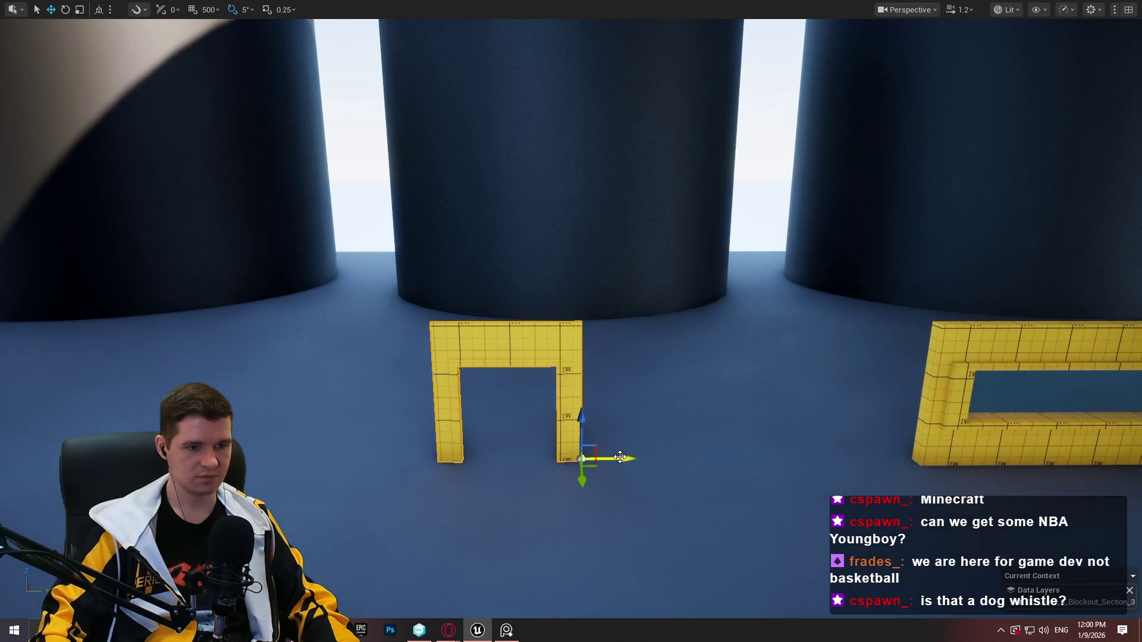
left_click_drag(647, 460, 686, 460)
Slide the yellow window frame left and place a duplicate copy to its right
mouse_move(817, 407)
left_mouse_down()
mouse_move(851, 452)
mouse_move(817, 407)
left_mouse_up()
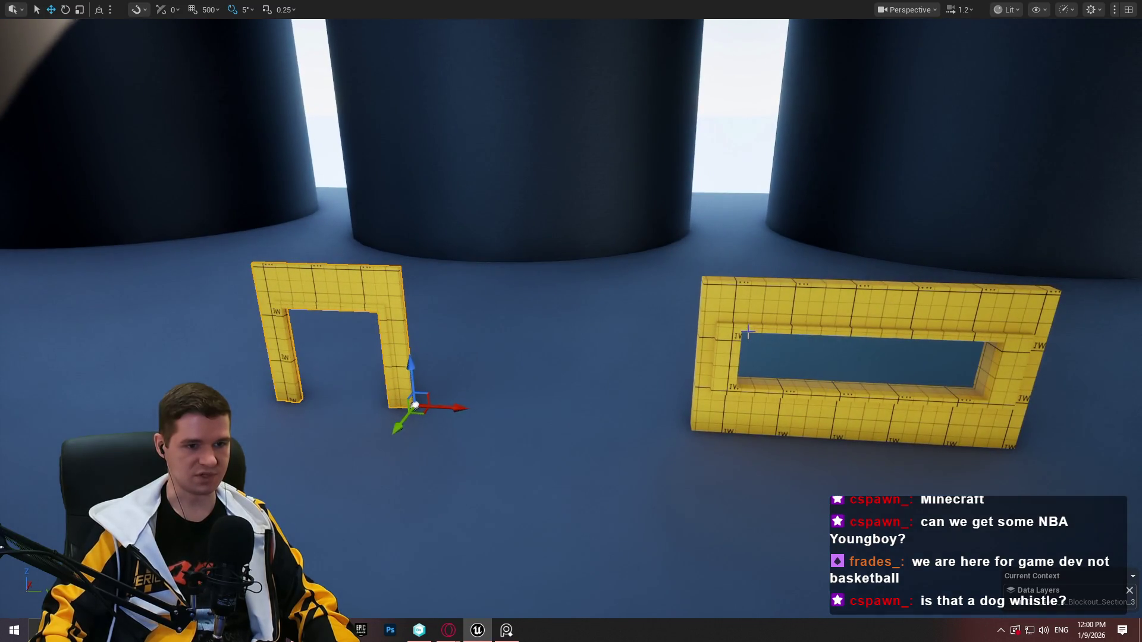
left_click(765, 358)
left_click_drag(765, 357, 818, 372)
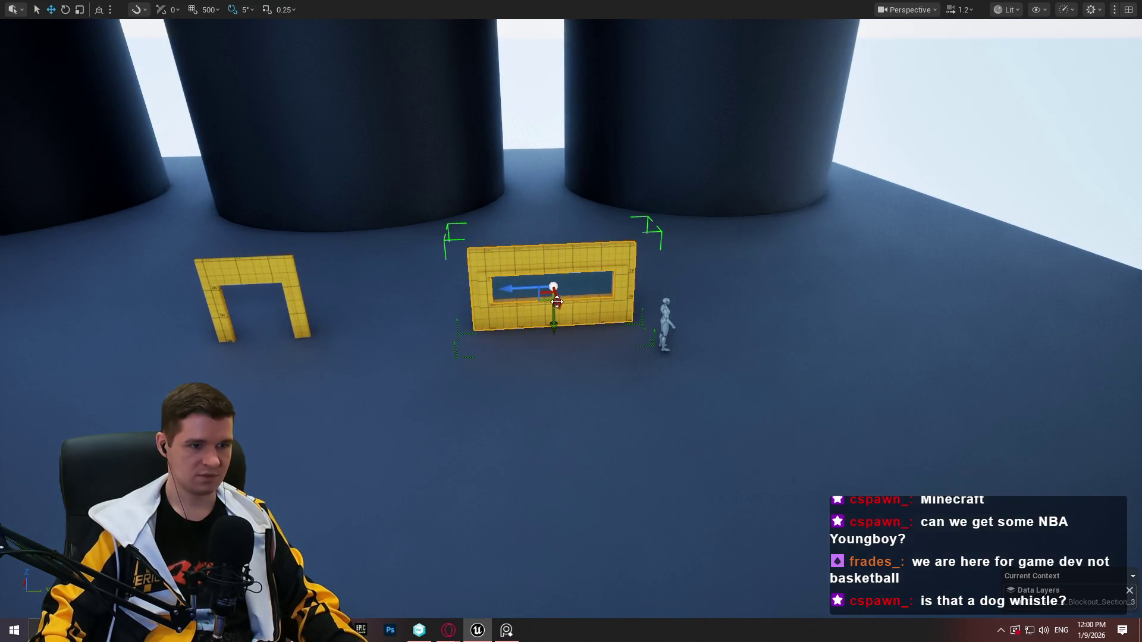
mouse_move(480, 298)
left_mouse_down()
mouse_move(437, 299)
mouse_move(458, 296)
left_mouse_up()
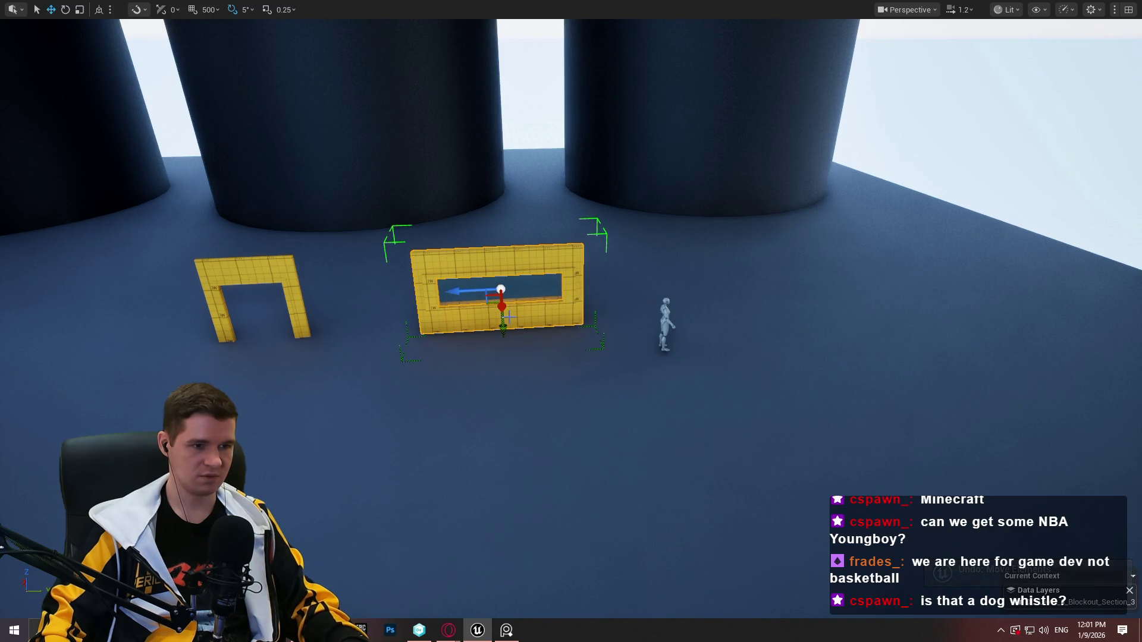
mouse_move(539, 289)
left_mouse_down()
mouse_move(892, 279)
mouse_move(731, 283)
left_mouse_up()
mouse_move(600, 288)
left_mouse_down()
mouse_move(712, 285)
mouse_move(617, 266)
mouse_move(648, 264)
mouse_move(637, 259)
mouse_move(815, 272)
mouse_move(67, 305)
mouse_move(157, 297)
mouse_move(178, 279)
mouse_move(148, 282)
mouse_move(155, 298)
mouse_move(286, 242)
left_mouse_up()
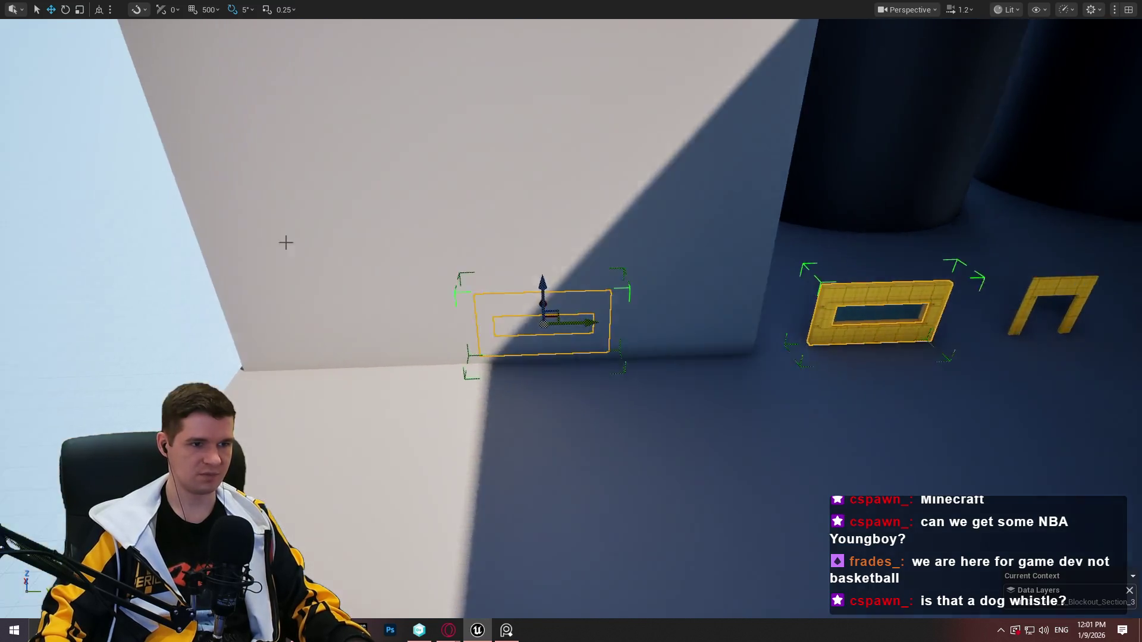
left_click(285, 242)
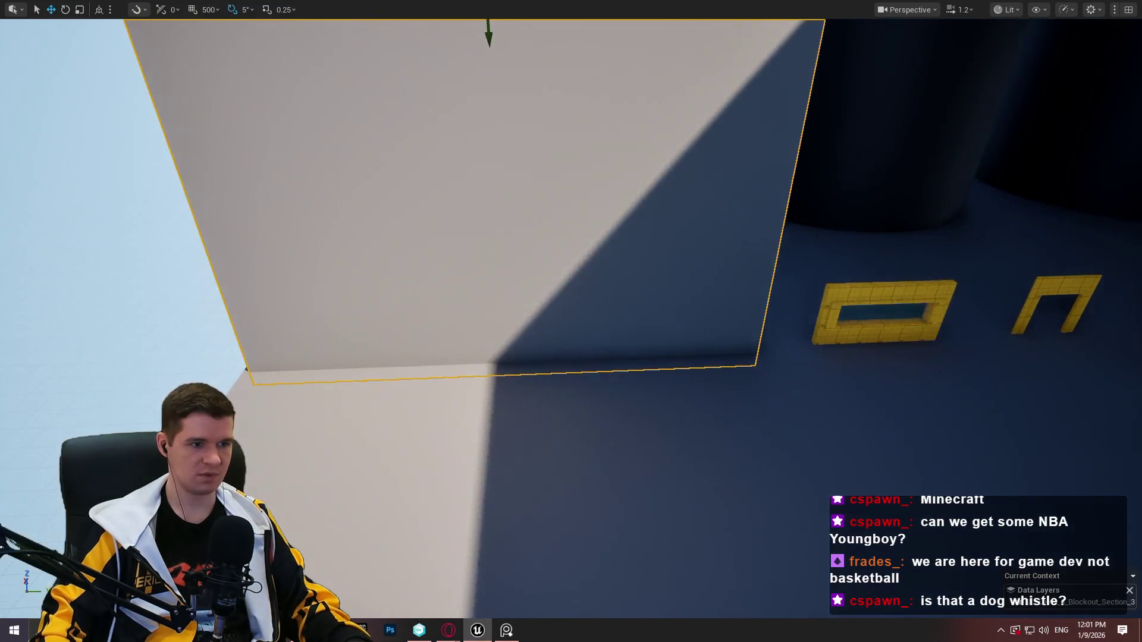
Focus on the large wall, shift it slightly left and make it narrower
key("f")
left_click_drag(613, 204, 594, 206)
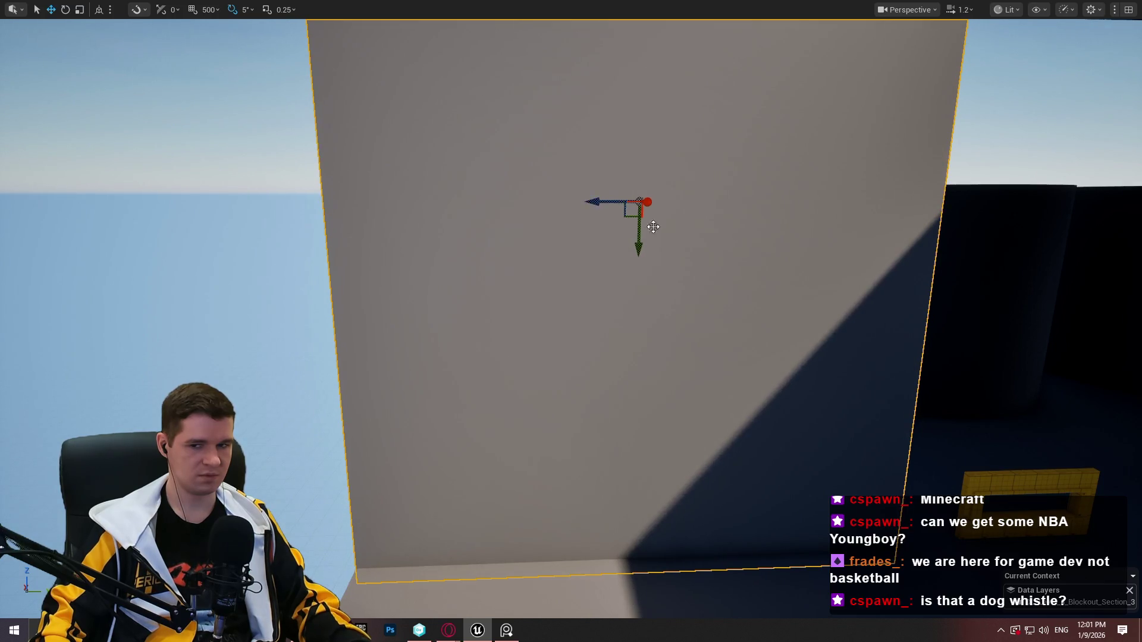
mouse_move(610, 205)
left_mouse_down()
mouse_move(417, 208)
mouse_move(482, 256)
mouse_move(535, 214)
mouse_move(507, 237)
mouse_move(536, 236)
mouse_move(423, 143)
left_mouse_up()
key("w")
key("r")
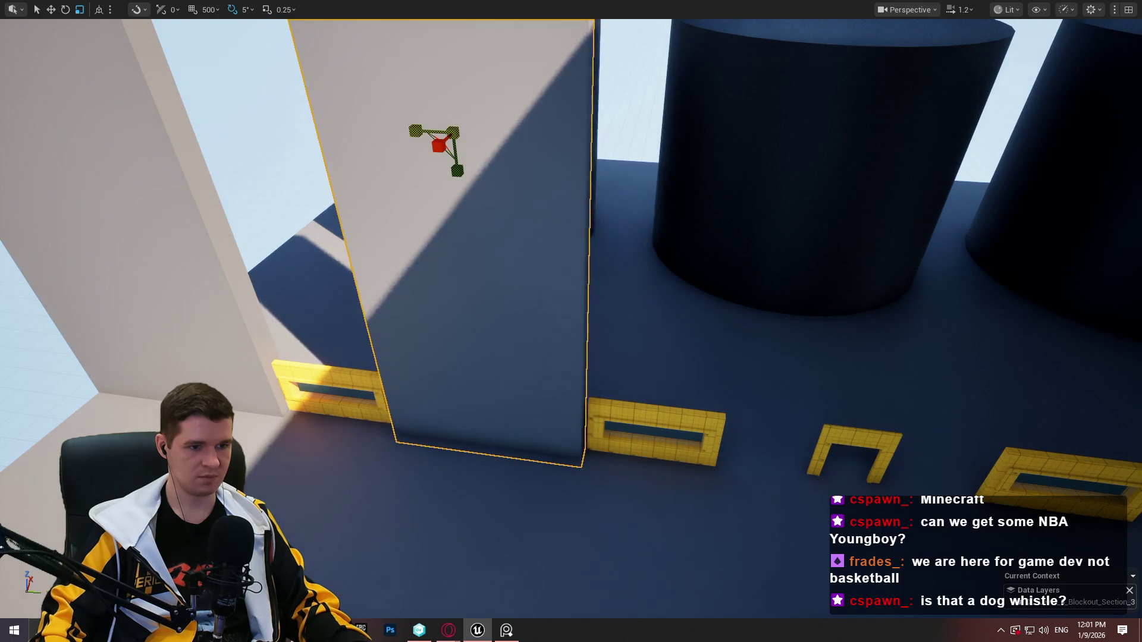
left_click_drag(423, 143, 375, 167)
mouse_move(595, 238)
left_mouse_down()
mouse_move(594, 187)
mouse_move(660, 232)
mouse_move(378, 209)
left_mouse_up()
Narrow the wall further and move it into place between the frames
key("w")
scroll(609, 214, "up", 8)
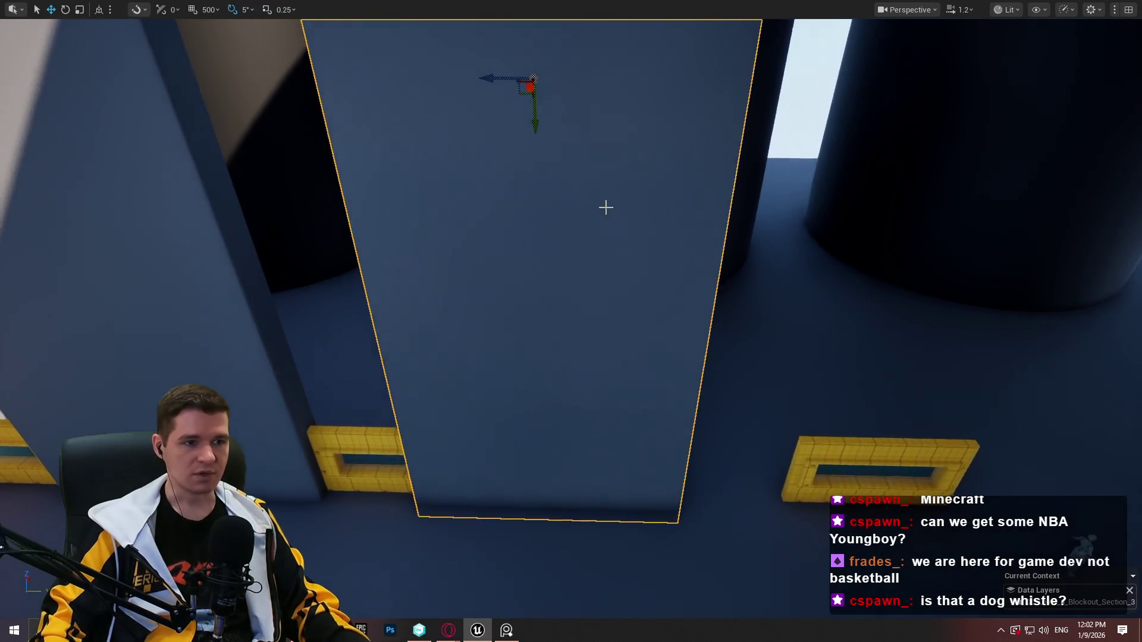
key("r")
mouse_move(497, 79)
left_mouse_down()
mouse_move(510, 89)
mouse_move(357, 110)
mouse_move(493, 62)
left_mouse_up()
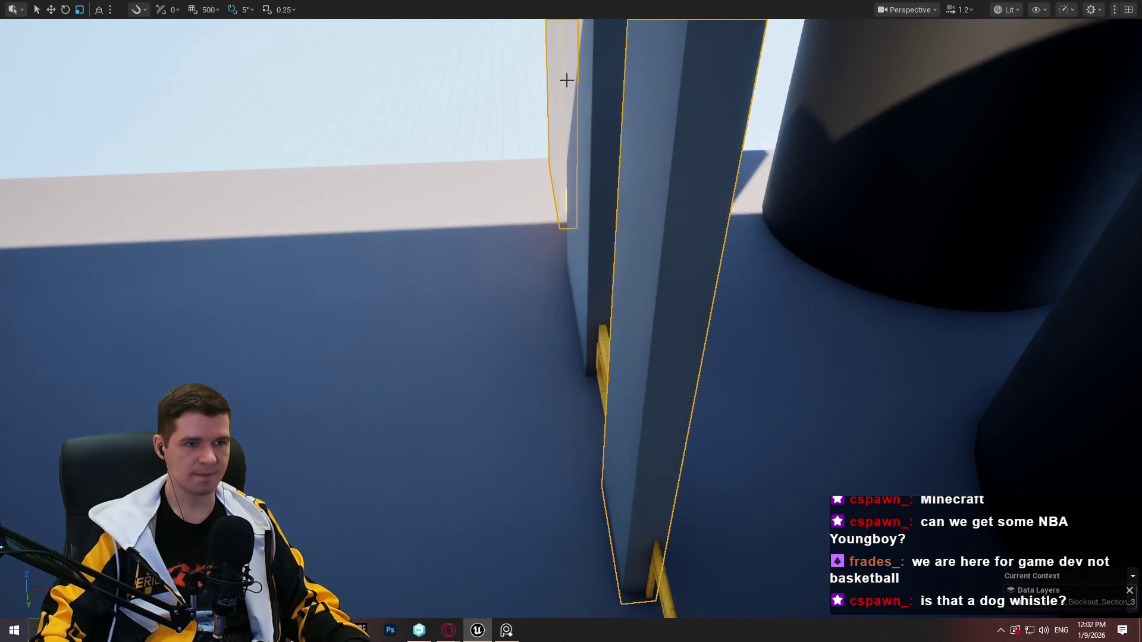
mouse_move(575, 95)
left_mouse_down()
mouse_move(592, 77)
mouse_move(551, 69)
left_mouse_up()
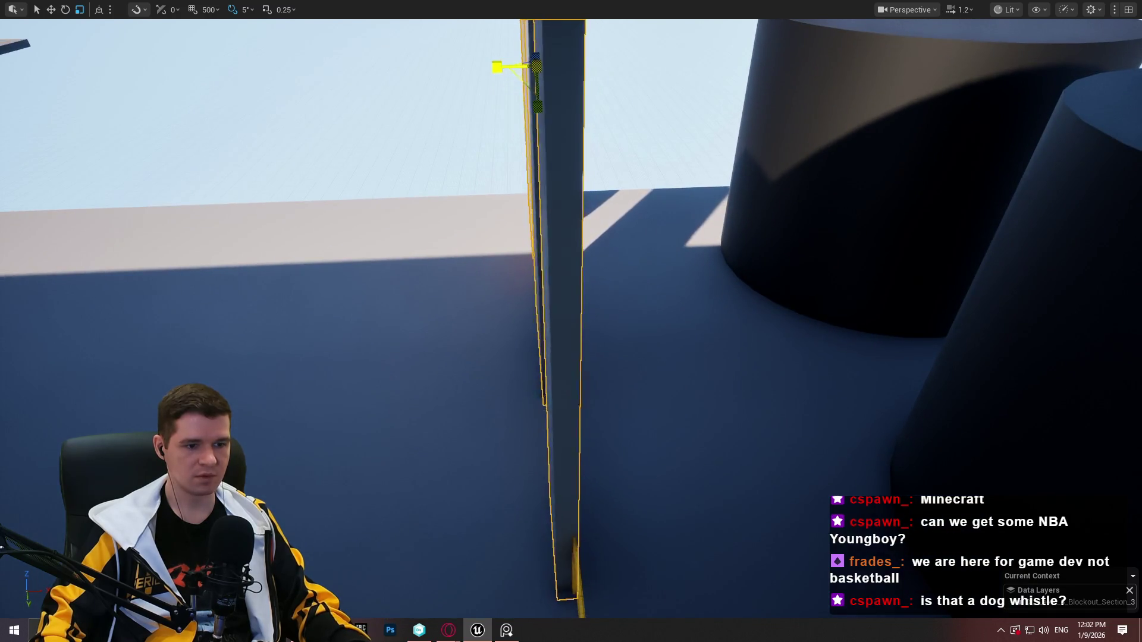
mouse_move(501, 67)
left_mouse_down()
mouse_move(484, 124)
mouse_move(478, 107)
mouse_move(426, 82)
left_mouse_up()
Turn the middle wall 180 degrees and nudge the selected walls slightly right
key("e")
mouse_move(393, 246)
left_mouse_down()
mouse_move(476, 250)
mouse_move(684, 214)
mouse_move(945, 198)
left_mouse_up()
left_click_drag(832, 94, 855, 87)
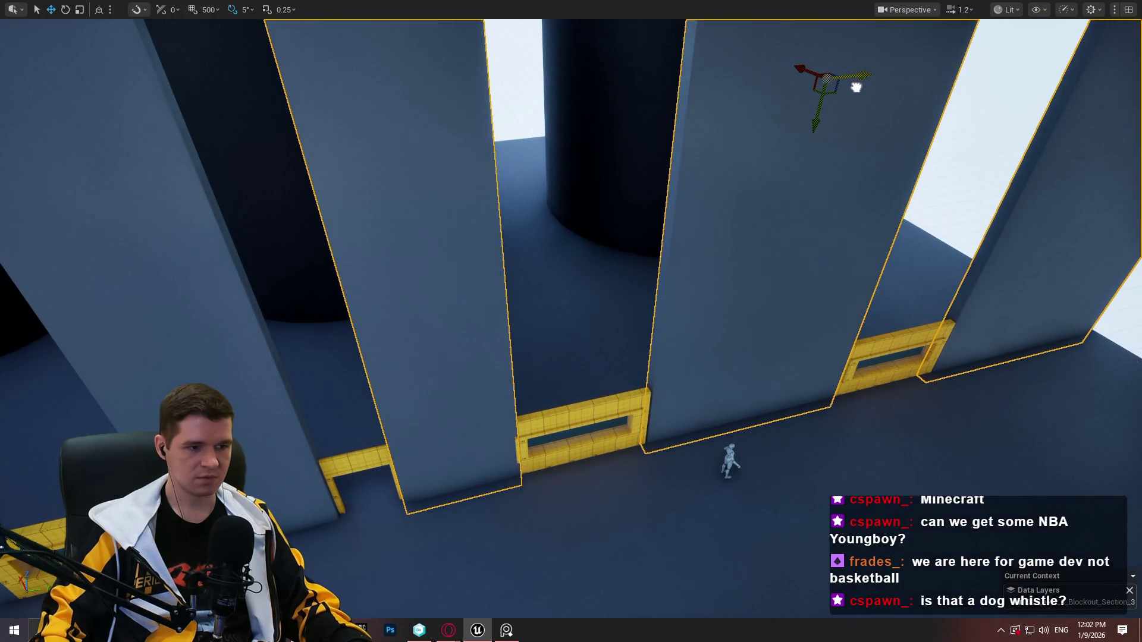
left_click_drag(852, 88, 857, 88)
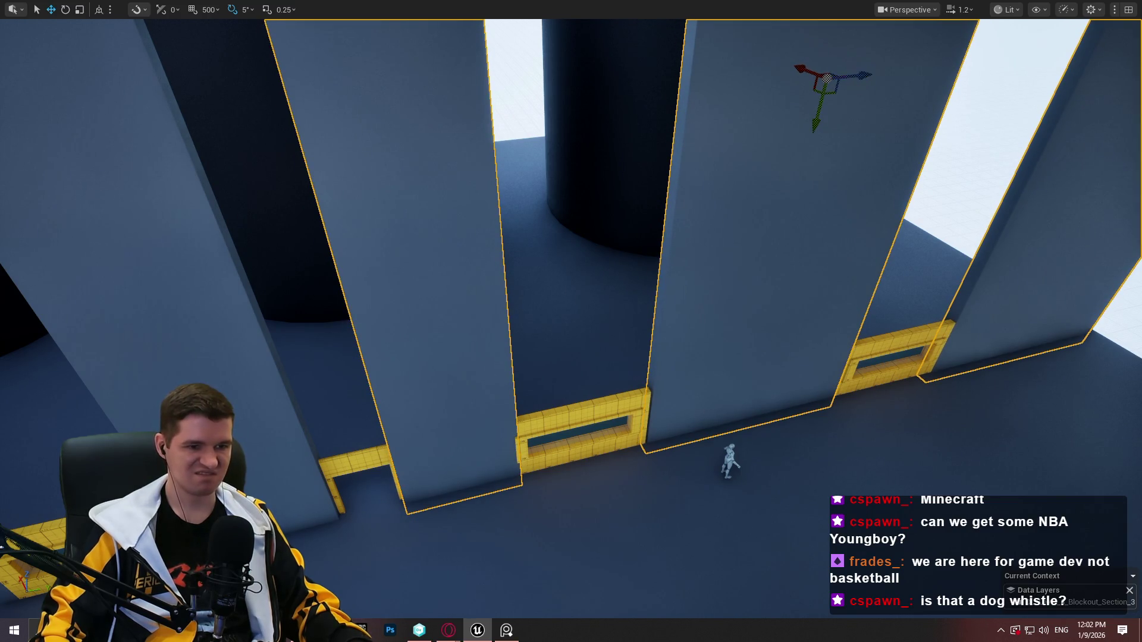
Nudge the right-hand yellow window frame slightly to the right
scroll(854, 89, "up", 10)
scroll(571, 321, "down", 8)
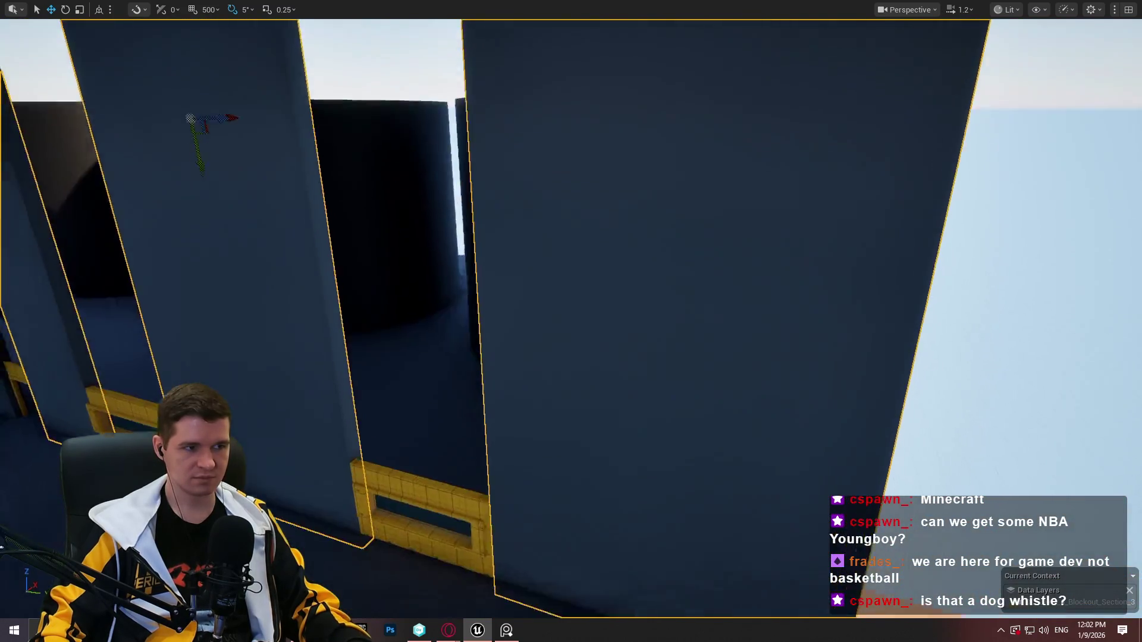
scroll(780, 76, "down", 3)
scroll(243, 53, "up", 1)
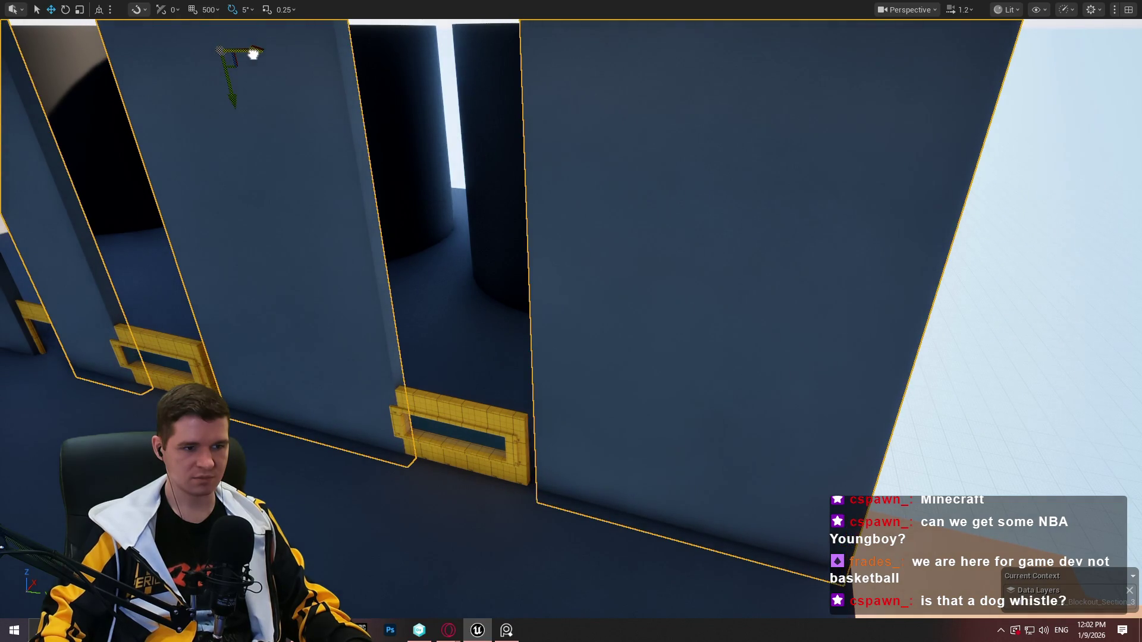
scroll(253, 53, "down", 5)
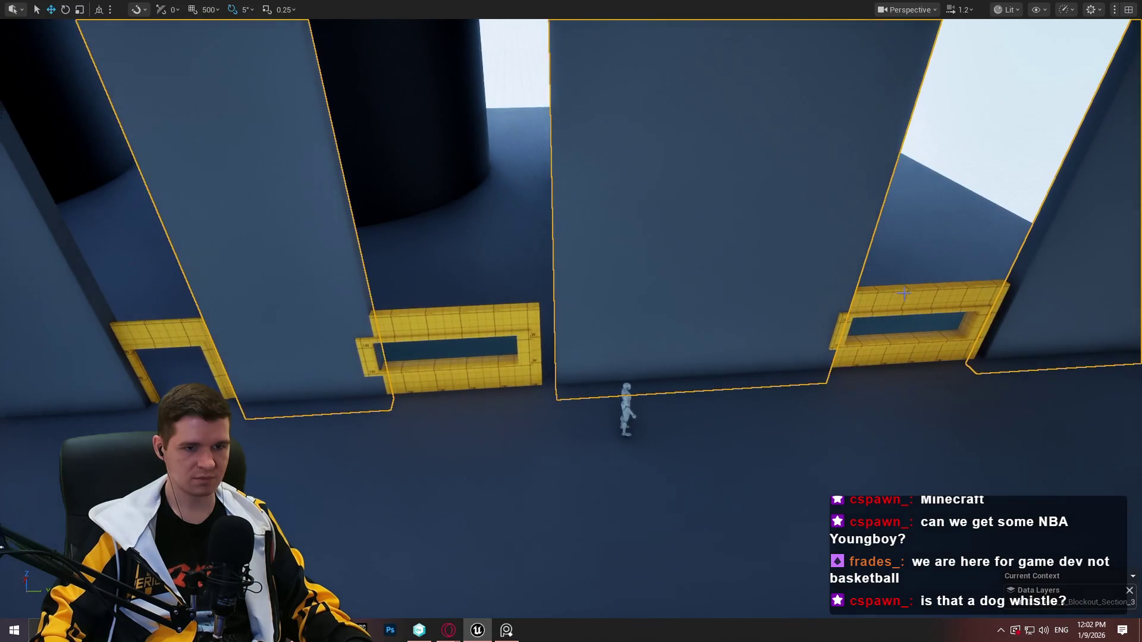
left_click(903, 292)
left_click_drag(941, 321, 953, 318)
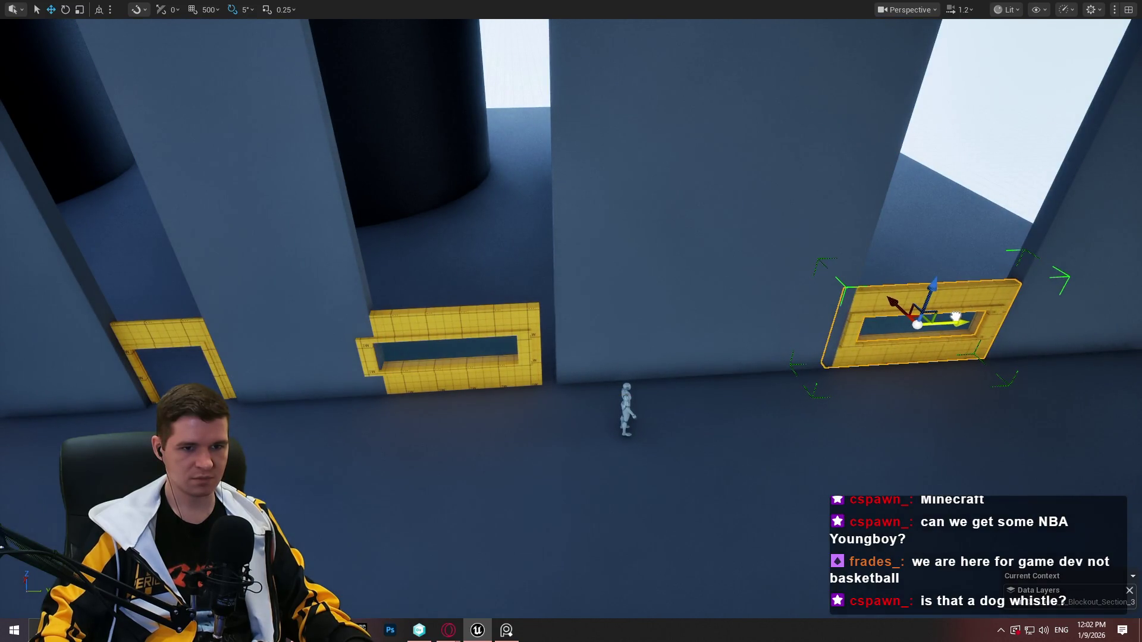
key("f")
left_click_drag(698, 375, 705, 368)
key("f")
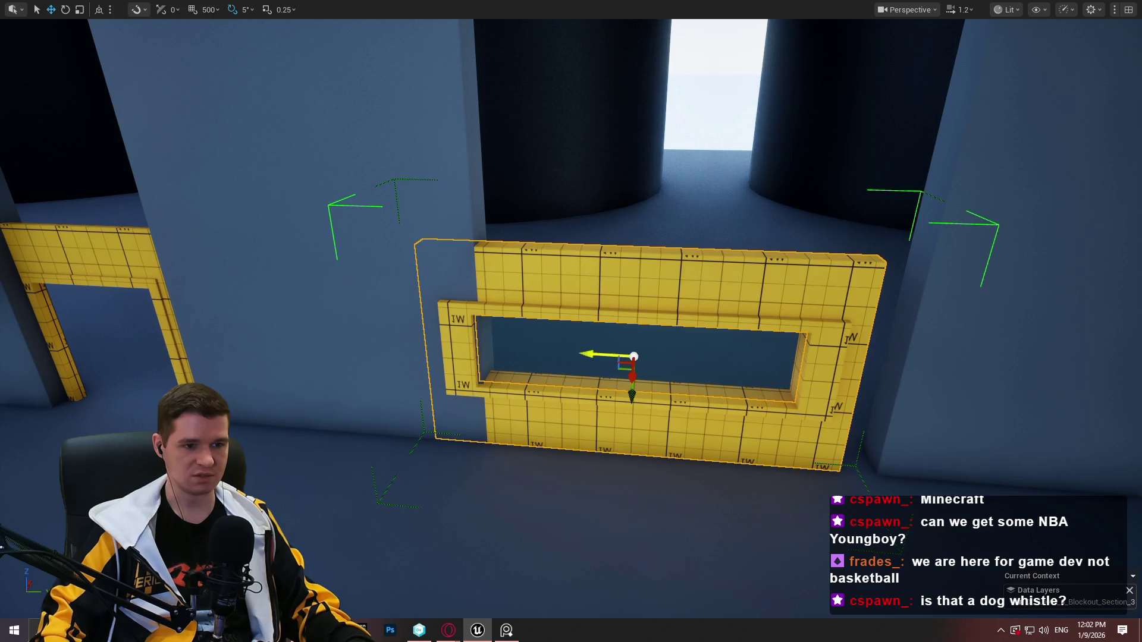
key("a")
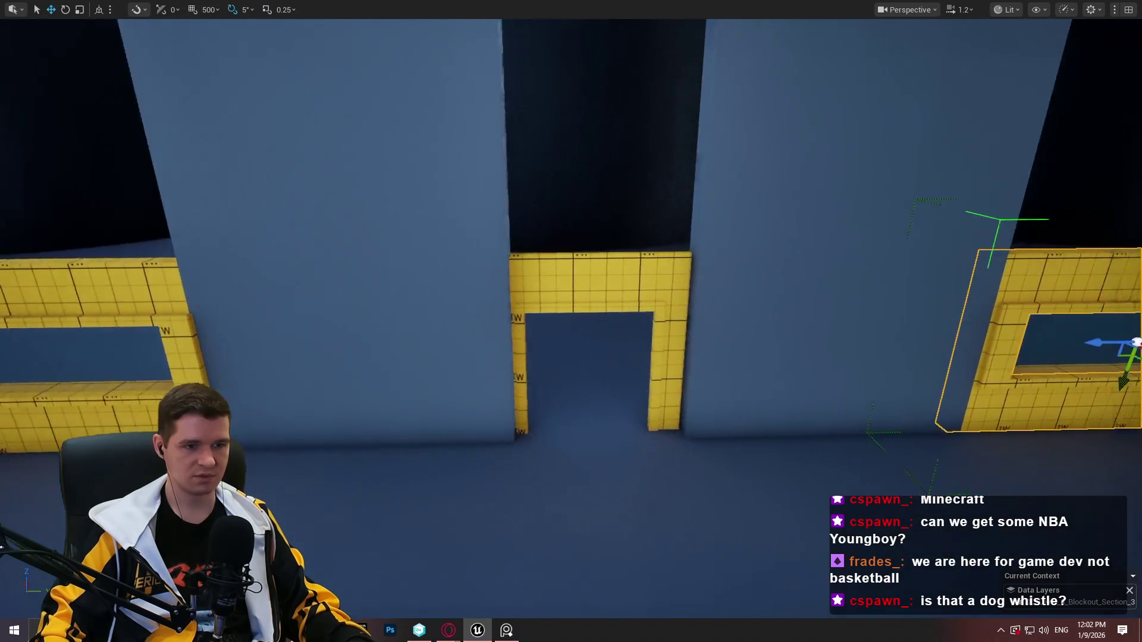
Make both pillars shorter and lower them in front of the frames
left_click(597, 362)
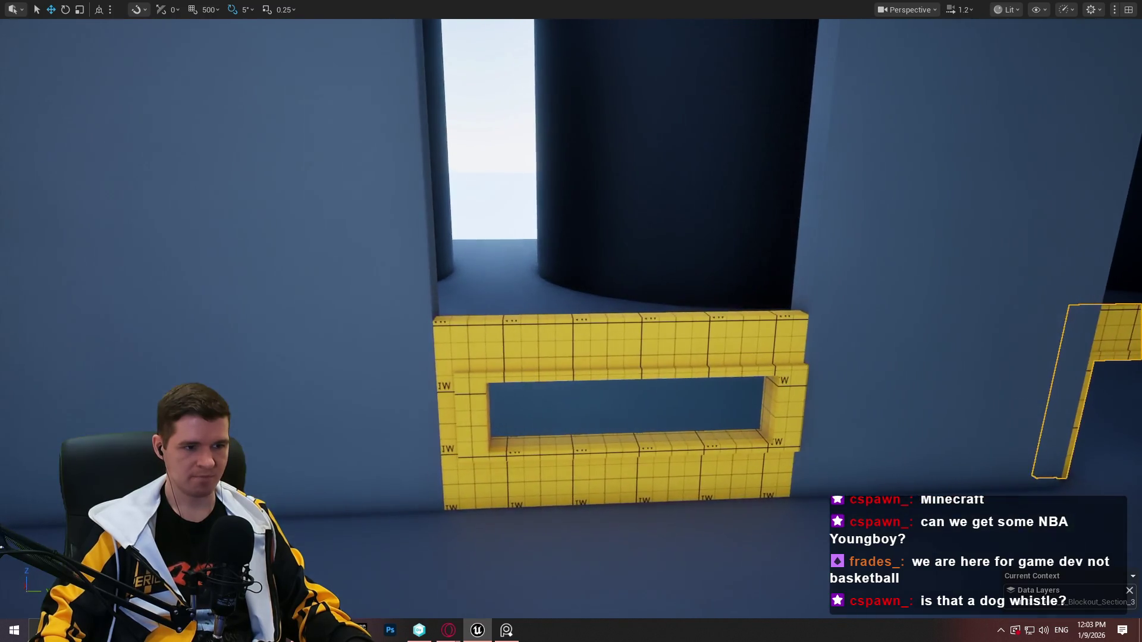
left_click(674, 410)
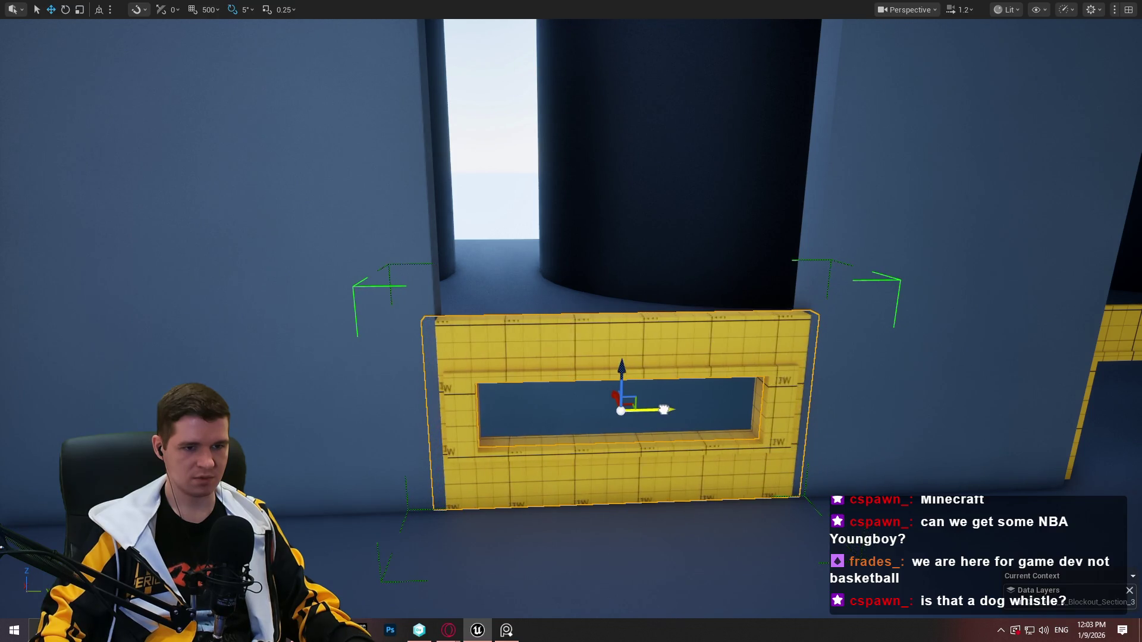
mouse_move(571, 321)
left_mouse_down()
mouse_move(440, 309)
mouse_move(589, 333)
mouse_move(642, 369)
left_mouse_up()
left_click(535, 178)
left_click(621, 182, "ctrl")
left_click_drag(662, 328, 663, 369)
left_click_drag(662, 325, 664, 521)
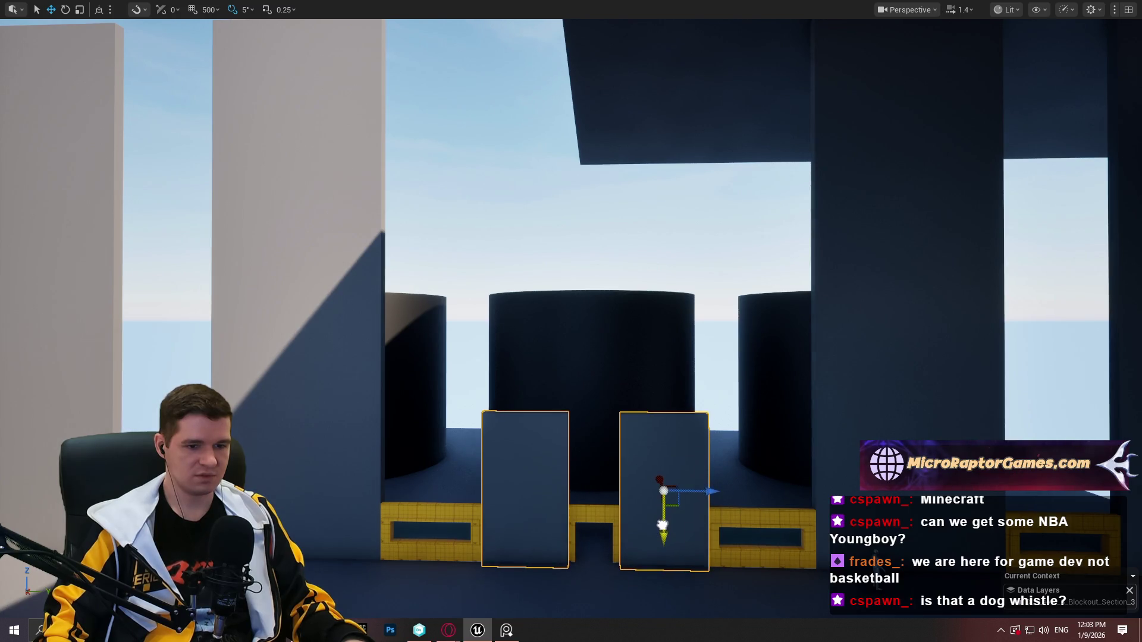
Lift the blue window pane up onto the centre cylinder
scroll(648, 530, "down", 5)
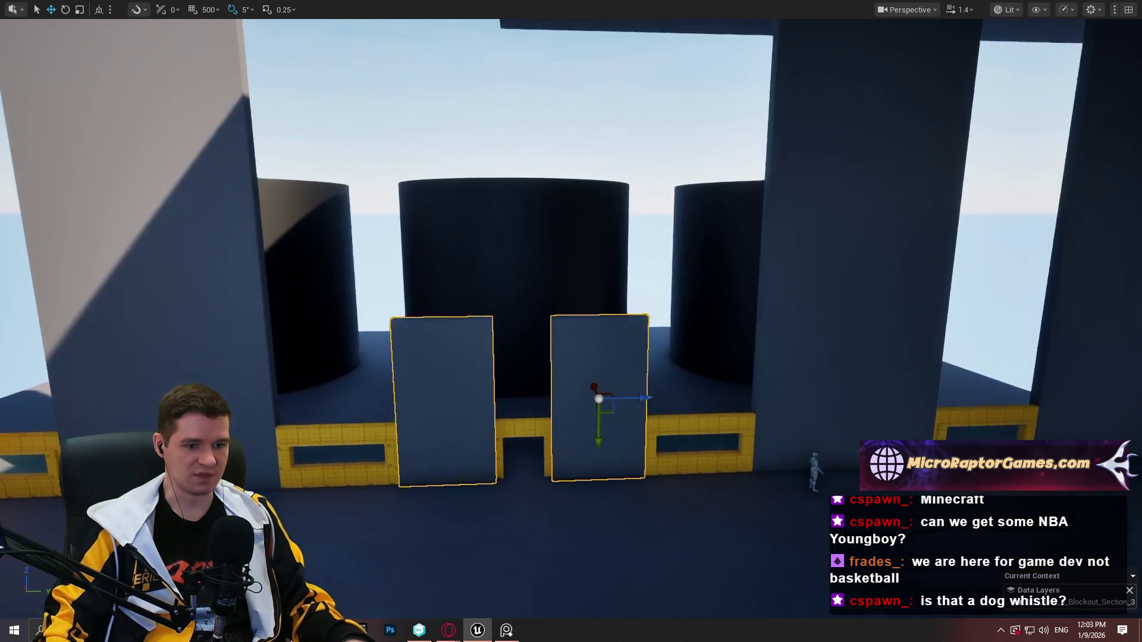
left_click(703, 439)
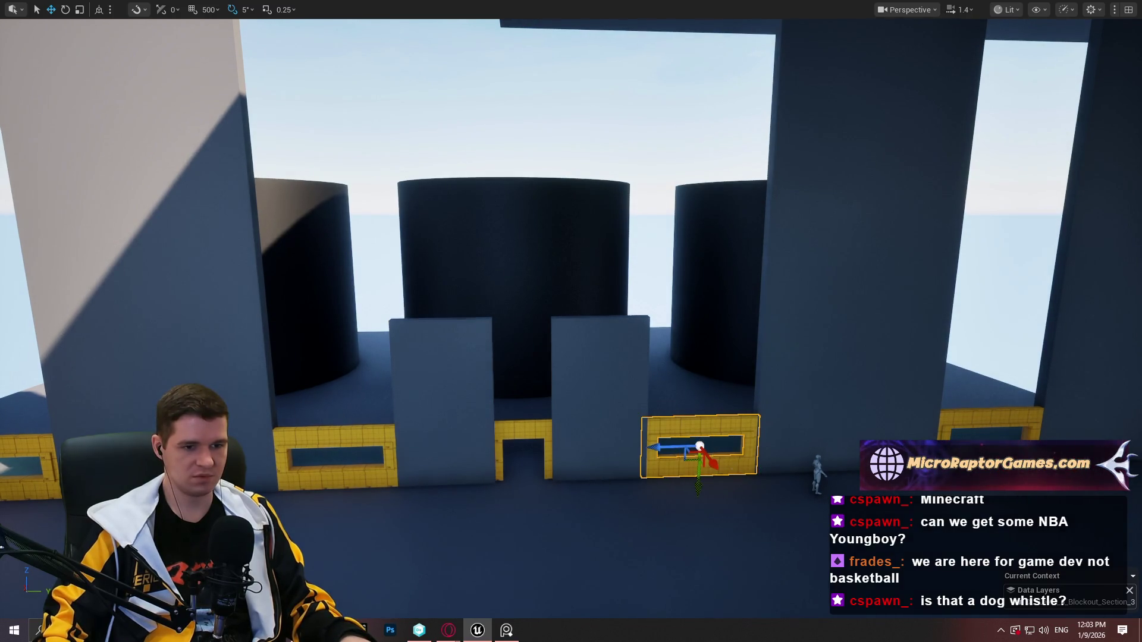
scroll(702, 478, "down", 1)
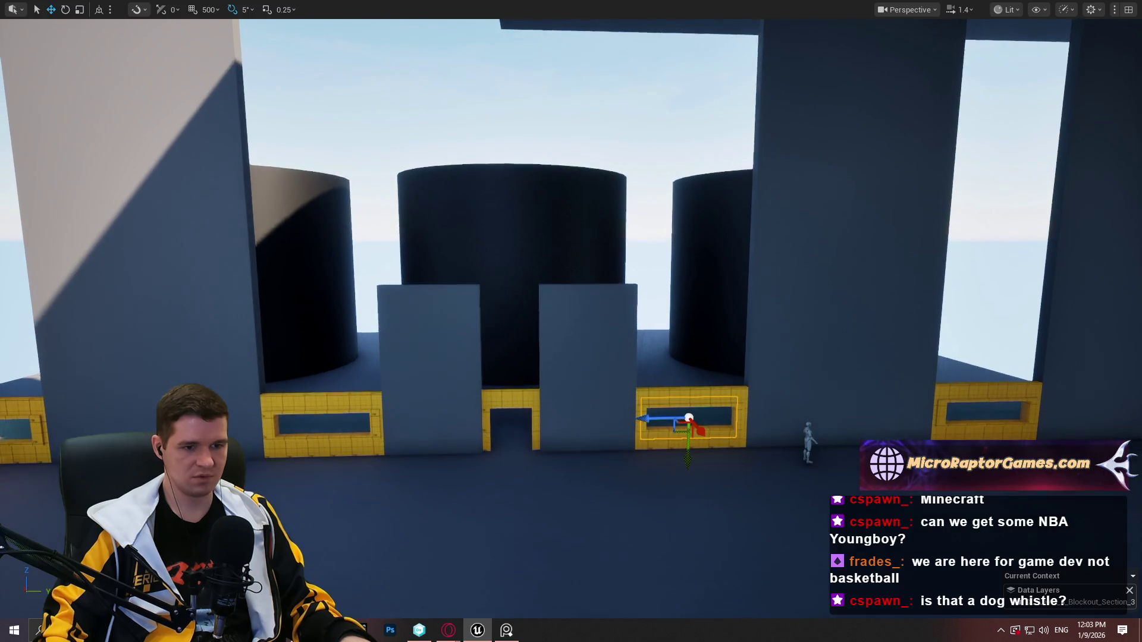
left_click_drag(690, 464, 676, 268)
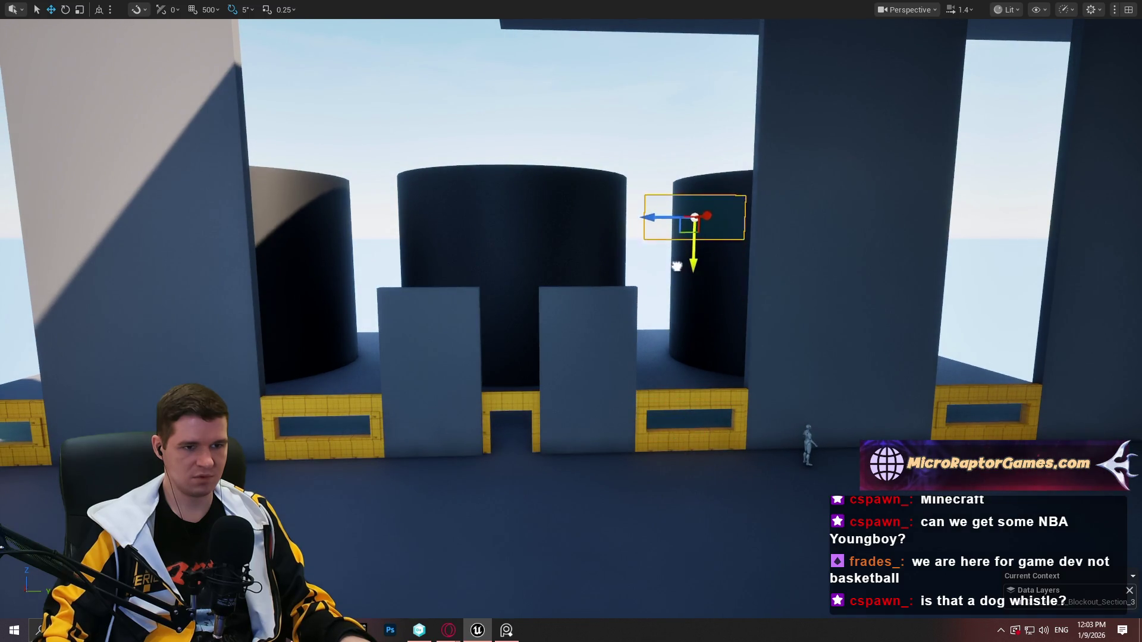
left_click_drag(656, 207, 490, 221)
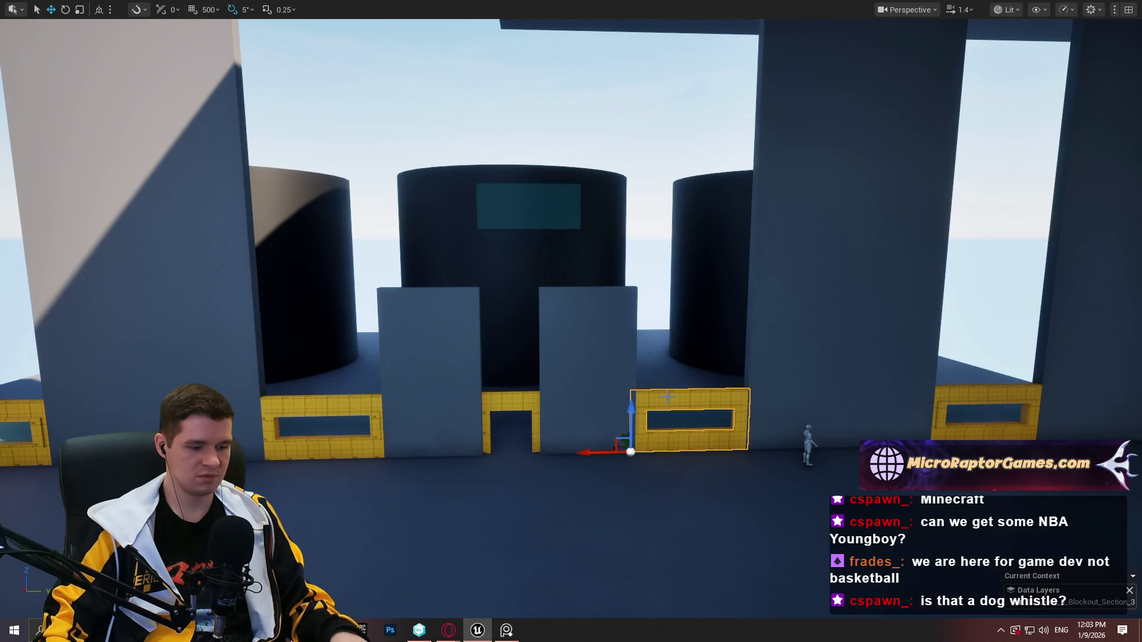
Slide the translucent pane left over the central tank and stretch it vertically
scroll(570, 321, "up", 3)
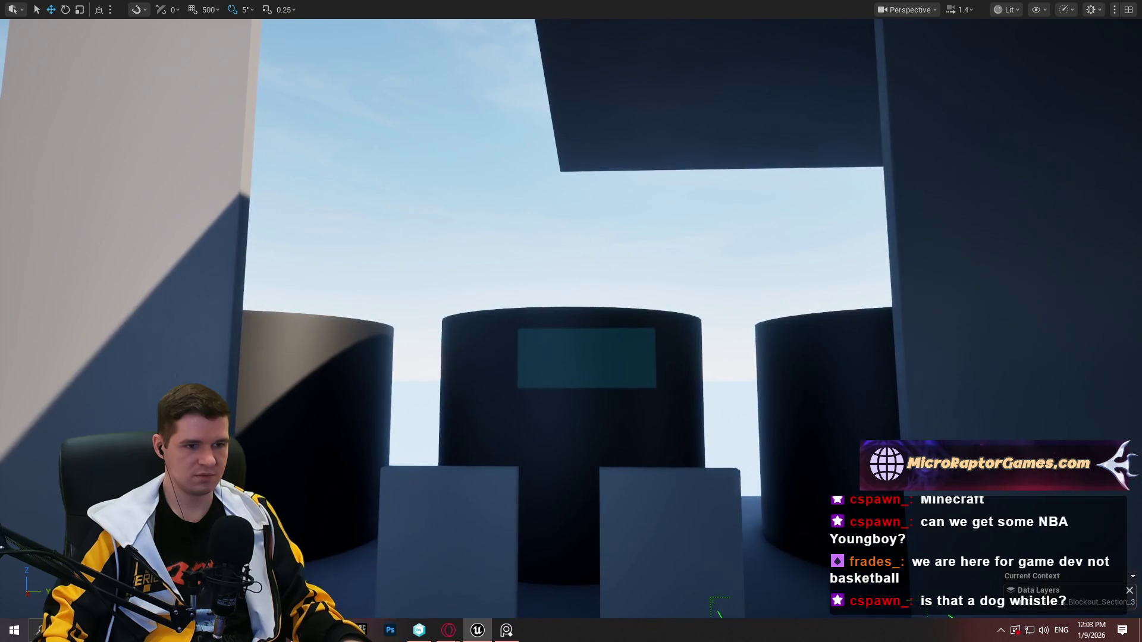
left_click_drag(553, 362, 488, 358)
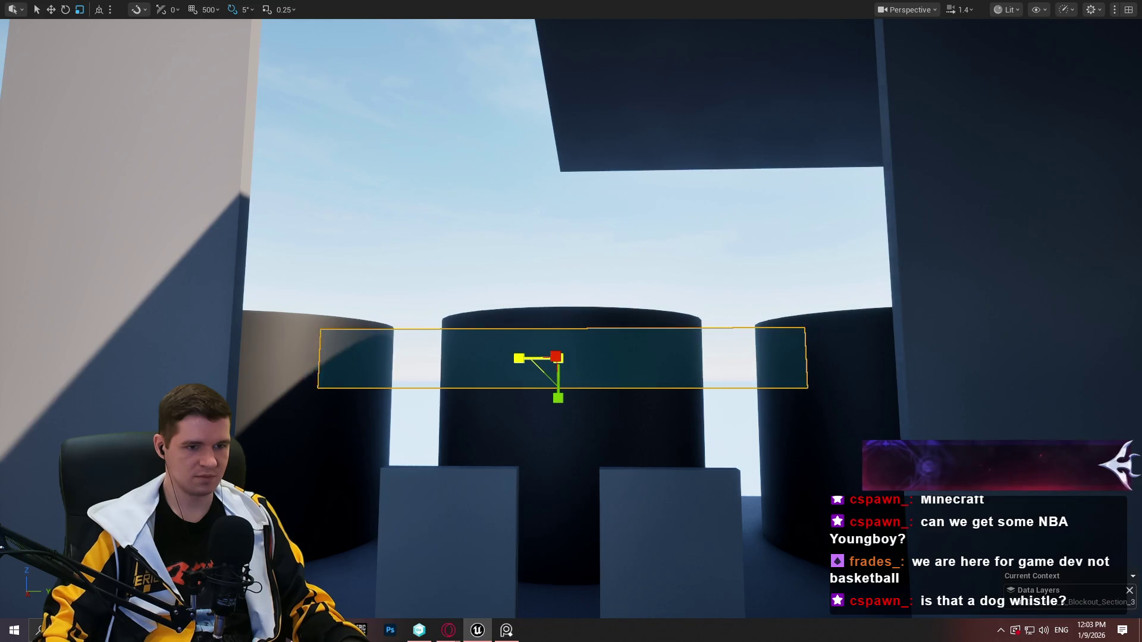
mouse_move(558, 398)
left_mouse_down()
mouse_move(558, 369)
mouse_move(566, 398)
mouse_move(523, 428)
mouse_move(444, 437)
left_mouse_up()
right_click(445, 436)
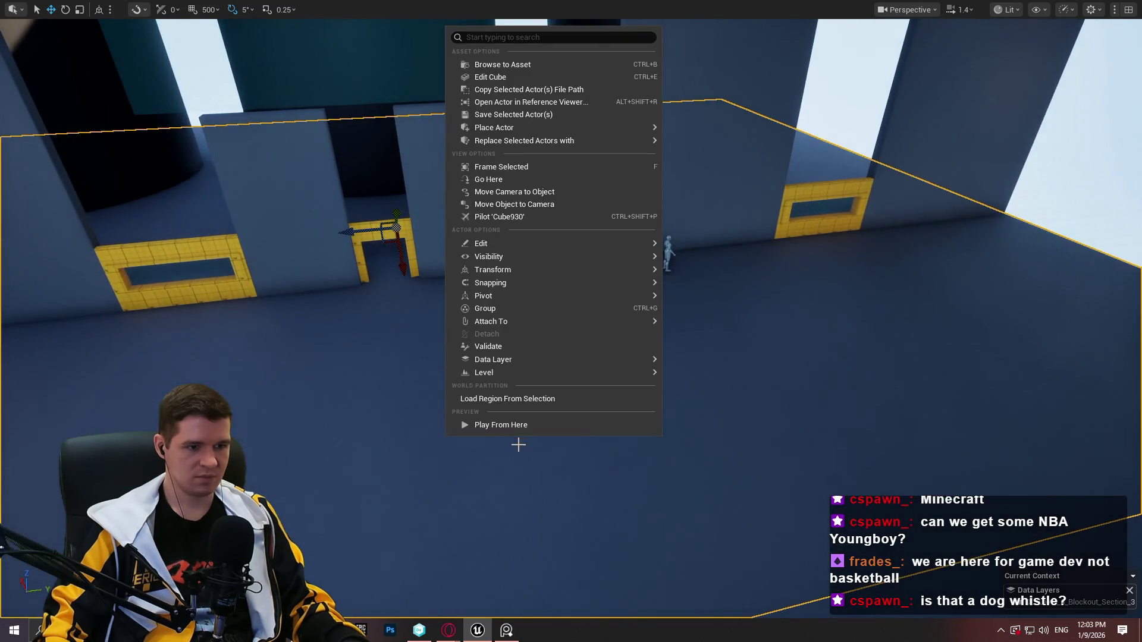
left_click(522, 432)
key("alt+p")
key("w")
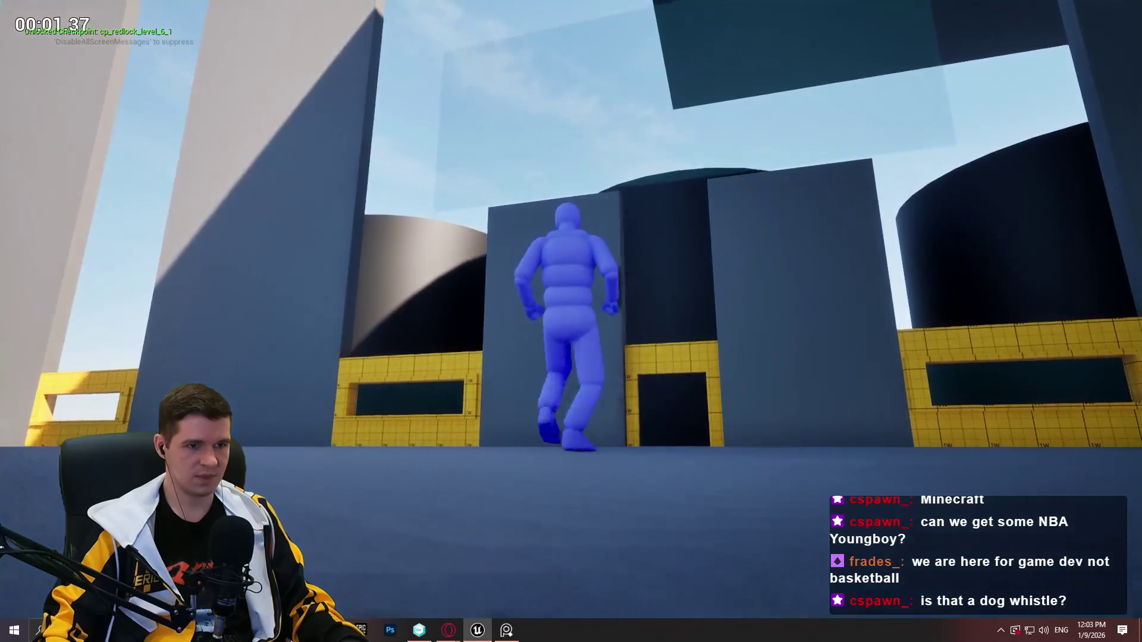
key("space")
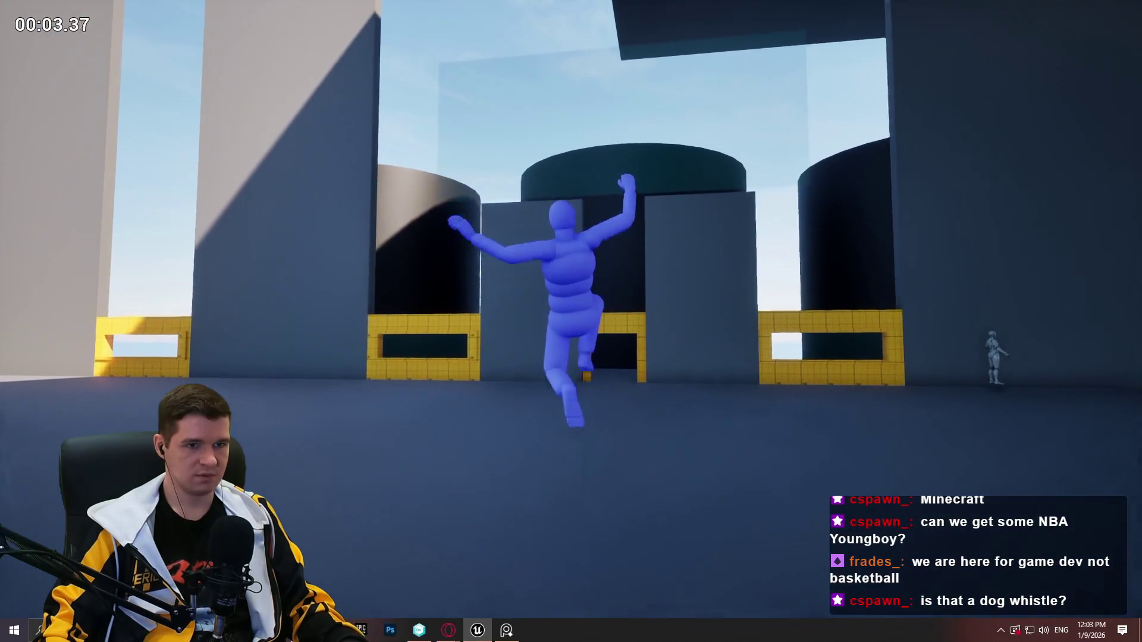
key("space")
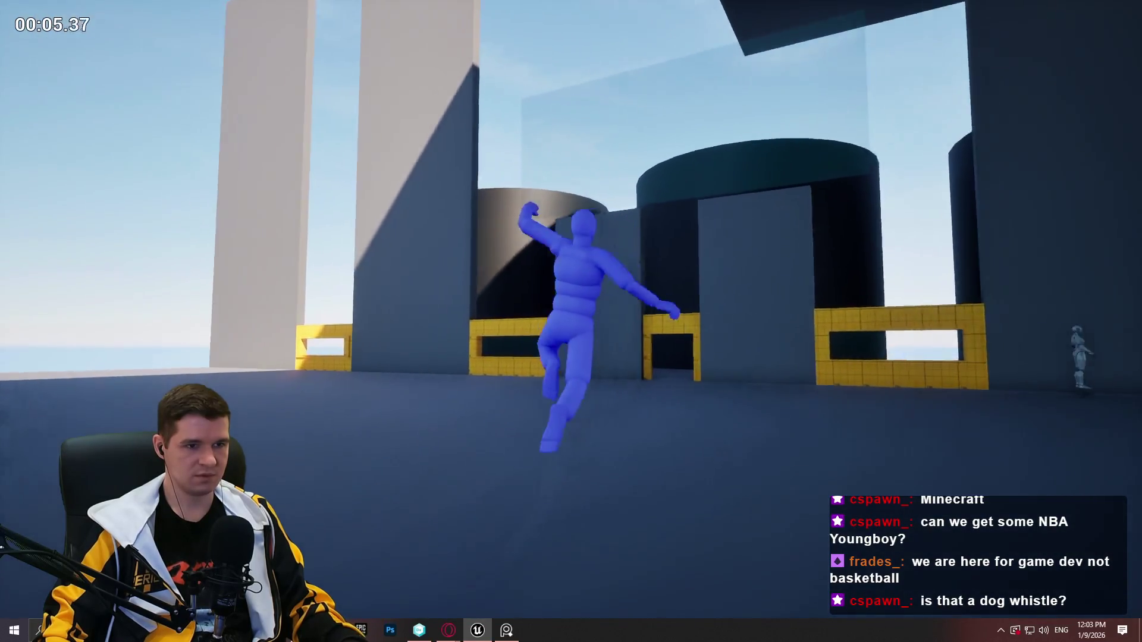
key("space")
key("space")
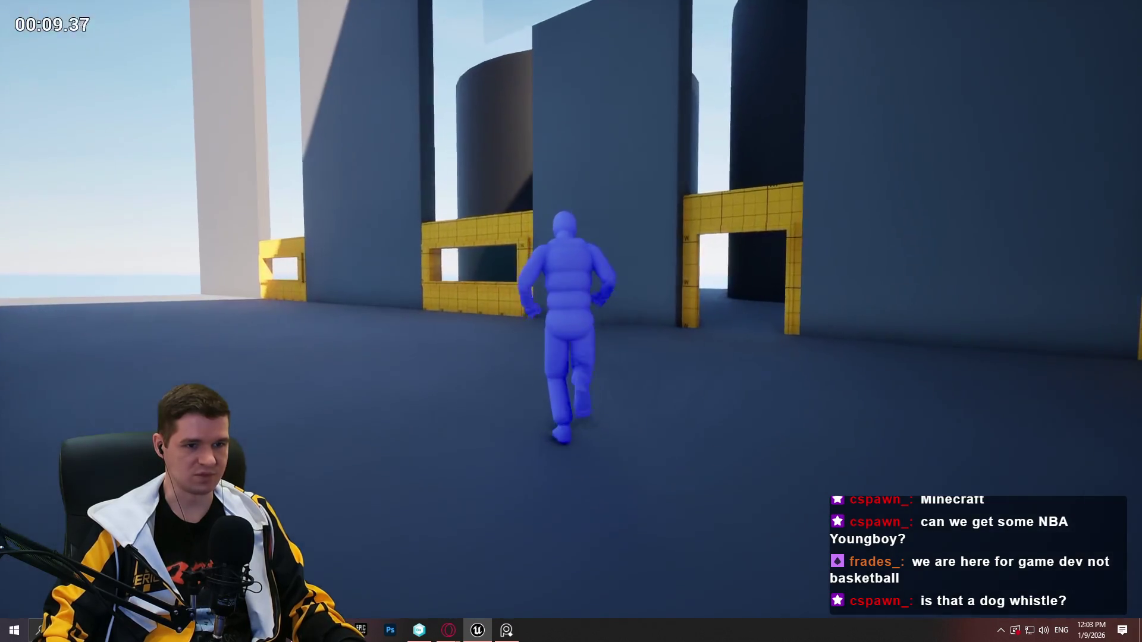
key("Escape")
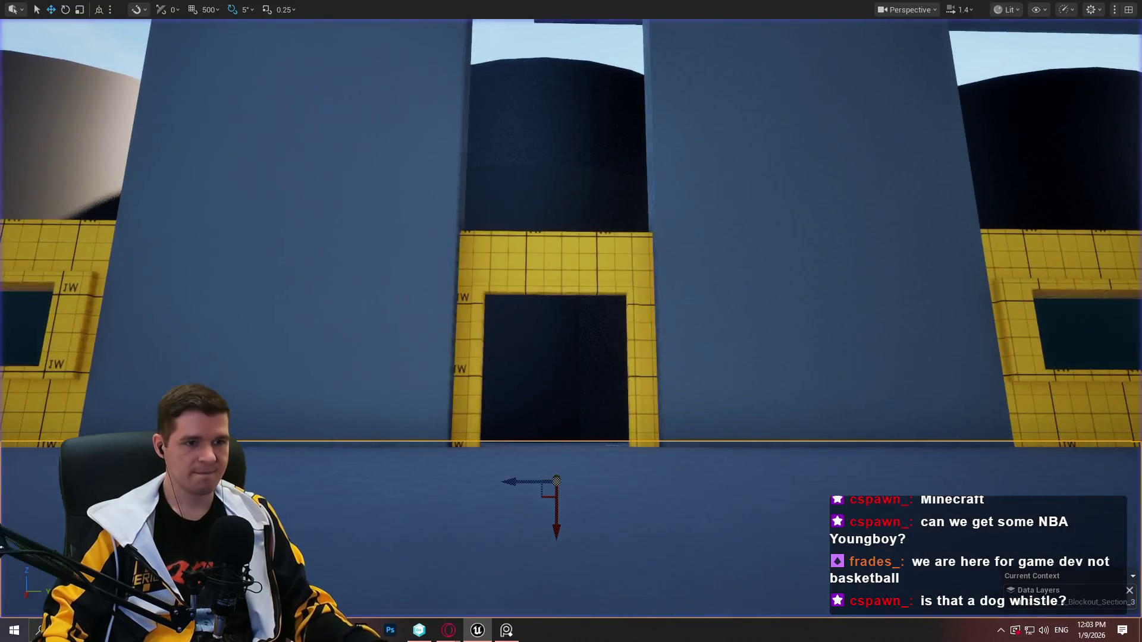
key("s")
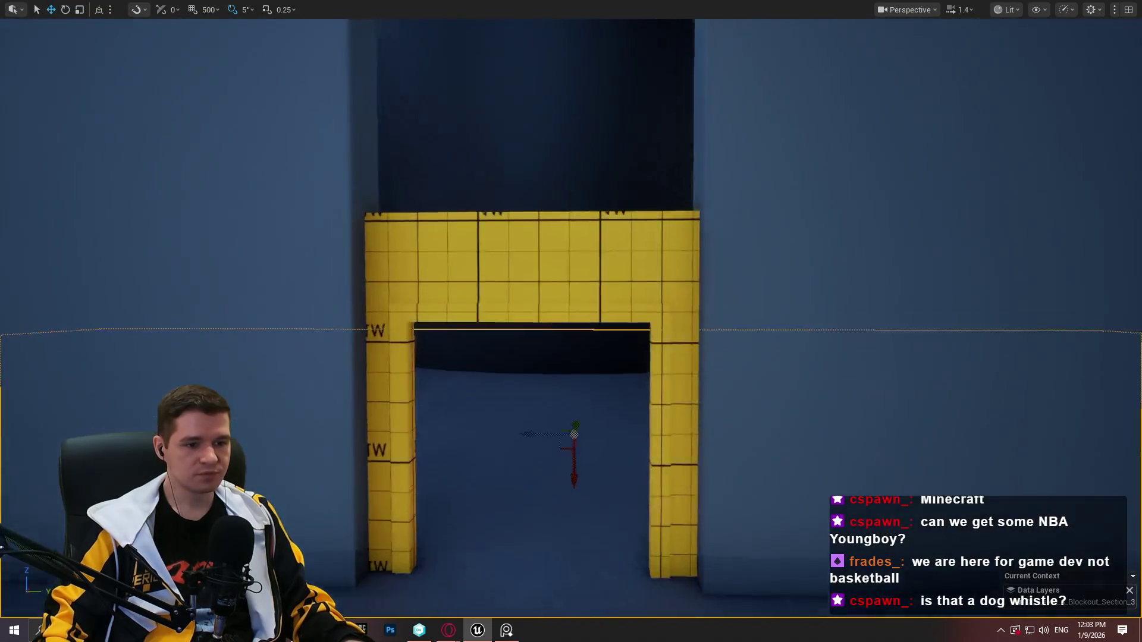
key("s")
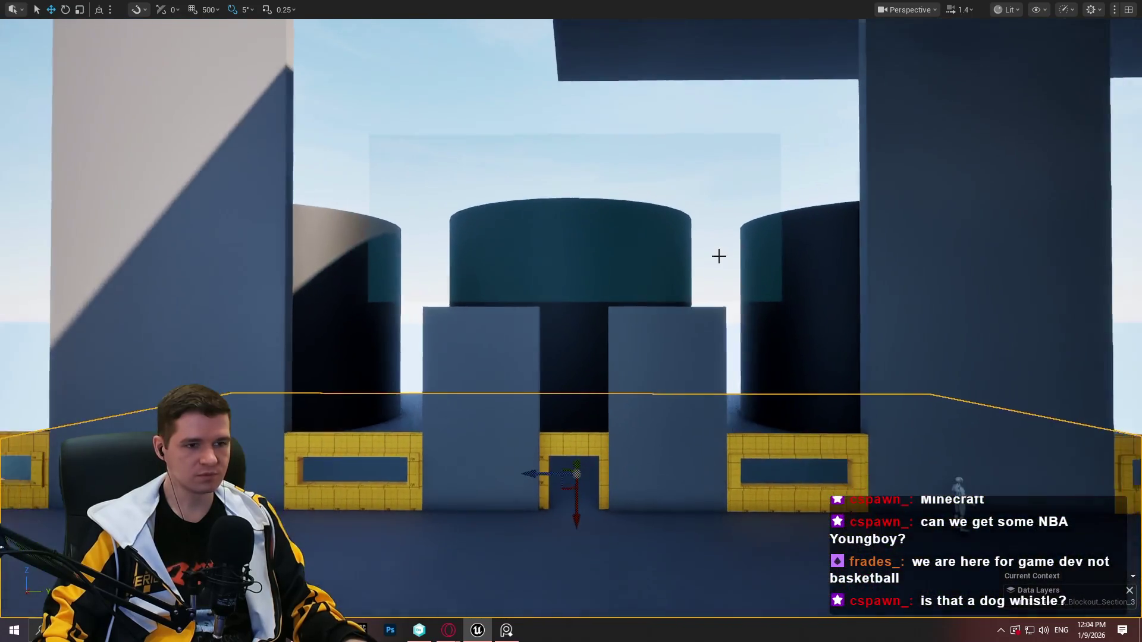
left_click(659, 241)
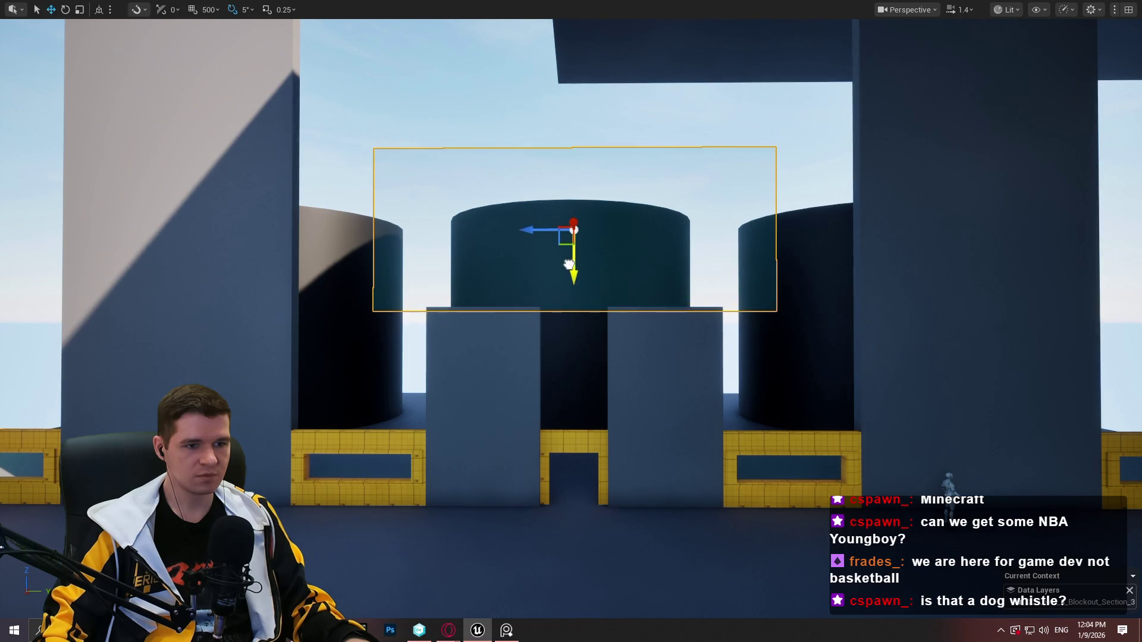
Slide the selected block sideways and widen it on both sides
key("s")
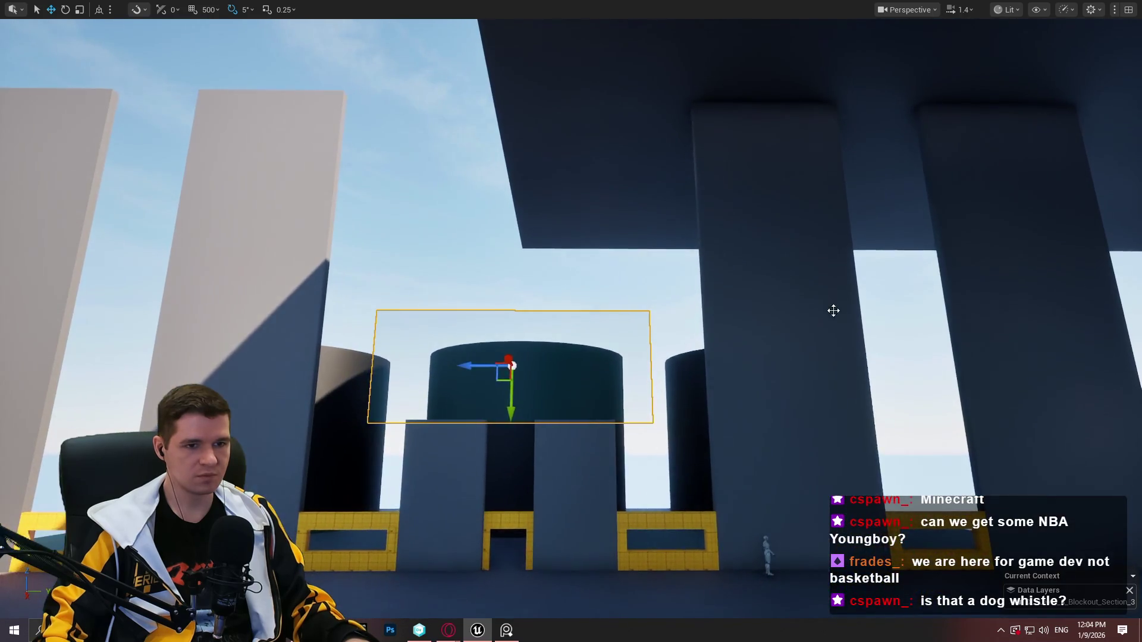
mouse_move(800, 319)
left_mouse_down()
mouse_move(553, 320)
mouse_move(522, 333)
mouse_move(522, 344)
mouse_move(522, 187)
mouse_move(519, 244)
mouse_move(520, 228)
left_mouse_up()
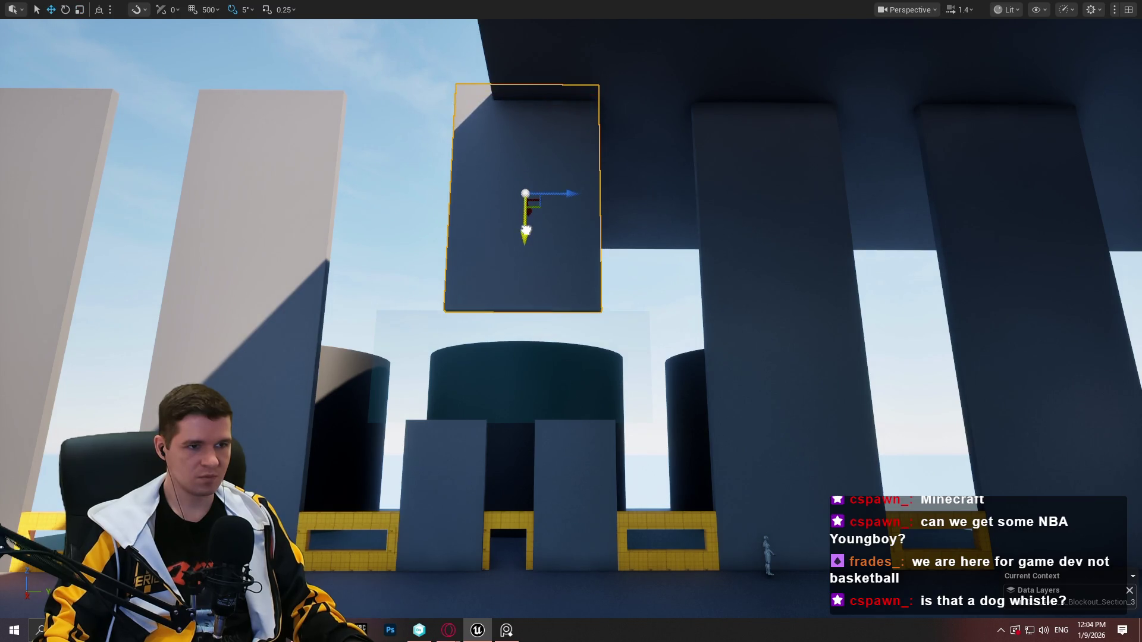
scroll(582, 233, "down", 5)
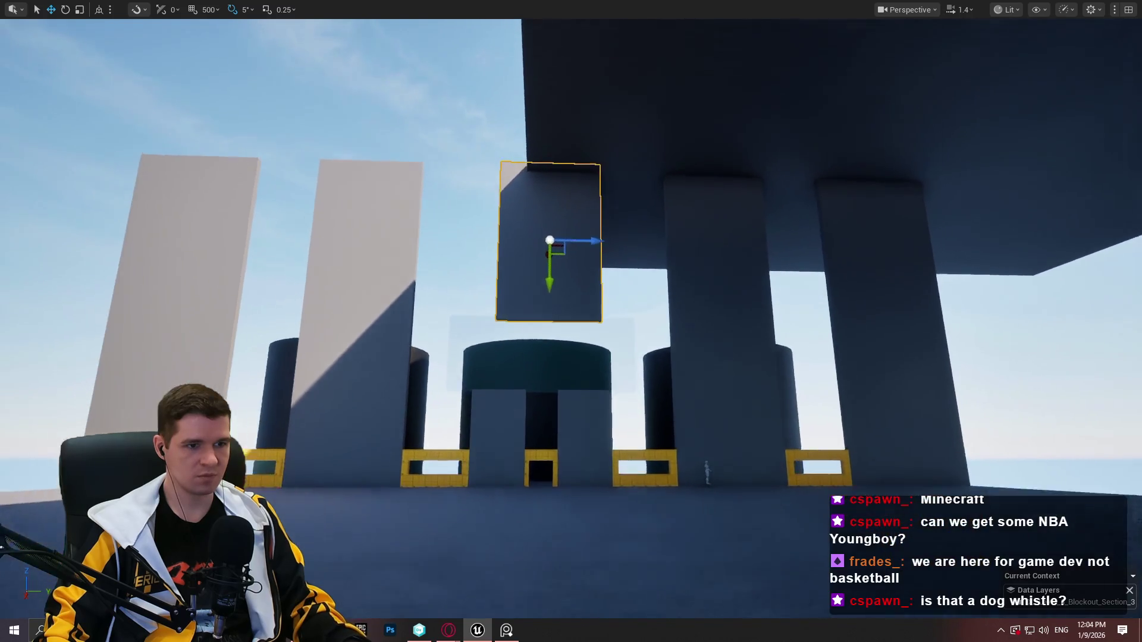
key("r")
left_click_drag(594, 261, 648, 262)
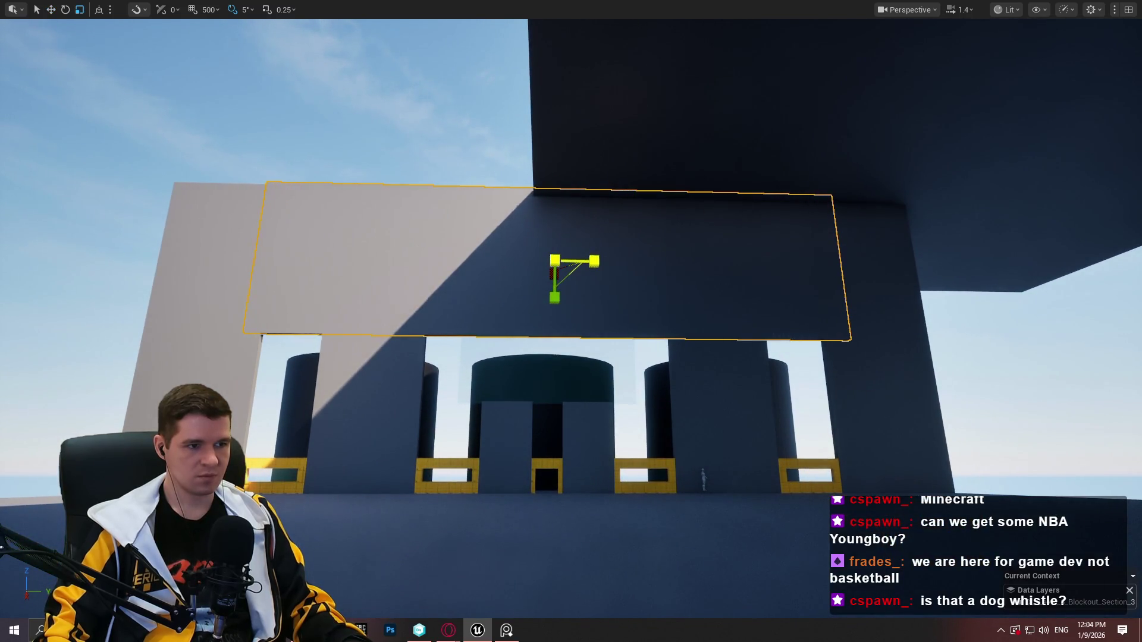
Lower the slab, revert its height changes, and set it just above the yellow window frames
key("w")
scroll(595, 261, "up", 5)
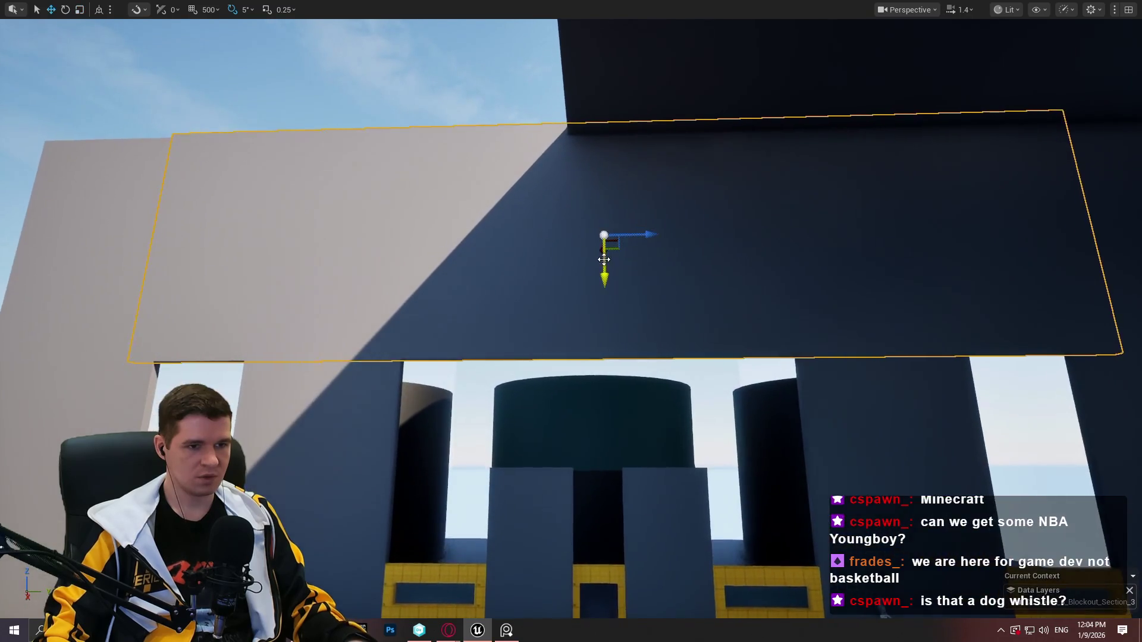
left_click_drag(600, 269, 609, 598)
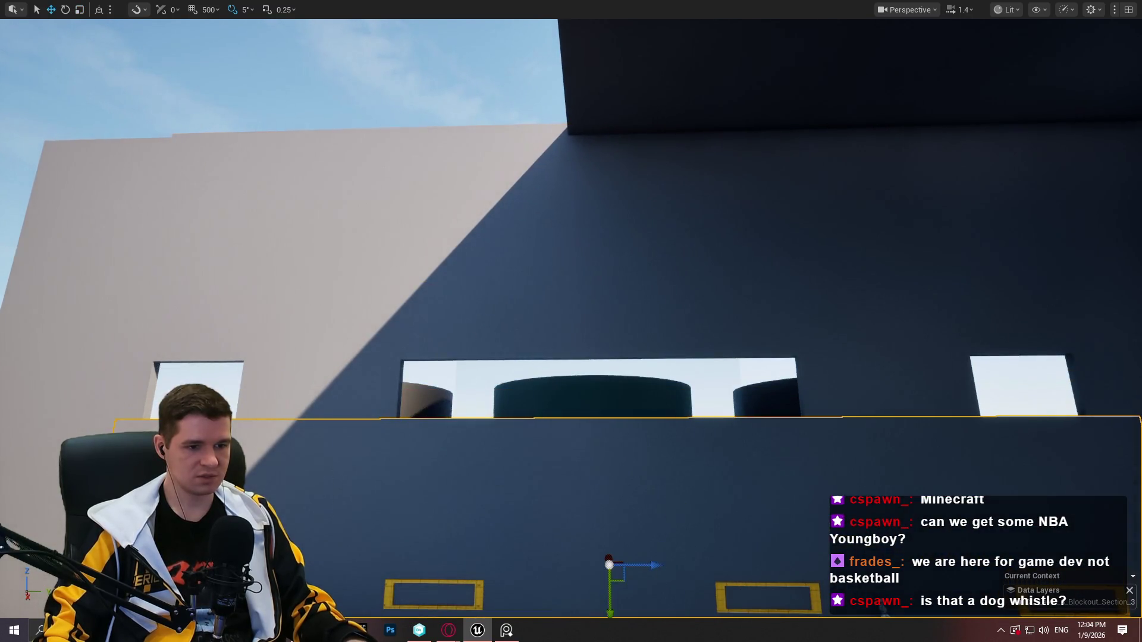
key("f")
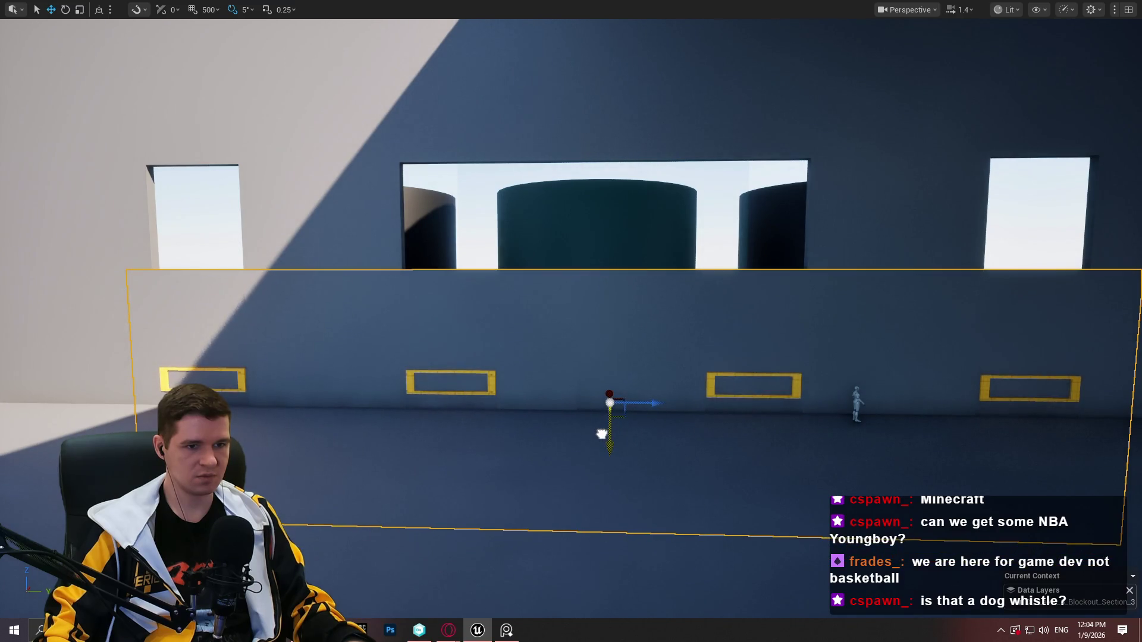
key("ctrl+z")
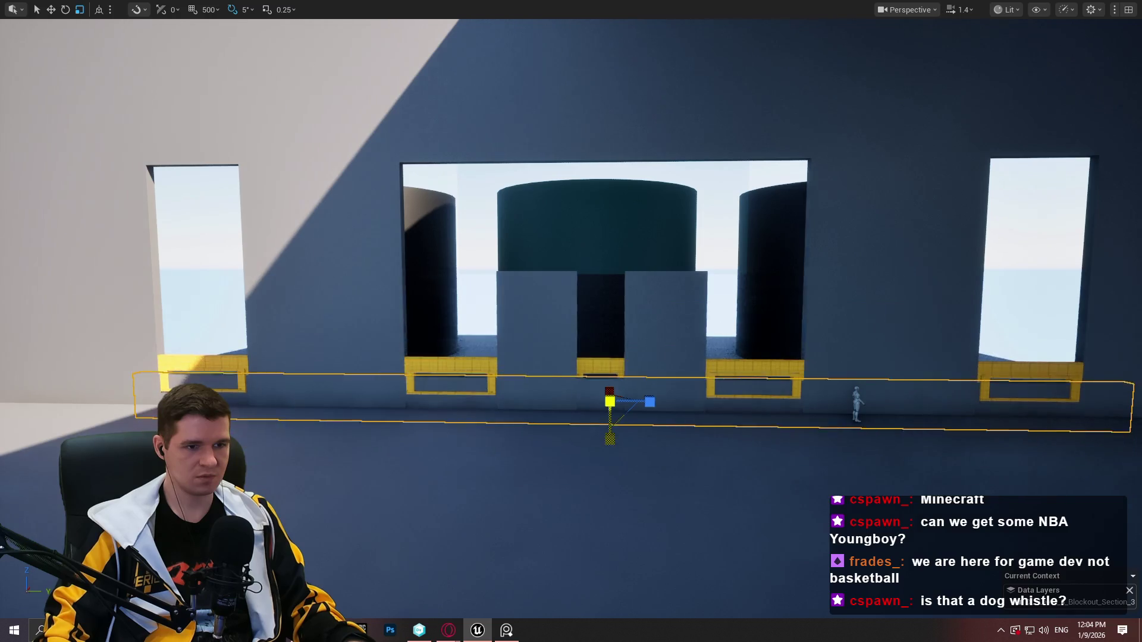
key("ctrl+z")
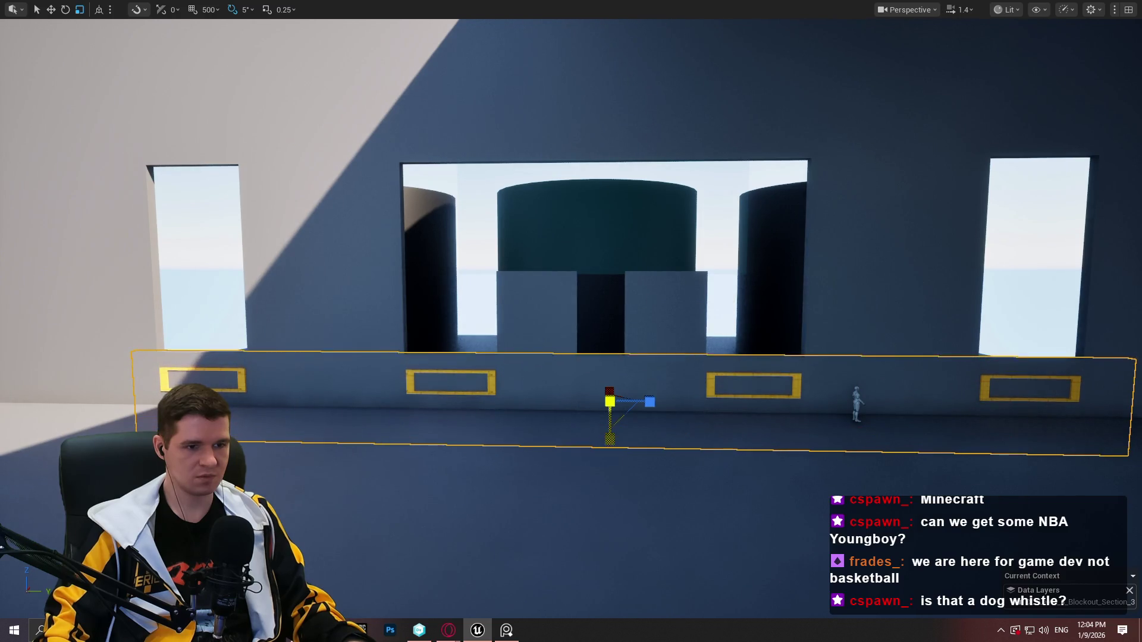
left_click_drag(609, 440, 617, 354)
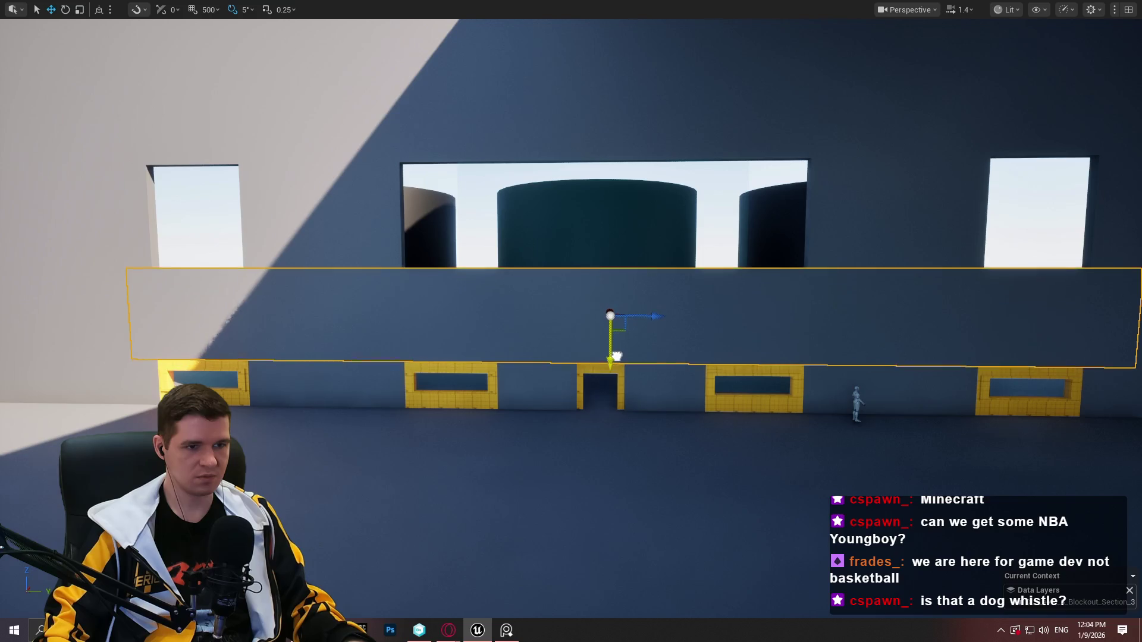
scroll(621, 365, "up", 6)
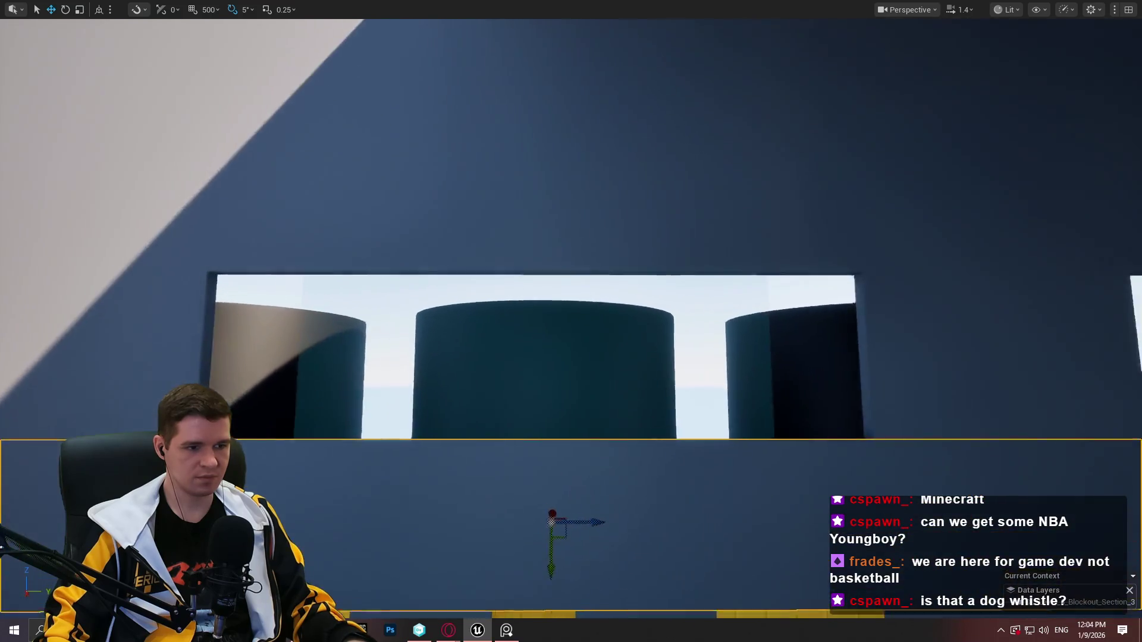
scroll(616, 383, "down", 8)
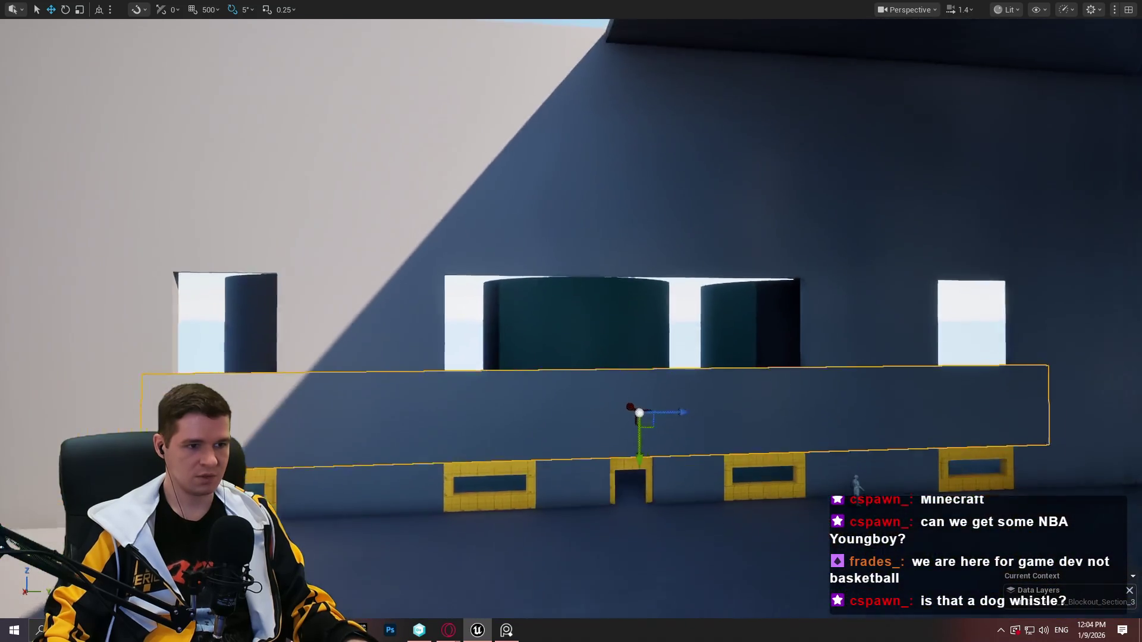
scroll(244, 299, "up", 2)
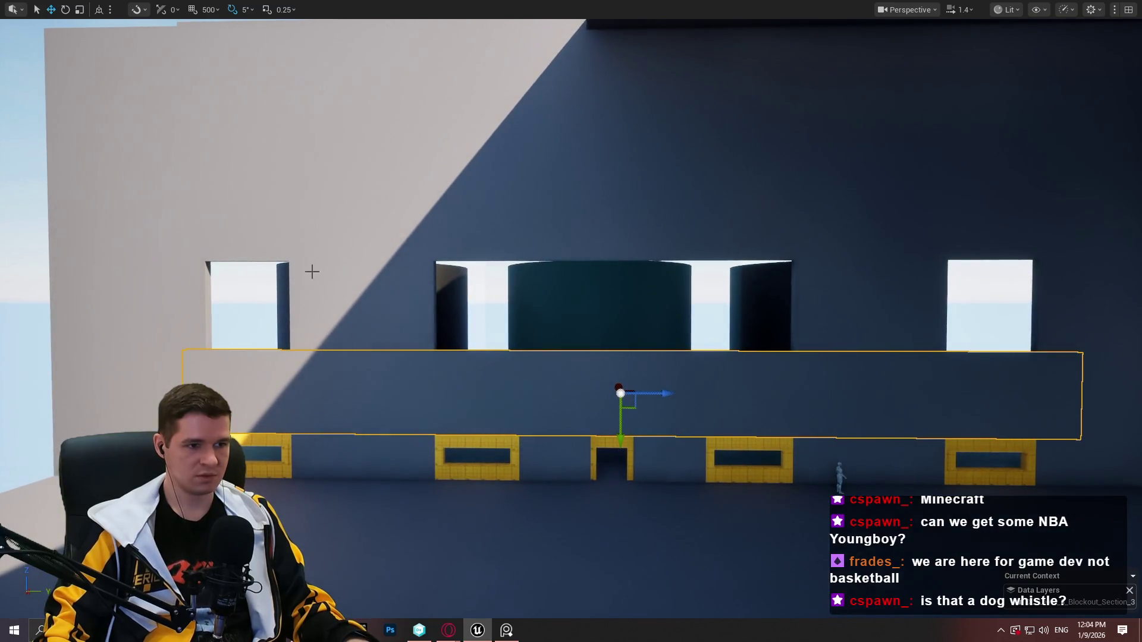
left_click(396, 289)
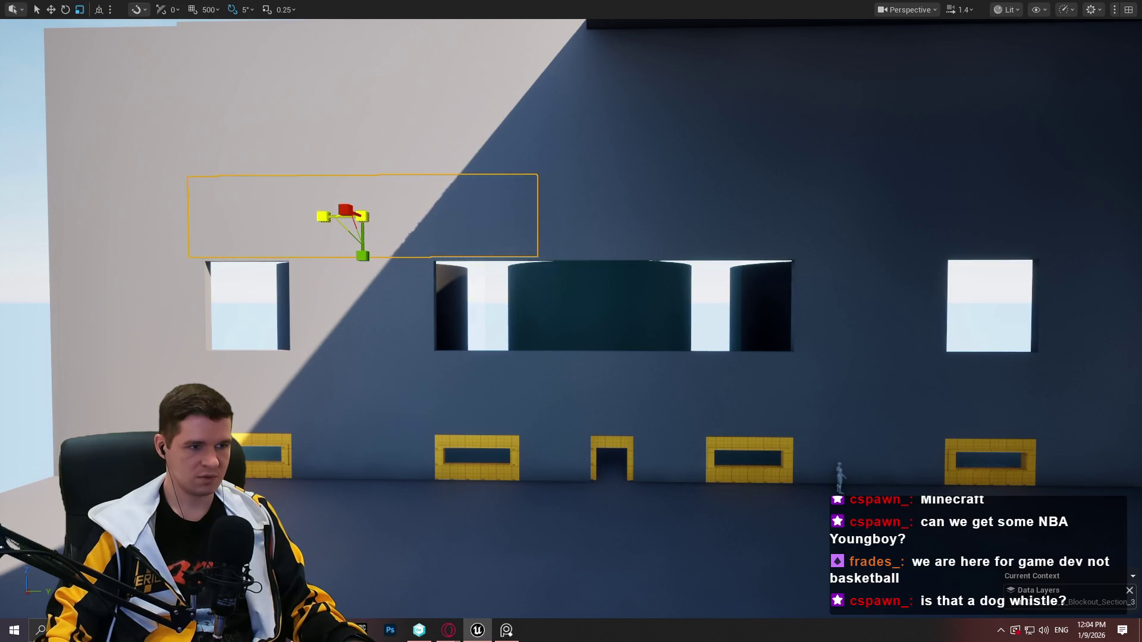
Lower the tall left block and slide it left over the upper opening, uncovering the second tank
left_click_drag(365, 254, 369, 352)
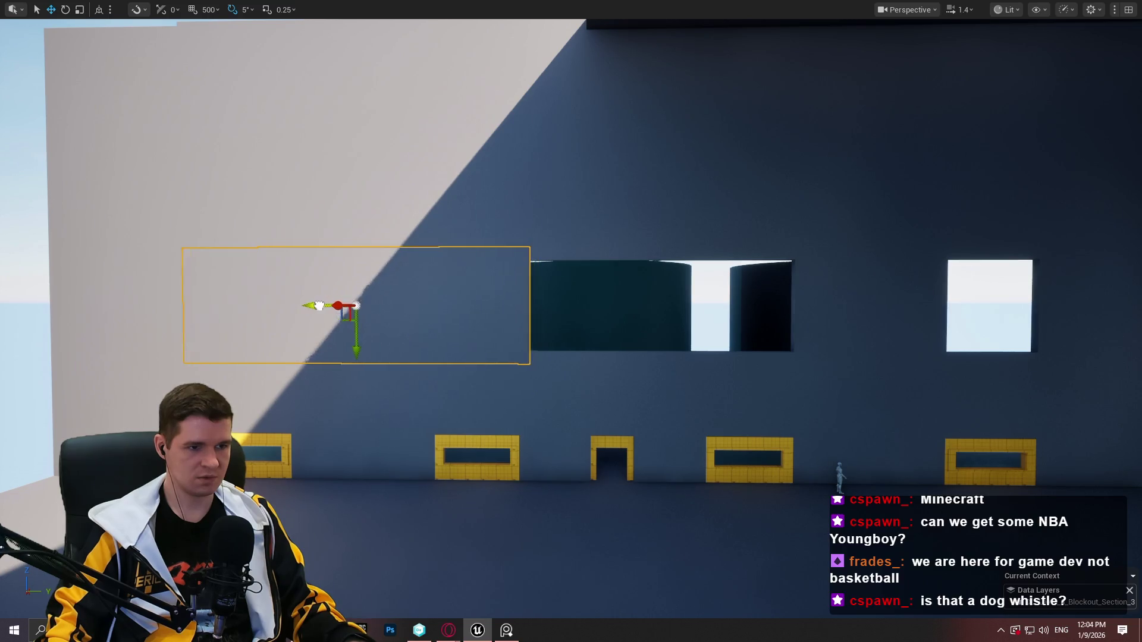
left_click_drag(320, 305, 220, 307)
mouse_move(336, 375)
left_mouse_down()
mouse_move(368, 304)
mouse_move(45, 287)
mouse_move(118, 297)
mouse_move(131, 262)
left_mouse_up()
mouse_move(199, 238)
left_mouse_down()
mouse_move(207, 225)
mouse_move(1010, 249)
left_mouse_up()
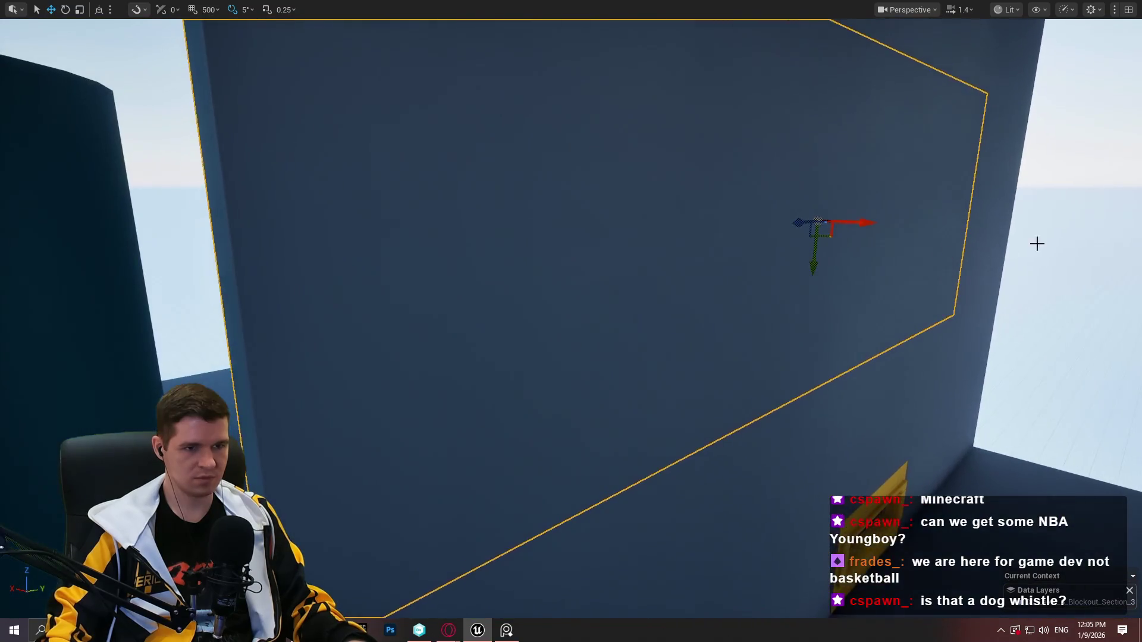
mouse_move(800, 222)
left_mouse_down()
mouse_move(849, 214)
mouse_move(811, 234)
mouse_move(714, 250)
mouse_move(662, 286)
left_mouse_up()
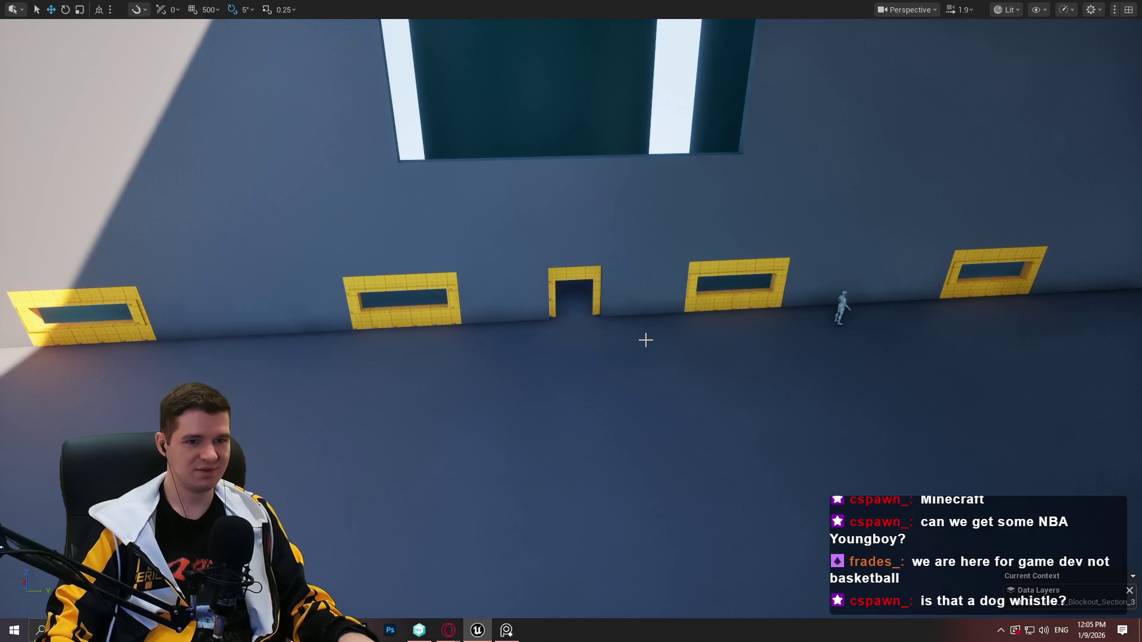
right_click(581, 292)
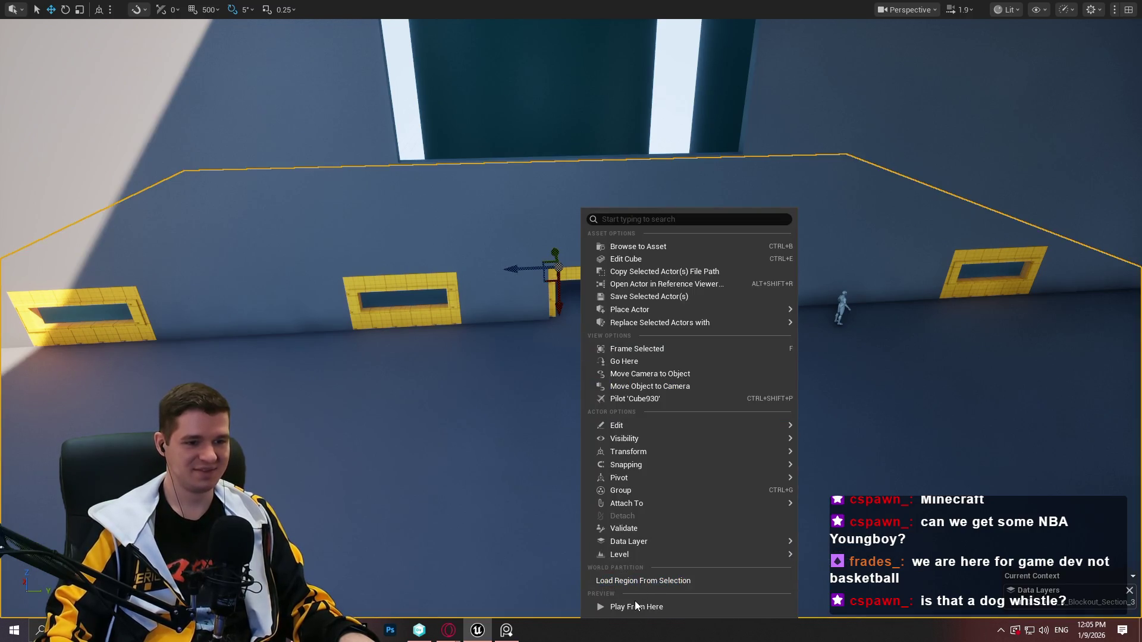
left_click(636, 605)
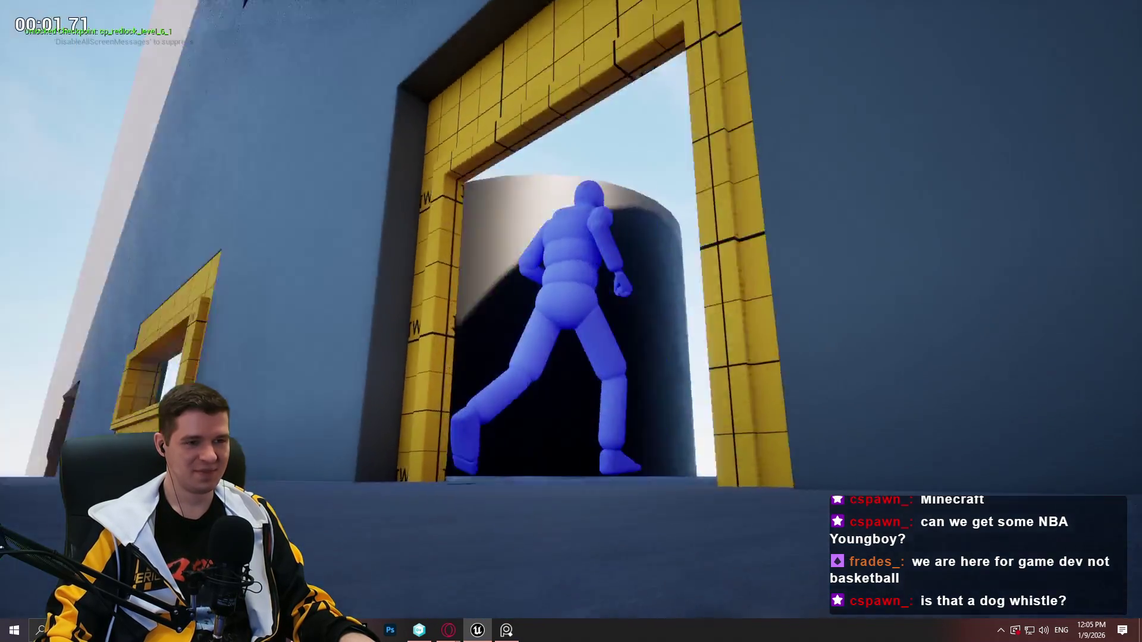
key("w")
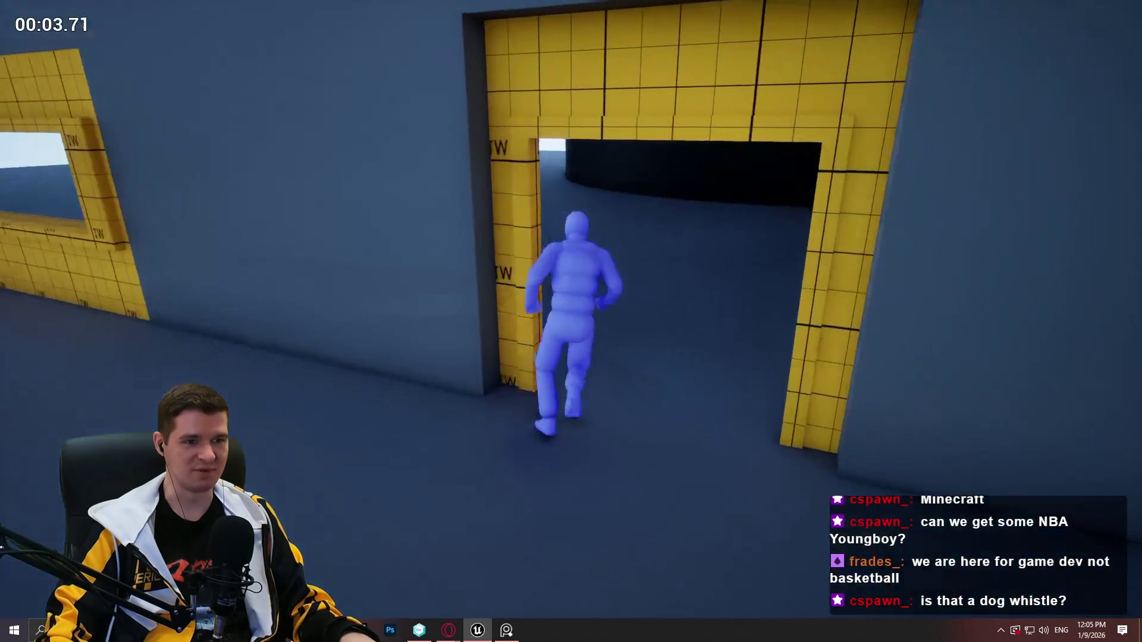
key("space")
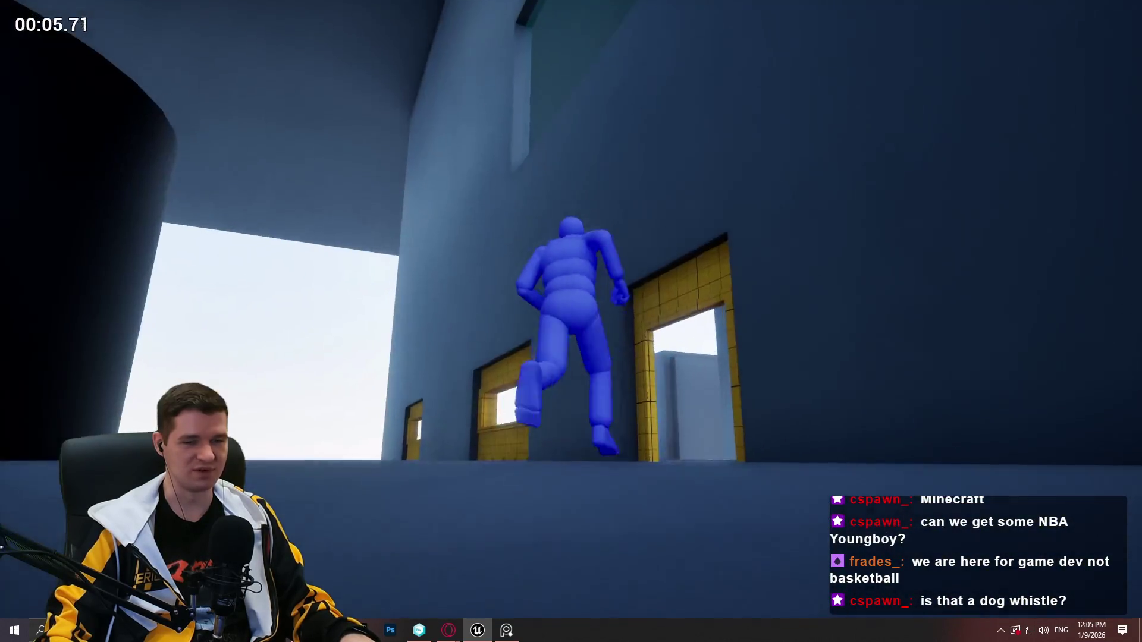
key("w")
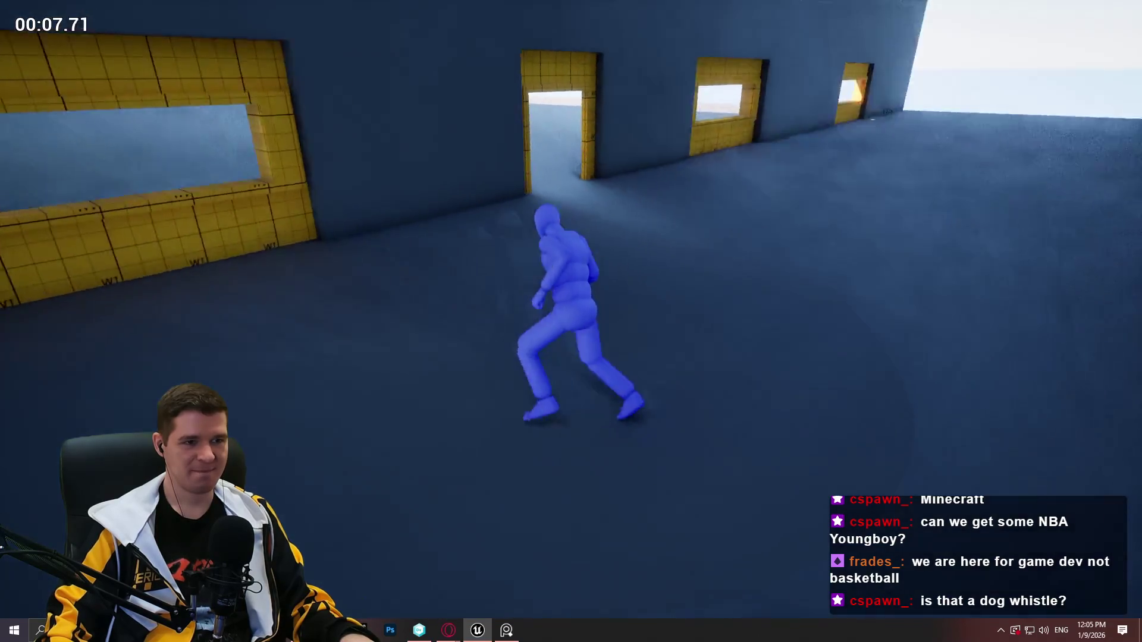
key("w")
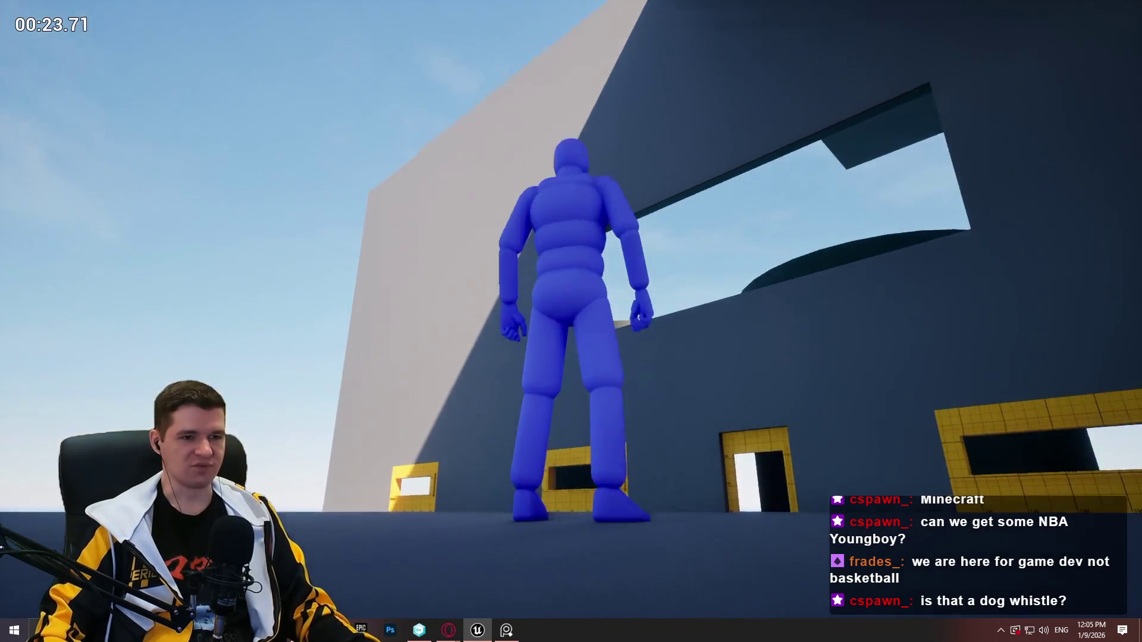
key("Escape")
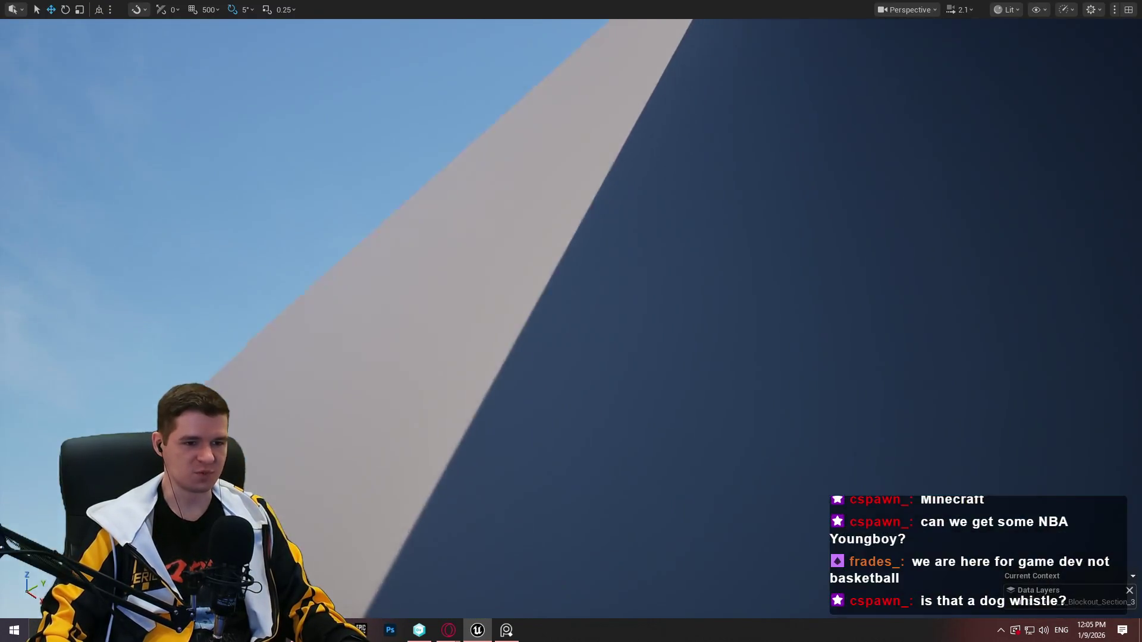
Select the taller wall panel, widen it considerably and slide it left beside the tanks
scroll(570, 321, "down", 5)
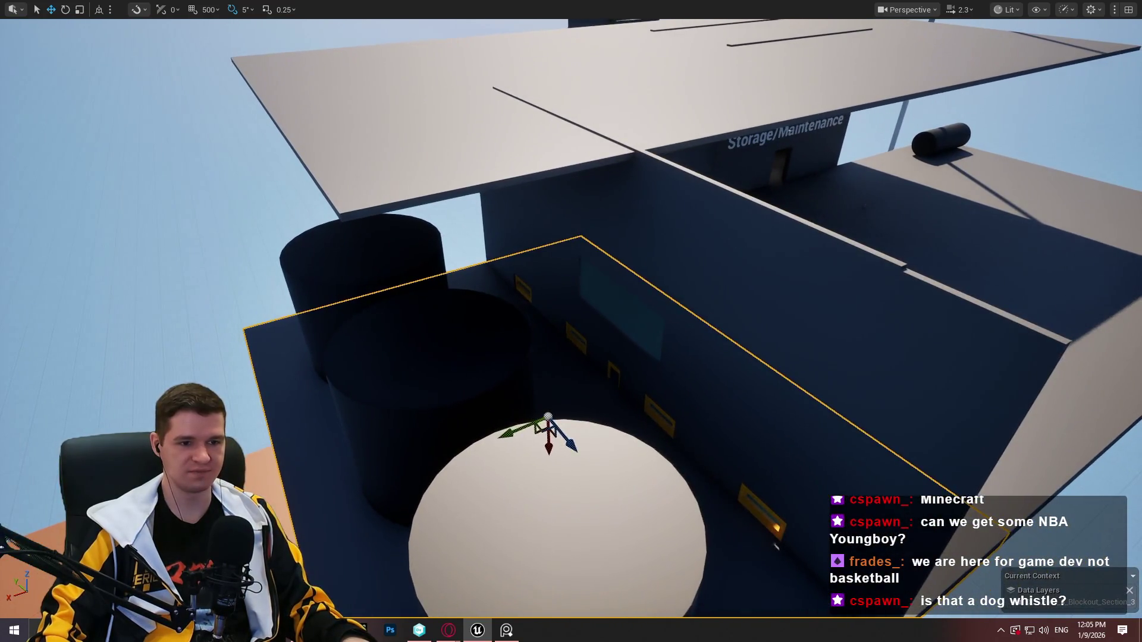
left_click(714, 395)
left_click(734, 439)
left_click_drag(748, 353, 363, 407)
key("f")
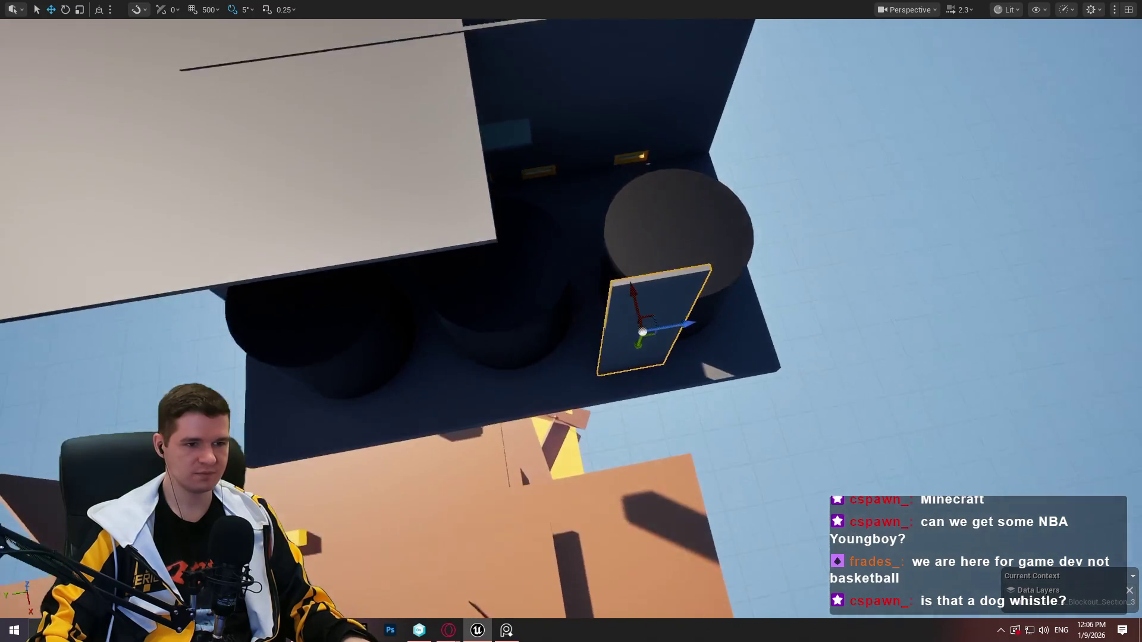
key("r")
left_click_drag(672, 319, 797, 298)
mouse_move(672, 305)
left_mouse_down()
mouse_move(551, 328)
mouse_move(550, 347)
left_mouse_up()
Tilt the wall 20 degrees and move it up, right, then left into its enclosing position
scroll(589, 347, "up", 2)
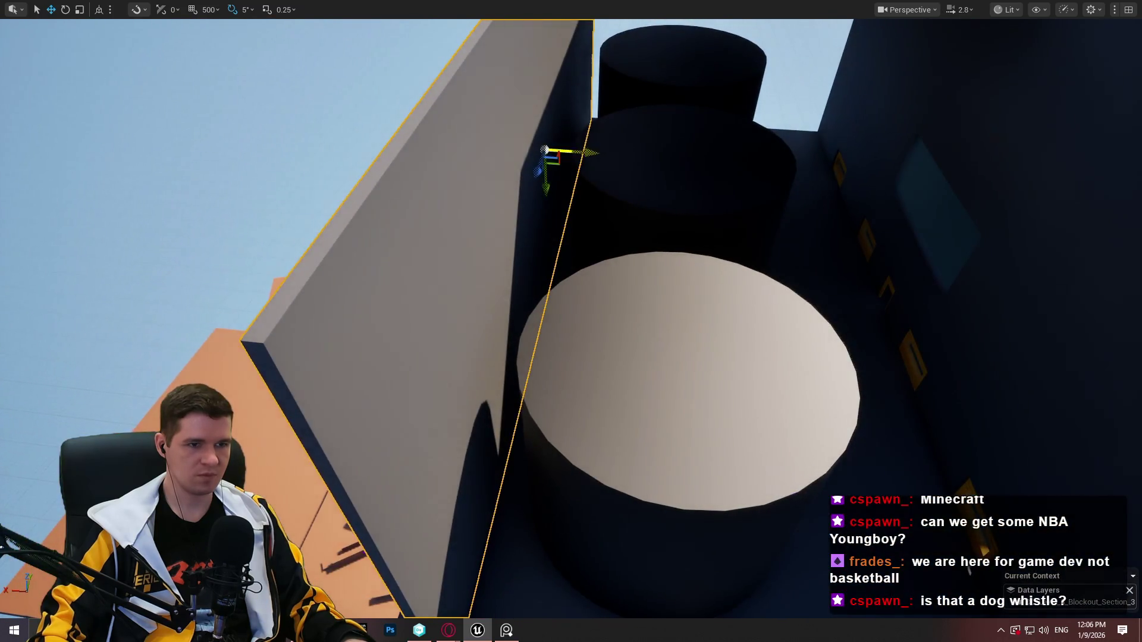
key("w")
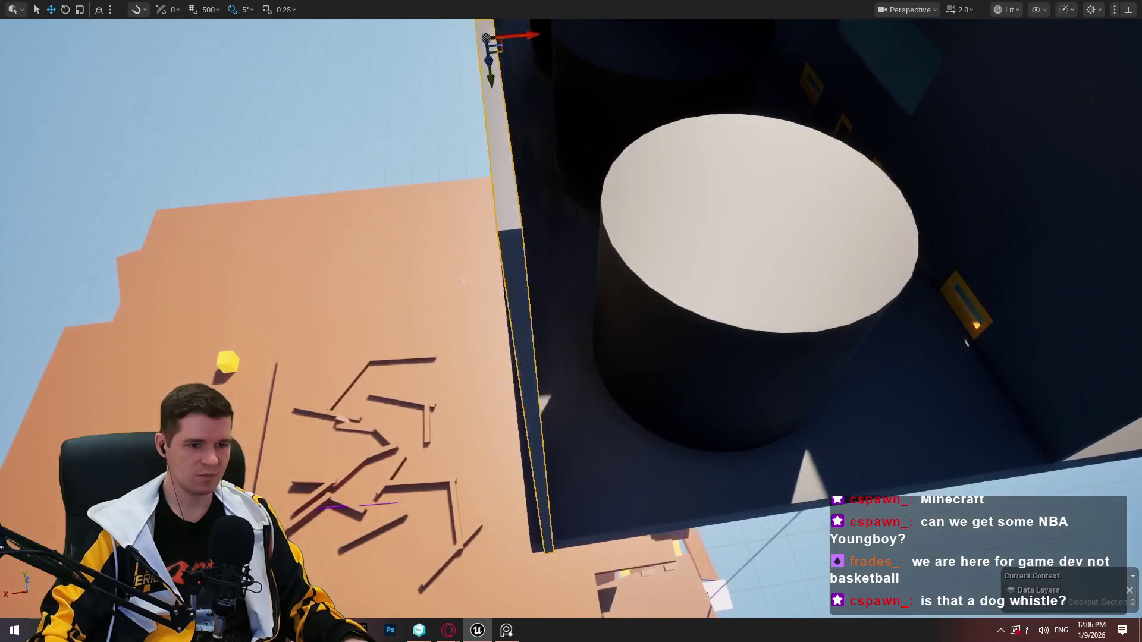
left_click_drag(538, 48, 524, 57)
left_click_drag(593, 59, 580, 36)
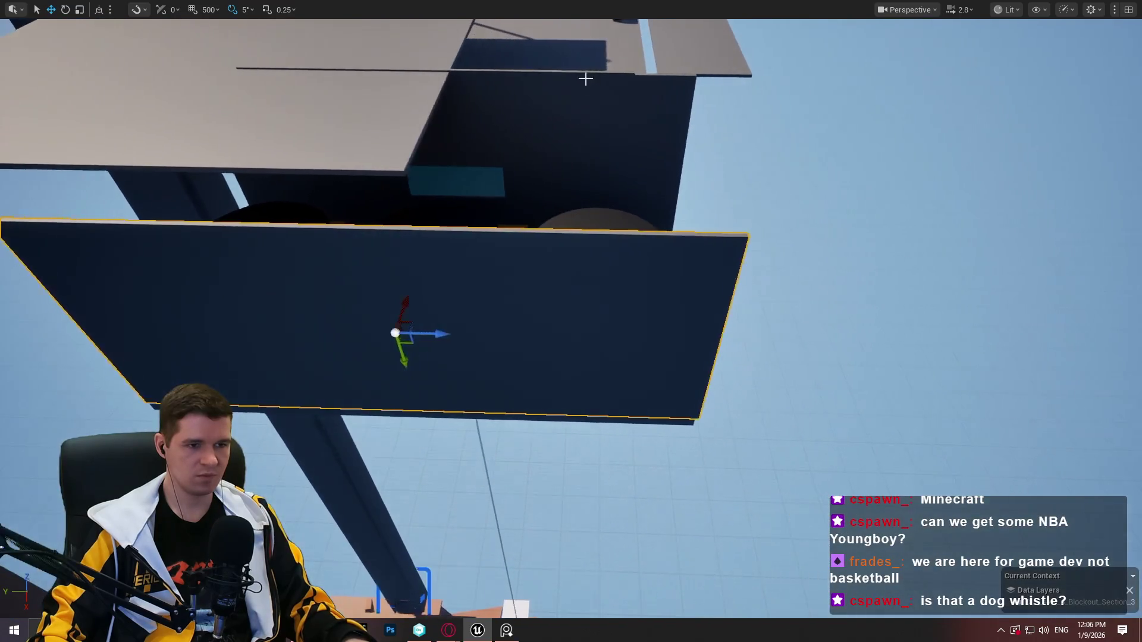
key("e")
mouse_move(408, 341)
left_mouse_down()
mouse_move(386, 291)
mouse_move(297, 357)
mouse_move(309, 333)
left_mouse_up()
key("w")
mouse_move(386, 332)
left_mouse_down()
mouse_move(678, 212)
mouse_move(666, 153)
left_mouse_up()
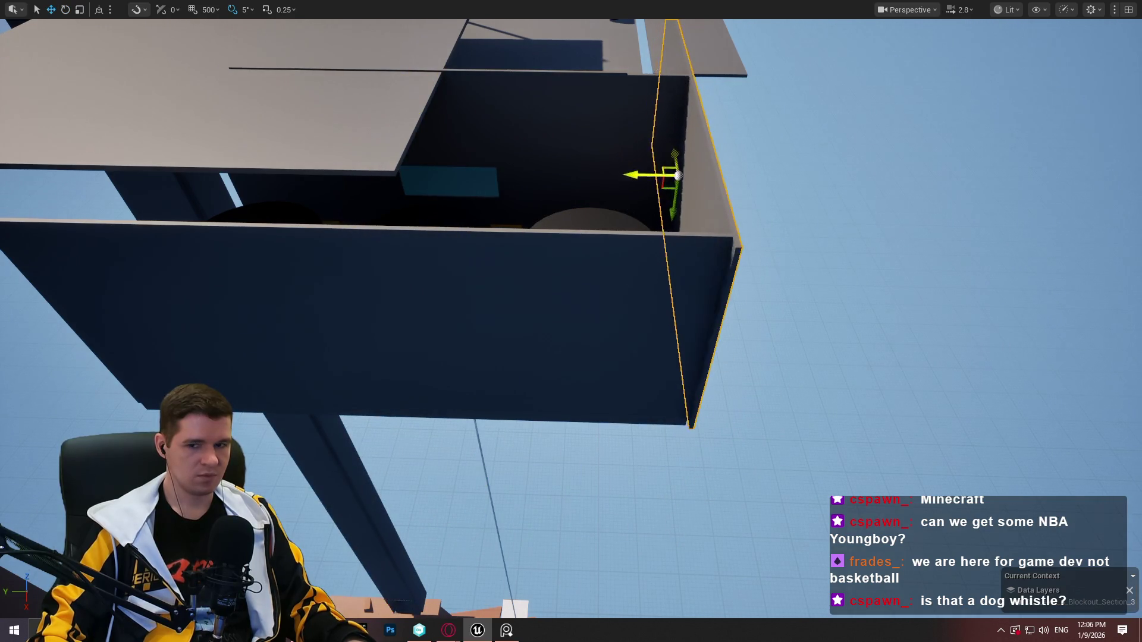
scroll(666, 153, "up", 2)
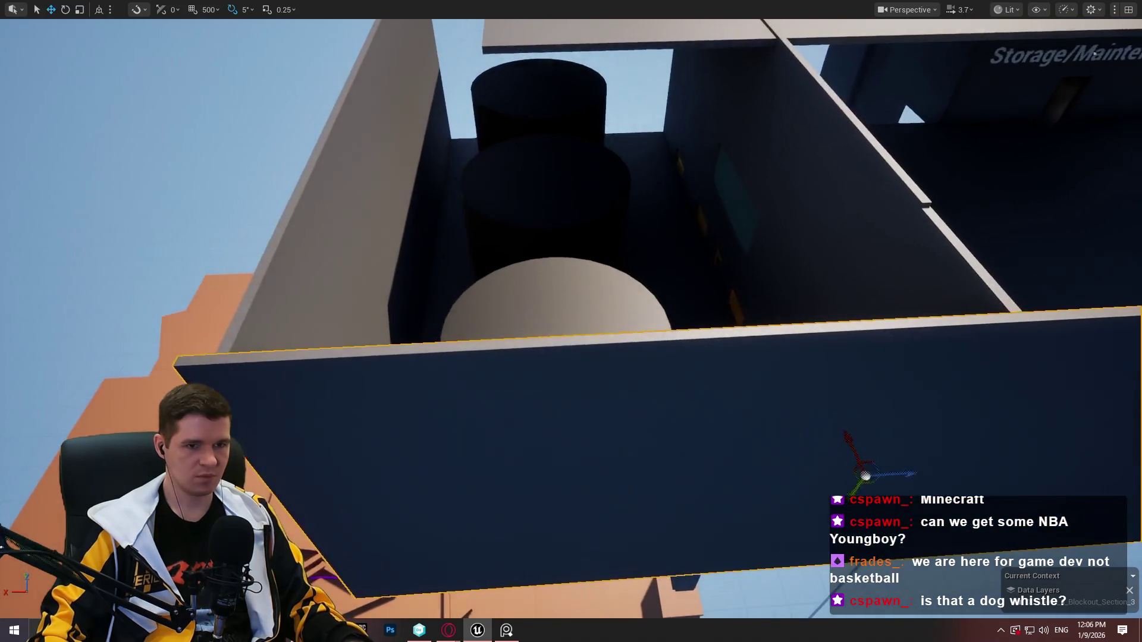
key("r")
key("w")
mouse_move(898, 460)
left_mouse_down()
mouse_move(918, 450)
mouse_move(636, 470)
mouse_move(654, 461)
mouse_move(337, 385)
mouse_move(54, 364)
mouse_move(66, 419)
left_mouse_up()
Nudge the wall along X, slide the roof slab left off the box, and lower the box's side wall
mouse_move(185, 134)
left_mouse_down()
mouse_move(186, 173)
mouse_move(205, 173)
mouse_move(205, 101)
mouse_move(149, 122)
left_mouse_up()
scroll(166, 113, "up", 2)
left_click_drag(591, 148, 591, 148)
scroll(399, 314, "up", 2)
left_click_drag(400, 314, 400, 314)
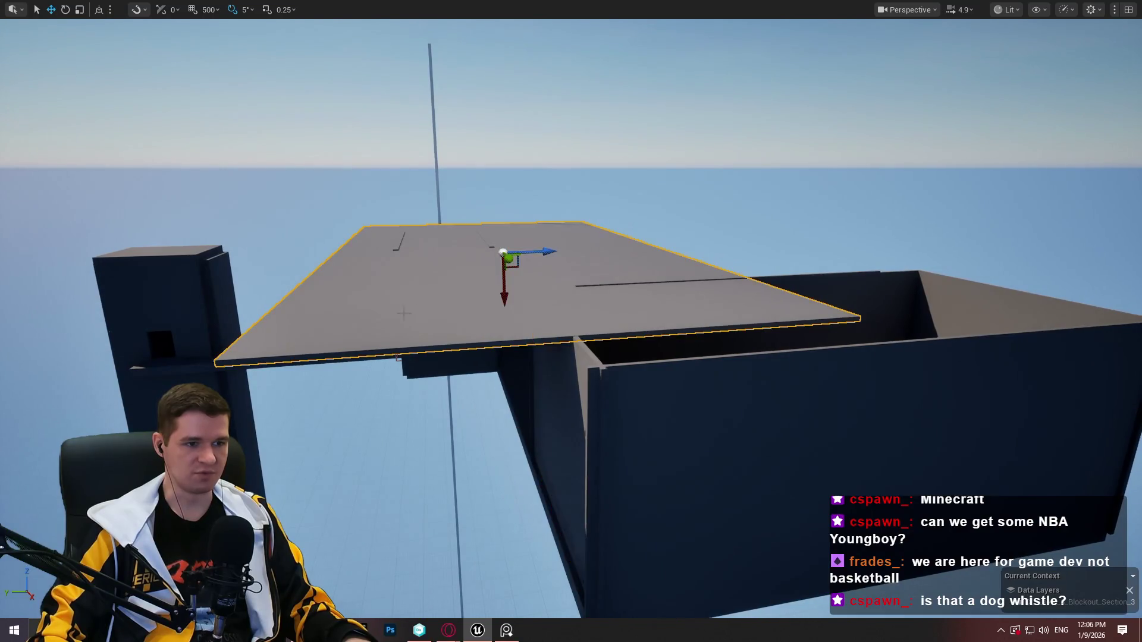
mouse_move(541, 245)
left_mouse_down()
mouse_move(219, 237)
mouse_move(255, 244)
left_mouse_up()
left_click_drag(535, 311, 535, 311)
left_click(535, 311)
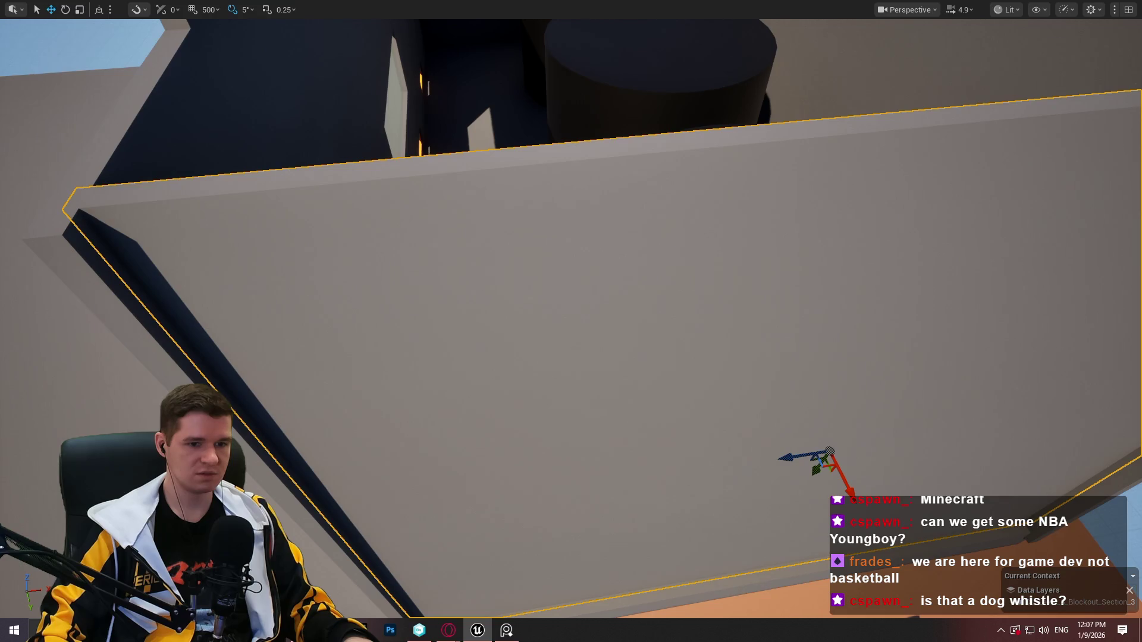
left_click_drag(855, 486, 859, 508)
left_click_drag(718, 313, 718, 313)
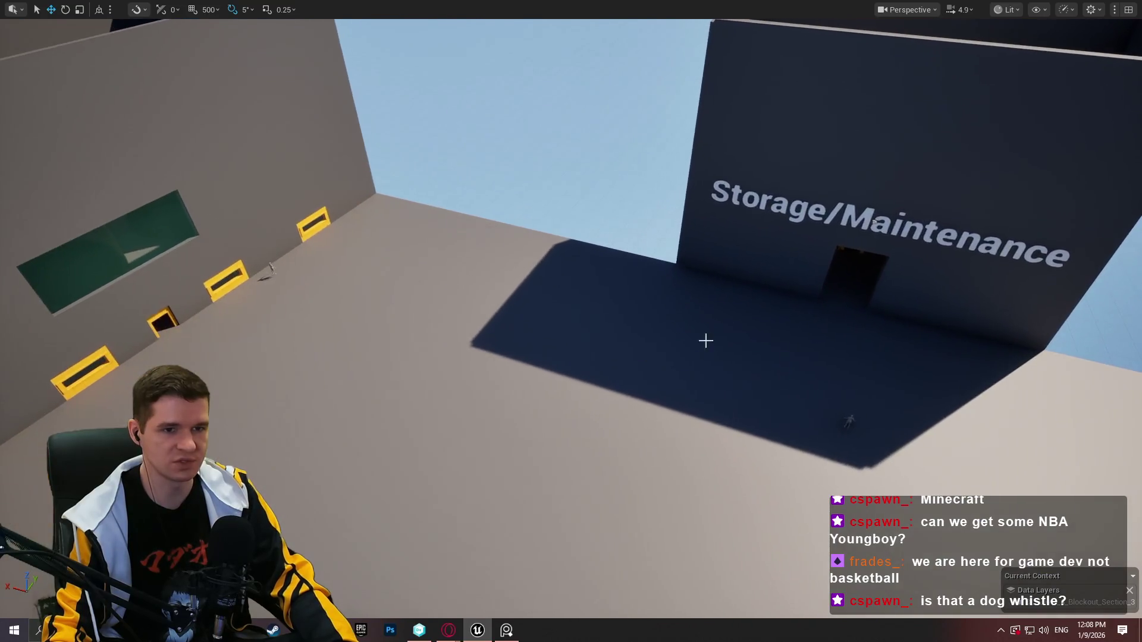
Duplicate the Storage/Maintenance label onto the left wall, turned flush and raised above the green window
left_click(870, 227)
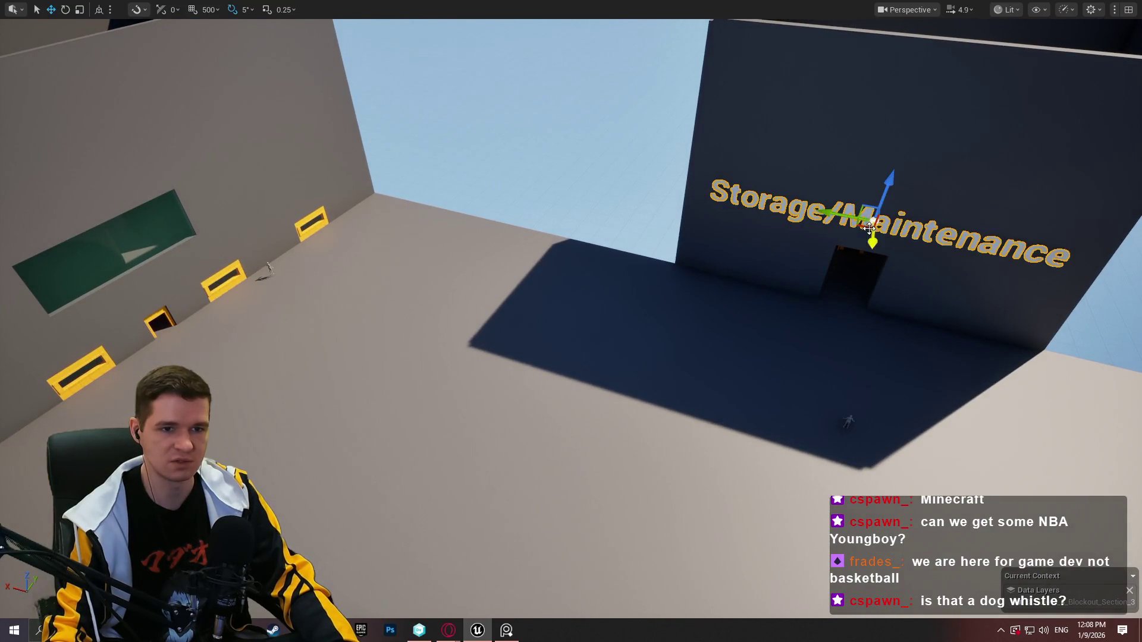
mouse_move(870, 227)
left_mouse_down()
mouse_move(174, 301)
mouse_move(382, 345)
left_mouse_up()
key("e")
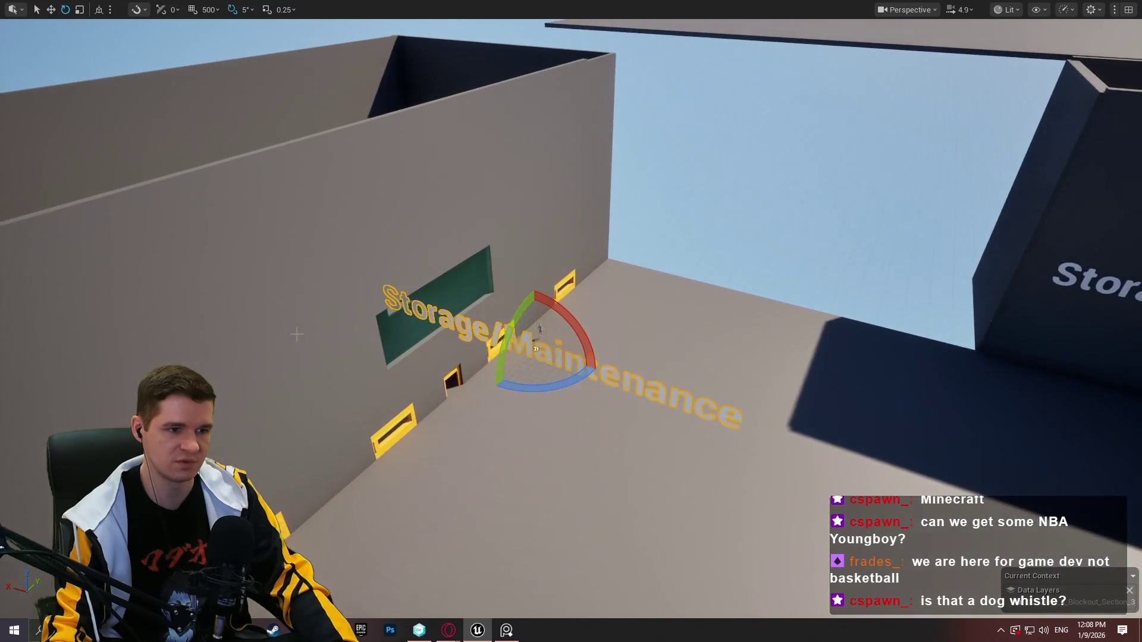
left_click_drag(544, 385, 615, 380)
key("w")
mouse_move(553, 356)
left_mouse_down()
mouse_move(410, 337)
mouse_move(449, 365)
left_mouse_up()
mouse_move(421, 289)
left_mouse_down()
mouse_move(409, 200)
mouse_move(448, 201)
left_mouse_up()
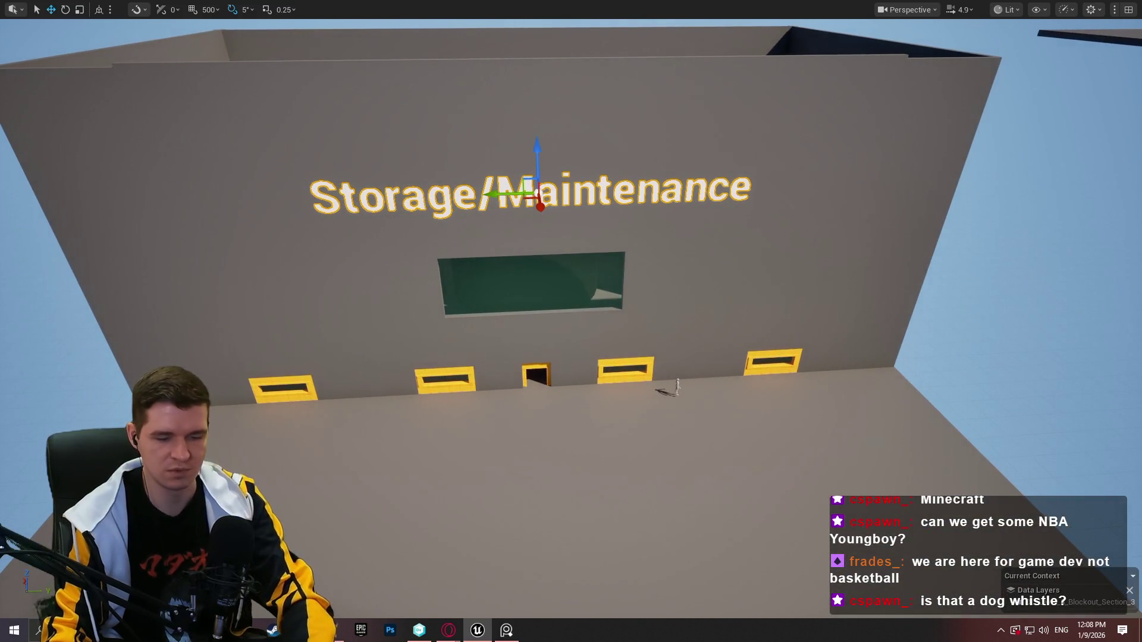
Change the copied label's text to 'Water Storage'
key("F11")
scroll(990, 538, "up", 2)
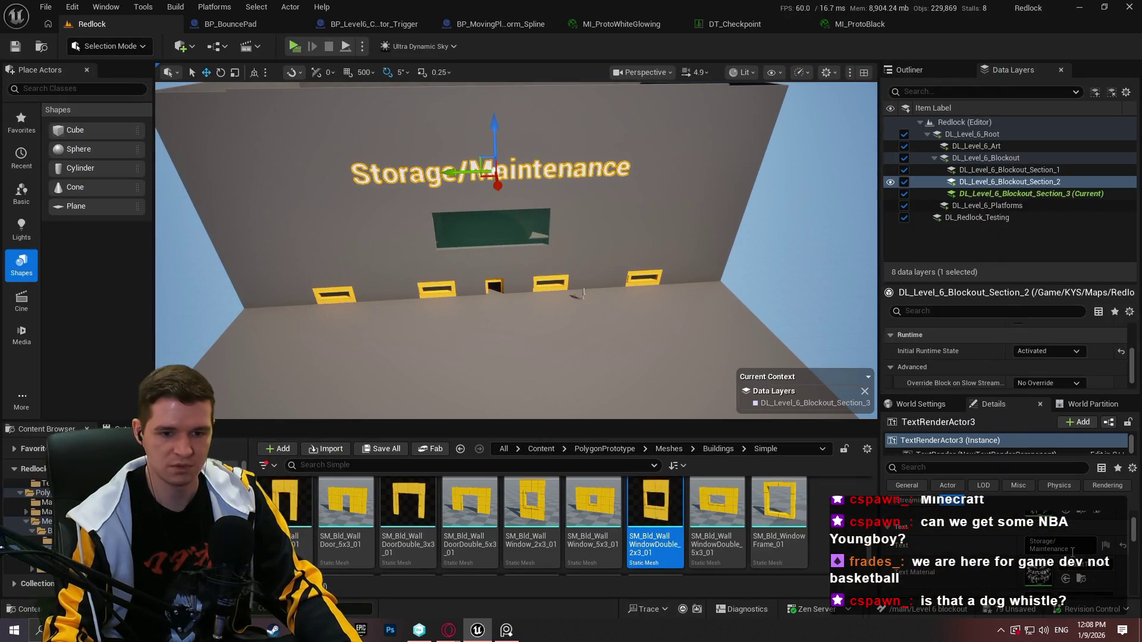
type("Water")
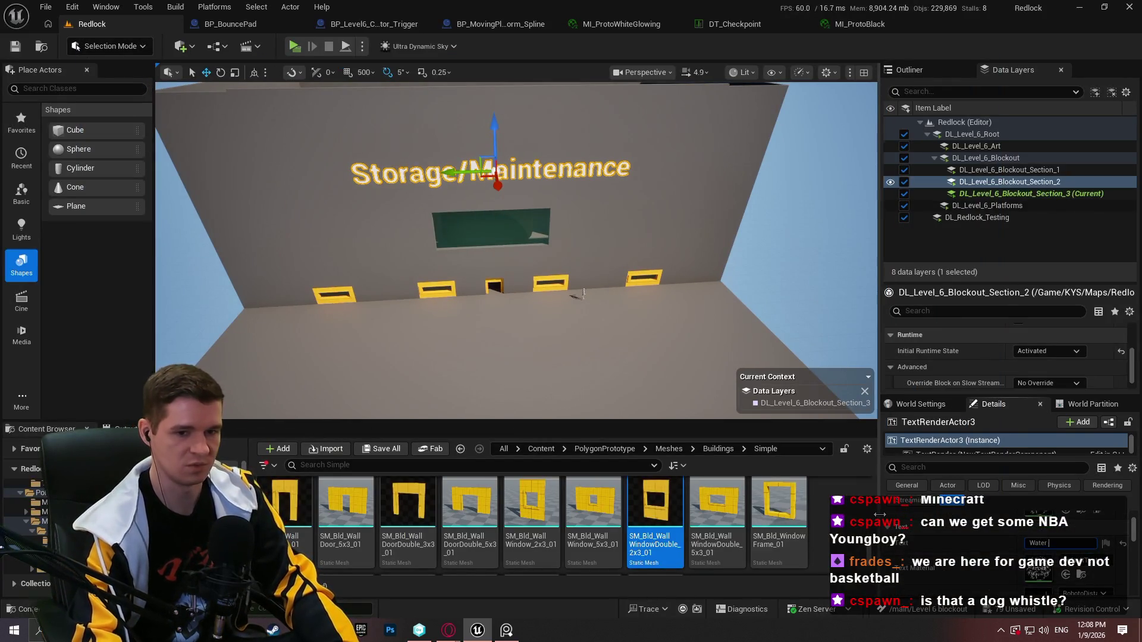
type("age")
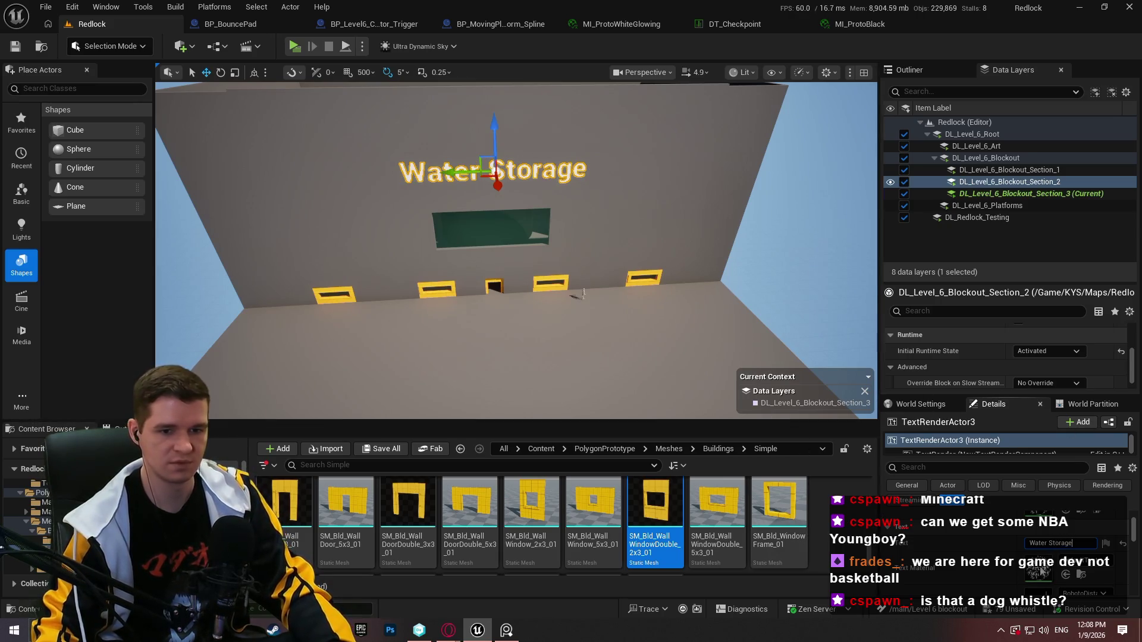
left_click_drag(619, 281, 623, 279)
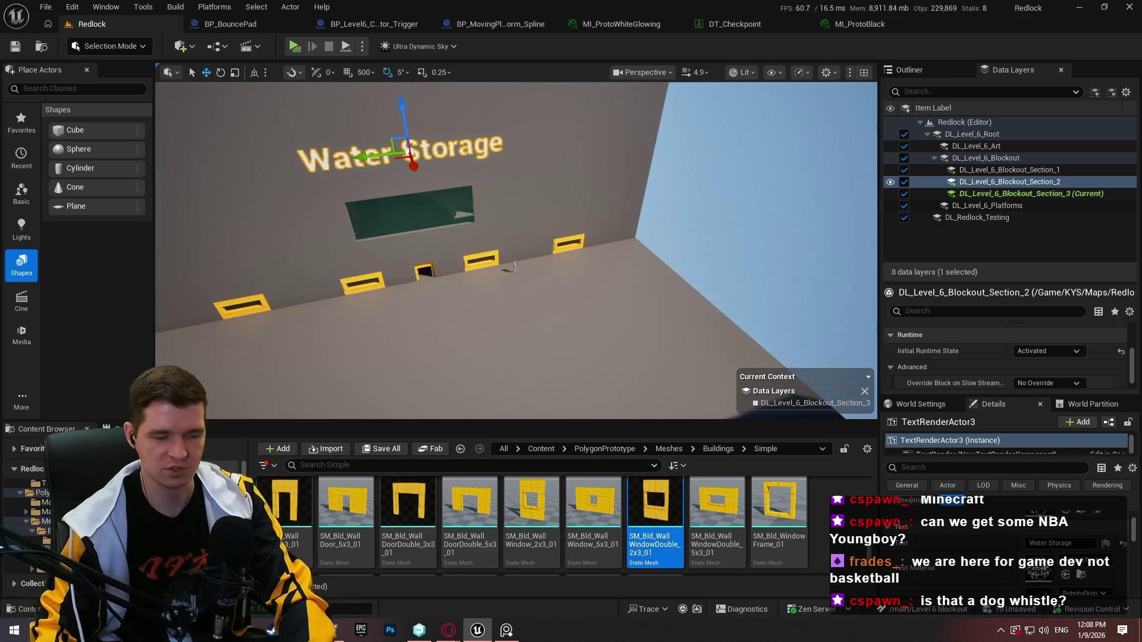
key("F11")
Duplicate the Storage/Maintenance label again over to the black rooftop tank
left_click_drag(497, 291, 594, 273)
left_click_drag(445, 221, 337, 456)
left_click_drag(570, 321, 619, 333)
left_click(585, 380)
mouse_move(585, 380)
left_mouse_down()
mouse_move(276, 315)
mouse_move(839, 331)
left_mouse_up()
Retype the tank label to 'Oxygen' and turn it 85 degrees beside the tank
key("F11")
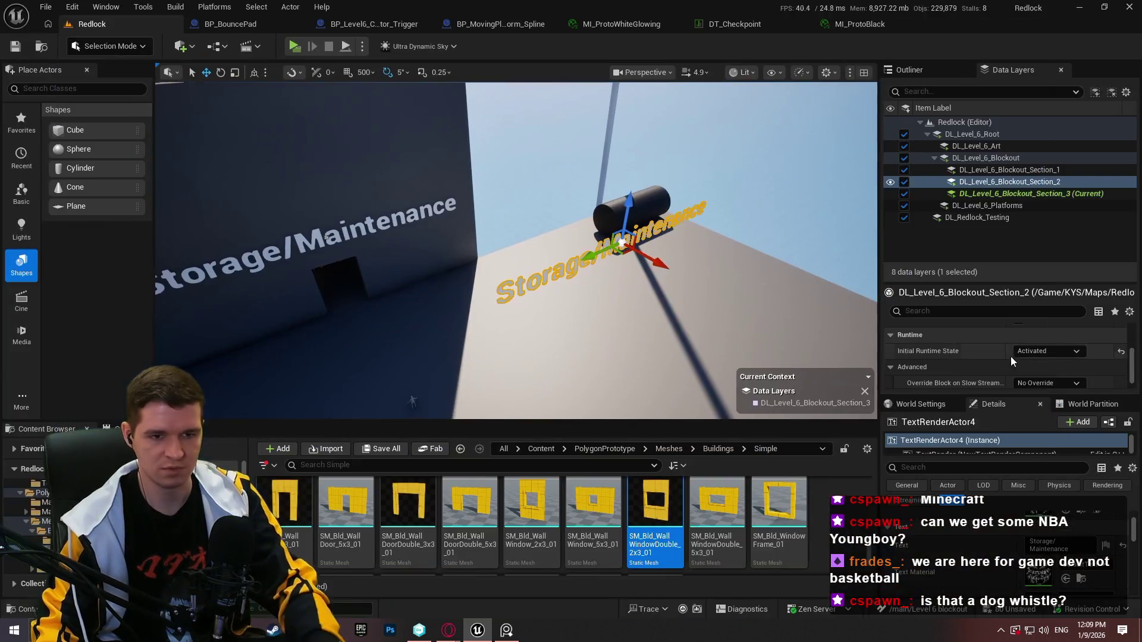
key("ctrl+a")
type("Oxy")
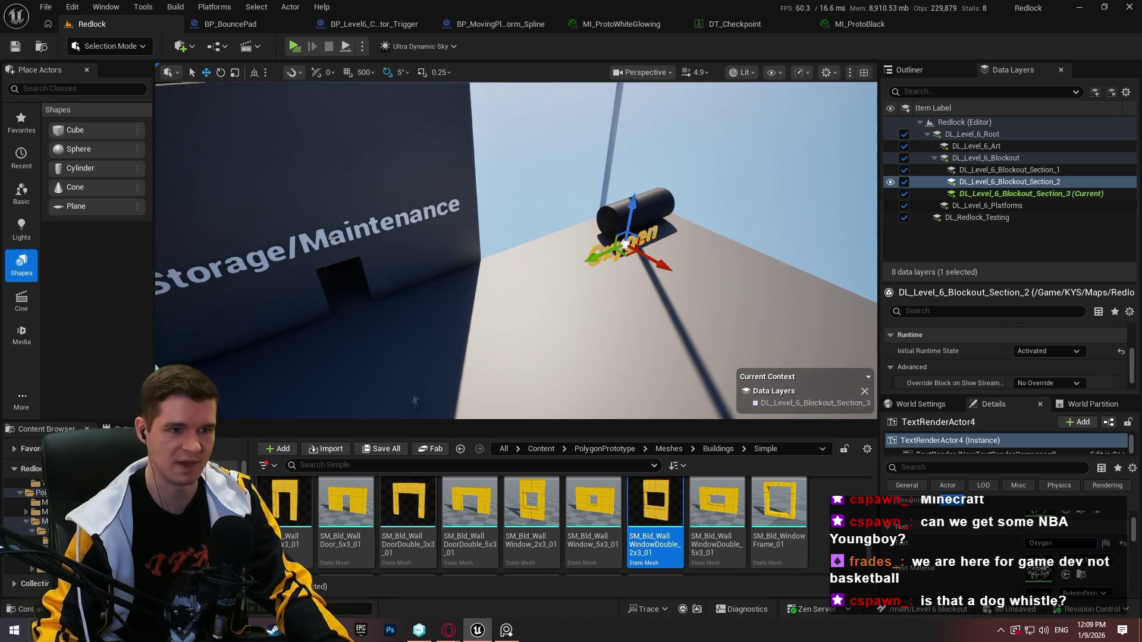
key("f")
key("e")
mouse_move(481, 293)
left_mouse_down()
mouse_move(491, 396)
mouse_move(483, 378)
mouse_move(495, 348)
mouse_move(654, 244)
left_mouse_up()
key("w")
key("f")
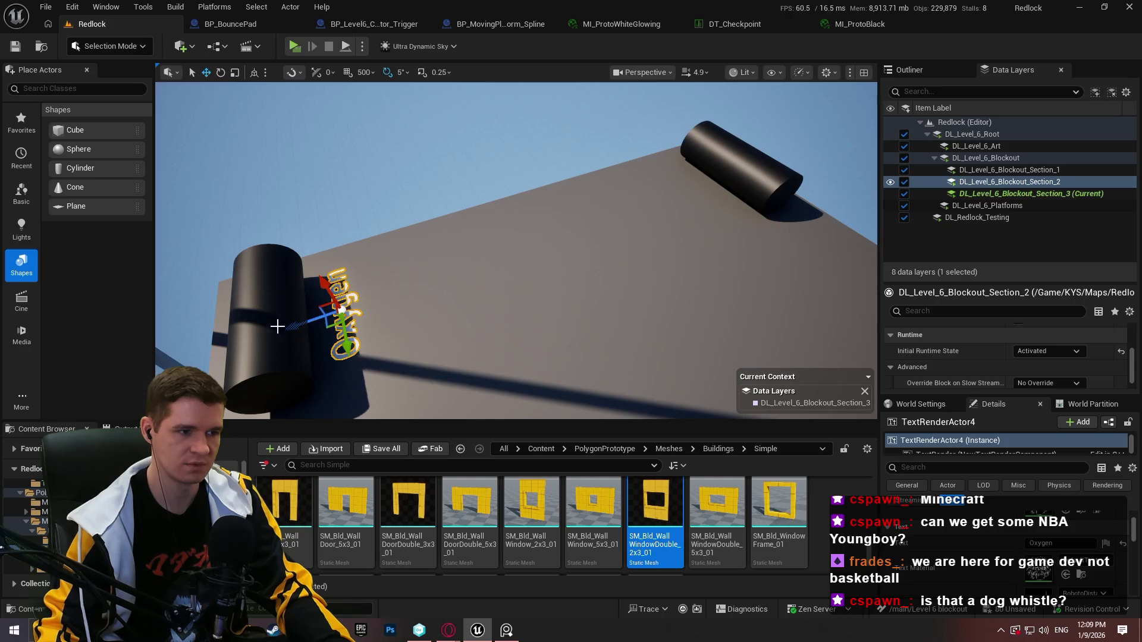
Copy the Oxygen label to the far tank, flip it upright, and retype it 'Hydrogen'
left_click_drag(277, 326, 714, 232)
key("e")
left_click_drag(640, 207, 711, 177)
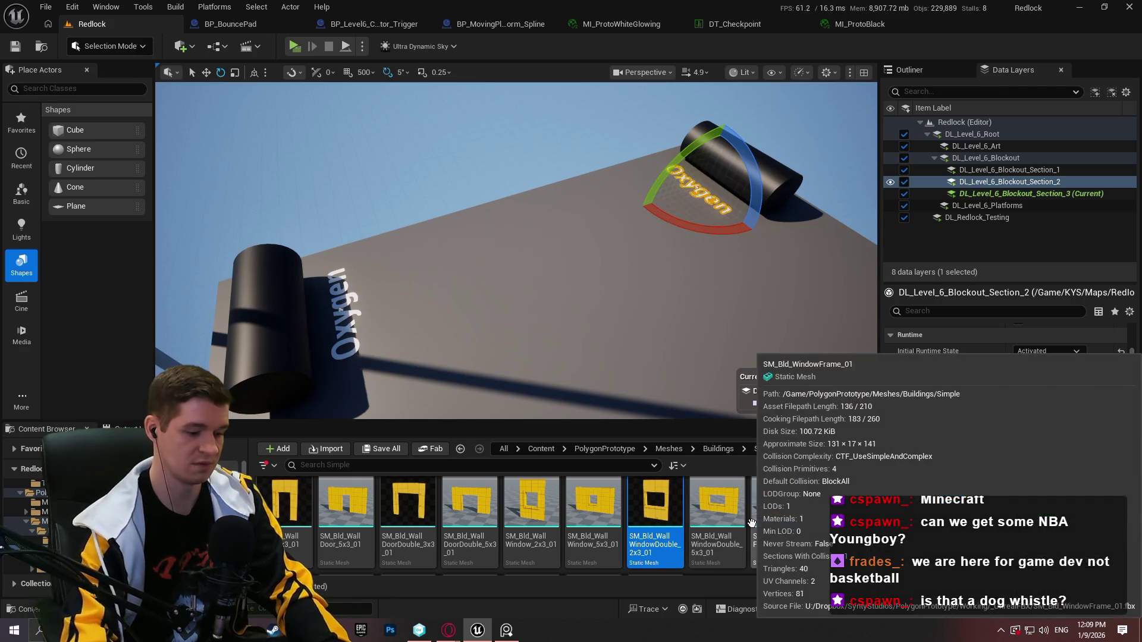
type("Hydrogen")
key("Return")
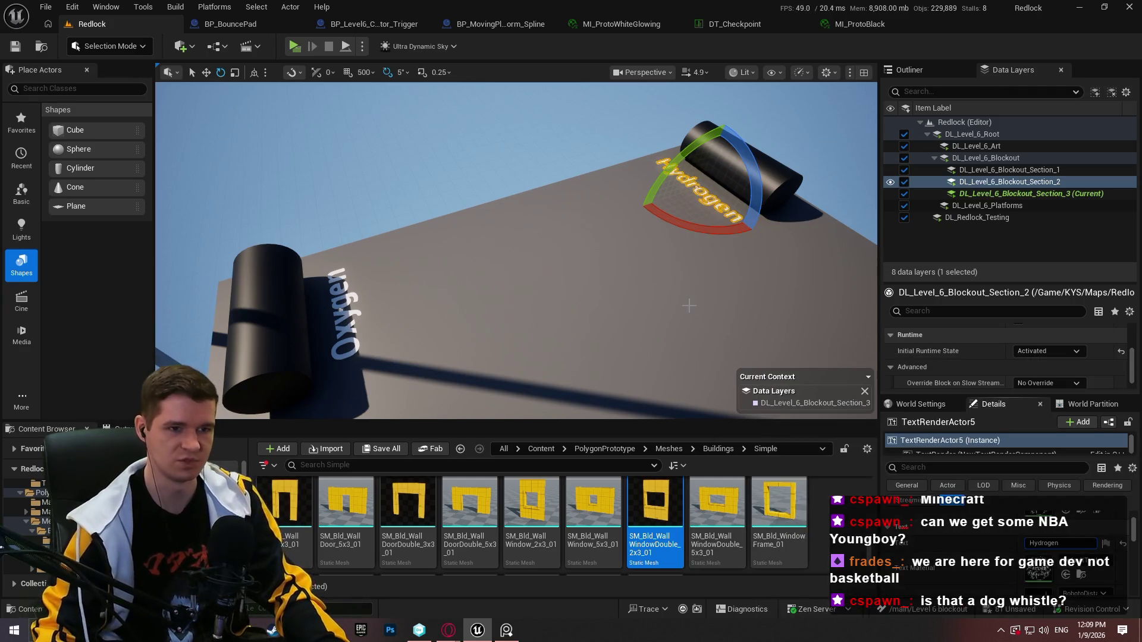
key("f")
key("w")
mouse_move(594, 231)
left_mouse_down()
mouse_move(397, 165)
mouse_move(440, 214)
mouse_move(512, 238)
mouse_move(546, 204)
left_mouse_up()
Go fullscreen toward the Storage/Maintenance building, then bring the nuclear turbine image search forward
key("F11")
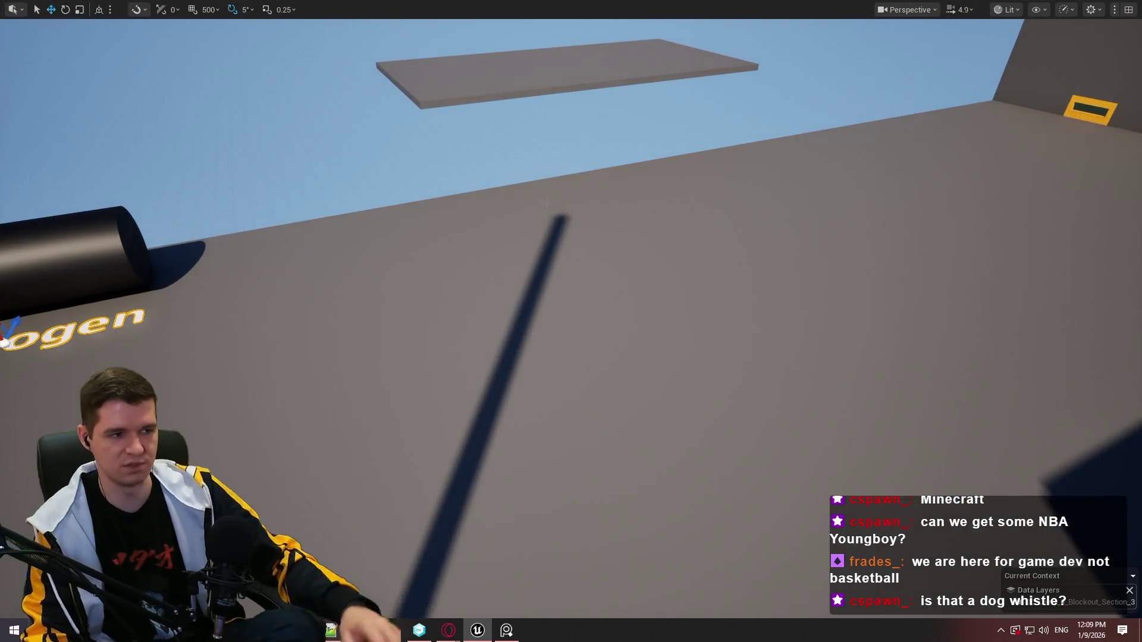
mouse_move(571, 237)
left_mouse_down()
mouse_move(691, 377)
mouse_move(726, 318)
mouse_move(666, 324)
mouse_move(648, 380)
mouse_move(642, 357)
mouse_move(660, 369)
mouse_move(648, 393)
mouse_move(613, 363)
mouse_move(648, 369)
mouse_move(648, 356)
mouse_move(462, 271)
left_mouse_up()
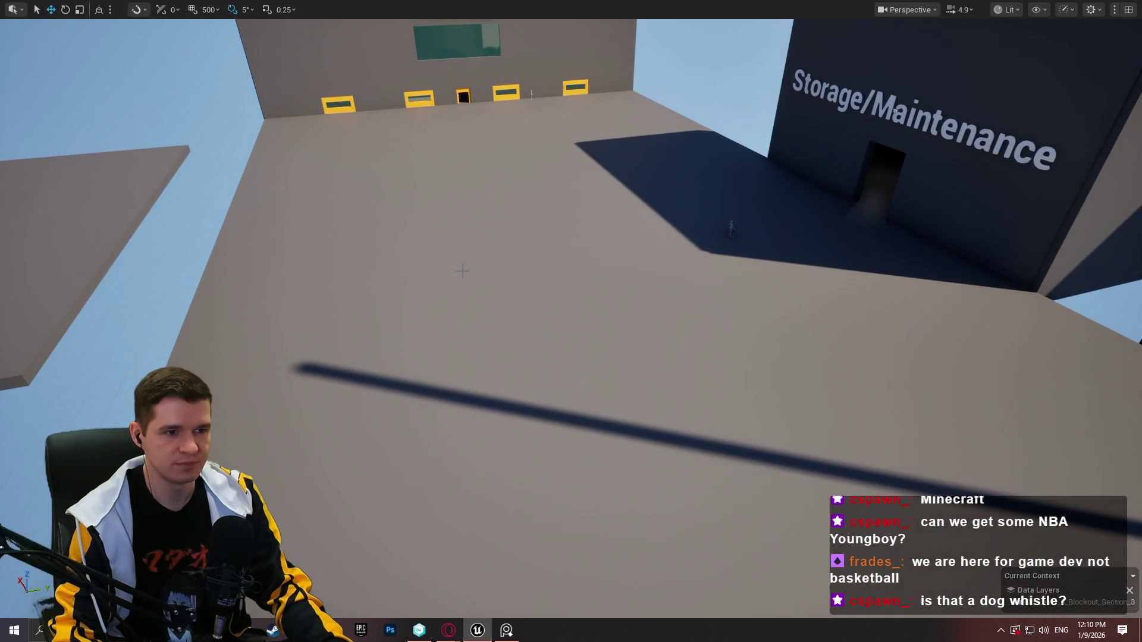
mouse_move(449, 630)
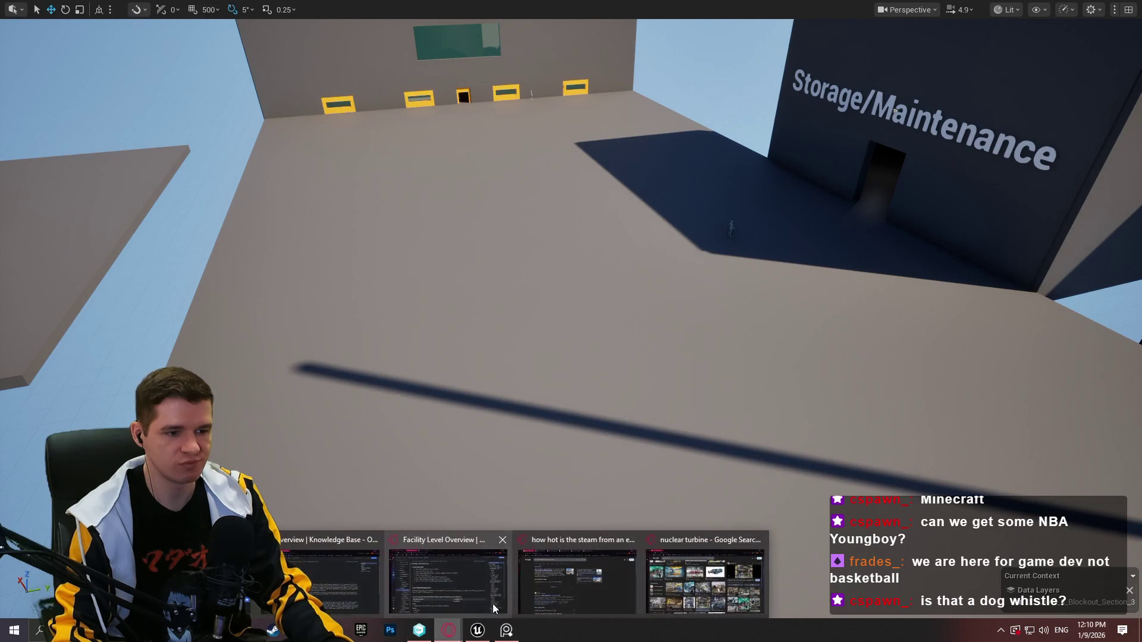
left_click(694, 575)
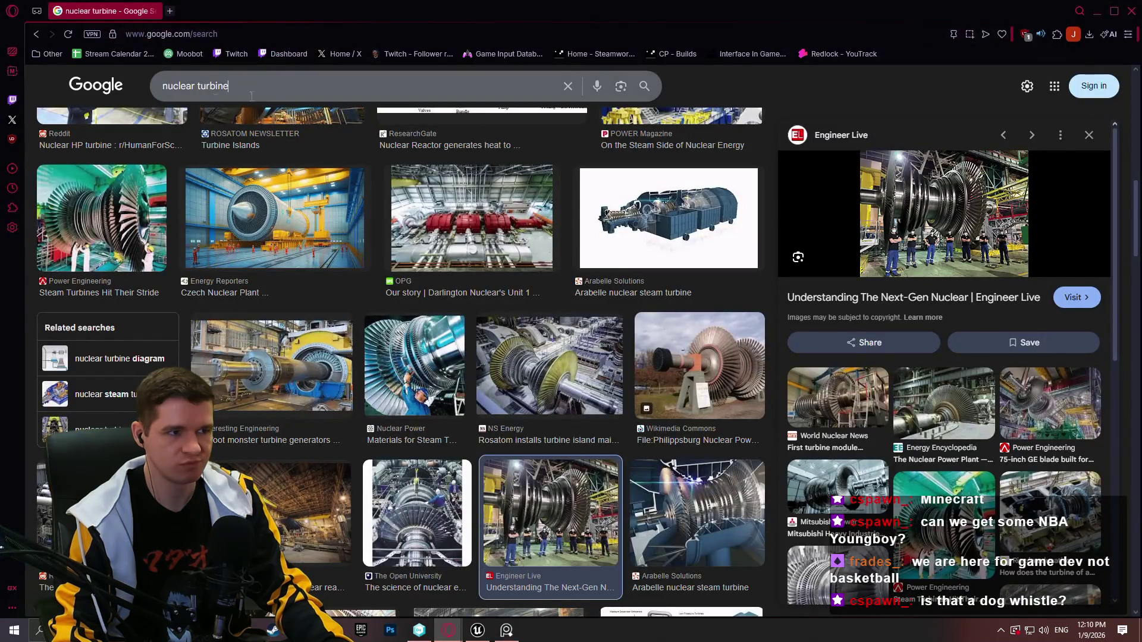
Search Google Images for 'water synthesis', then refine it to 'water synthesis plant'
triple_click(356, 86)
type("water synth")
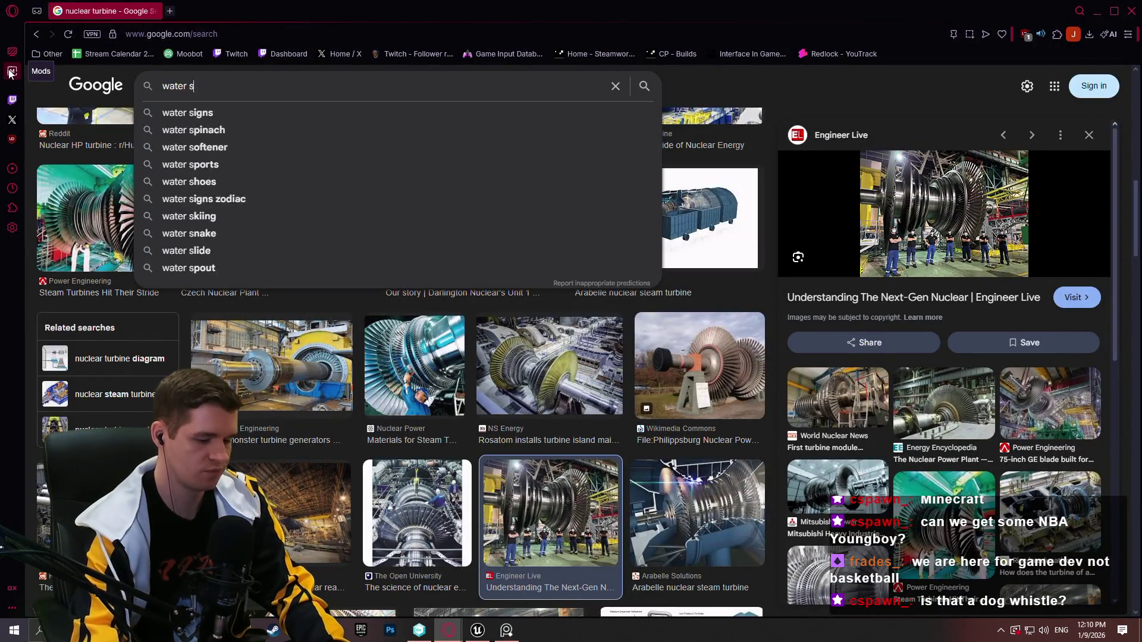
type("esis")
key("Return")
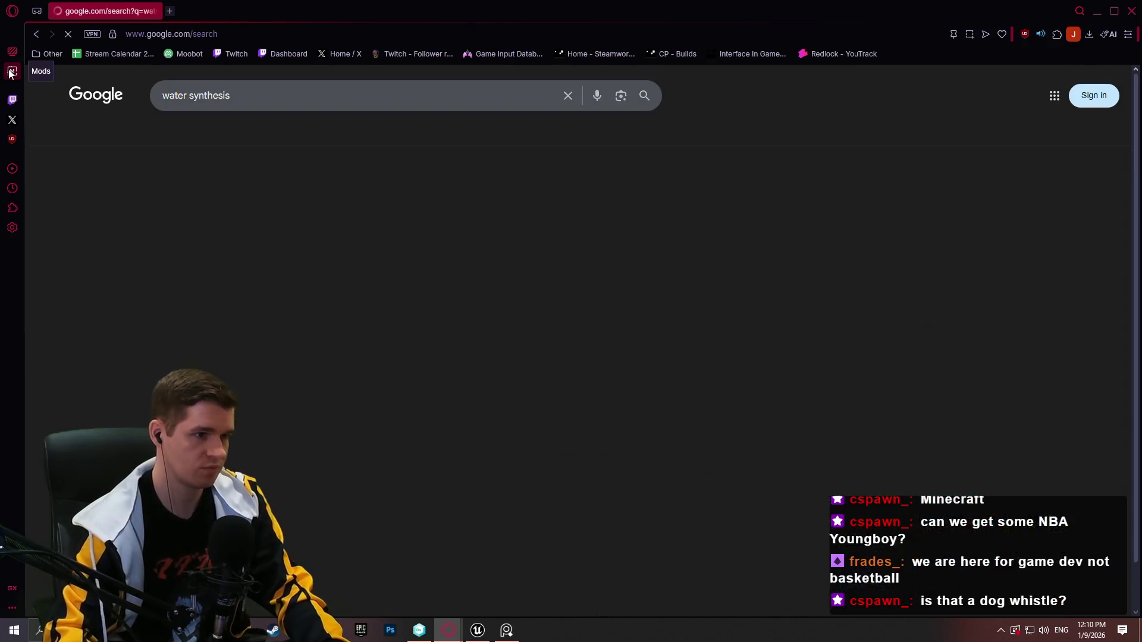
left_click(301, 104)
type("plant")
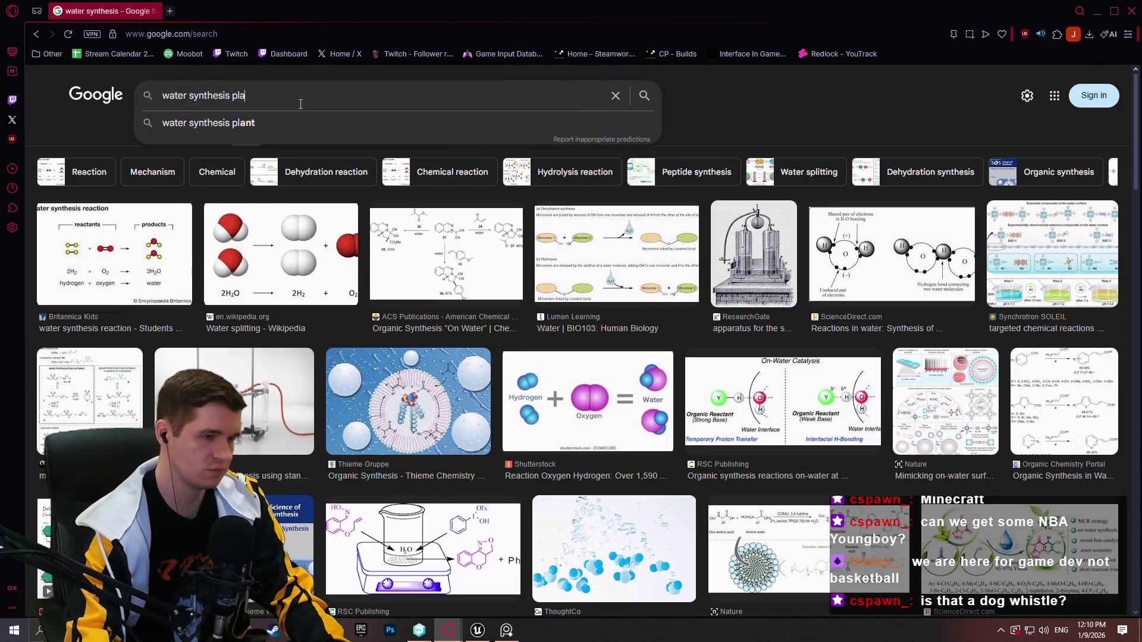
key("Return")
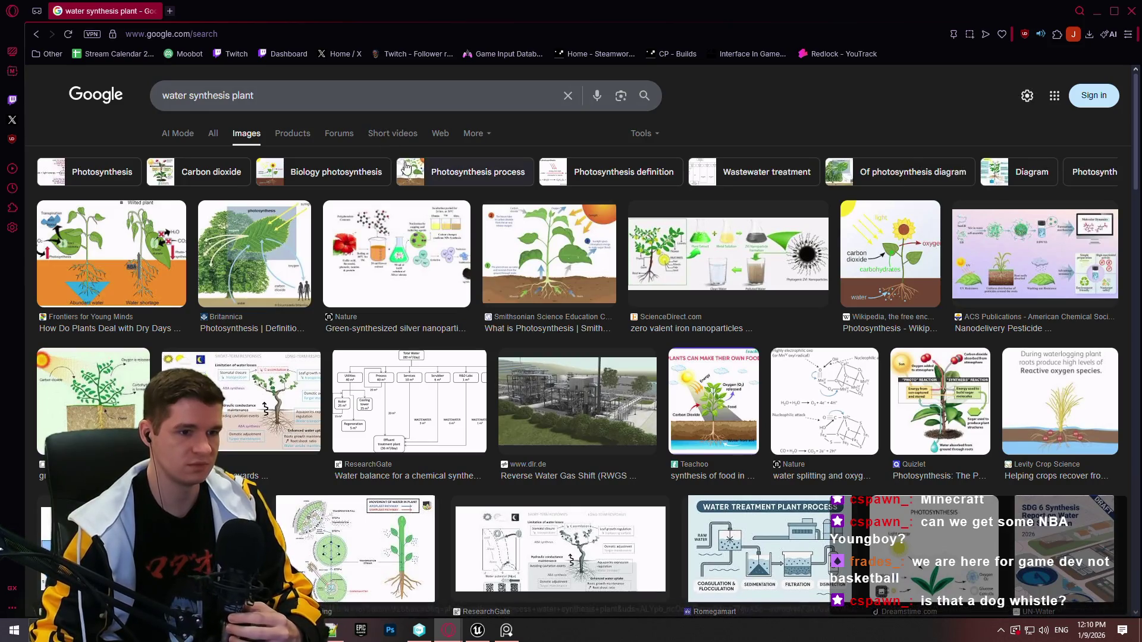
Preview the reverse water gas shift plant image and the Water Treatment Plant Process diagram
left_click(577, 424)
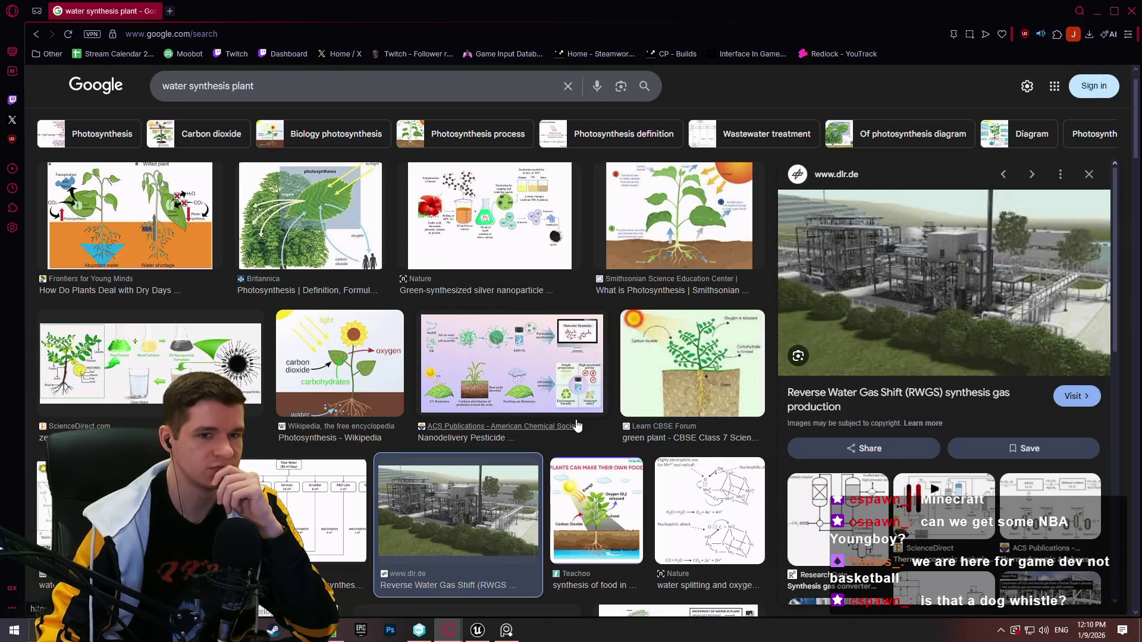
scroll(575, 423, "down", 4)
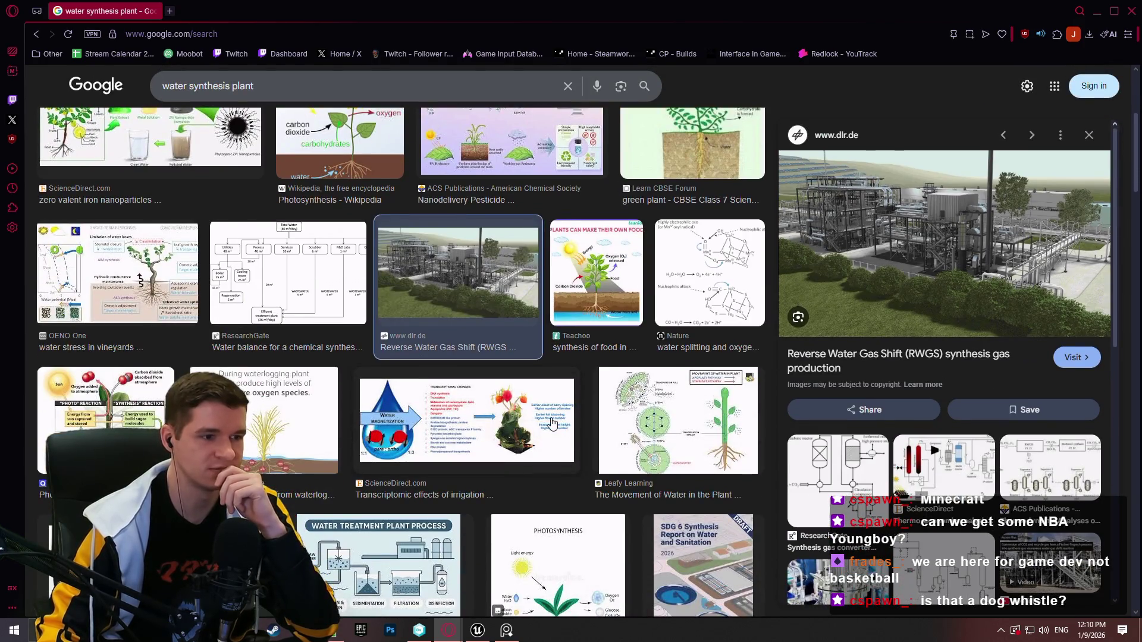
scroll(452, 373, "down", 3)
left_click(431, 375)
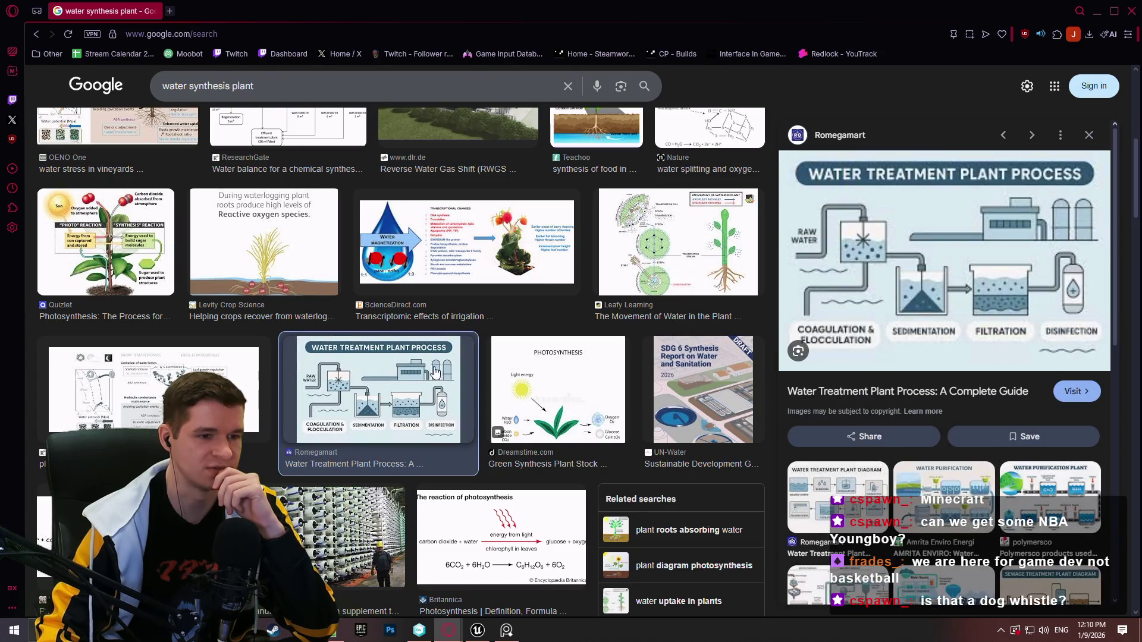
scroll(431, 369, "down", 5)
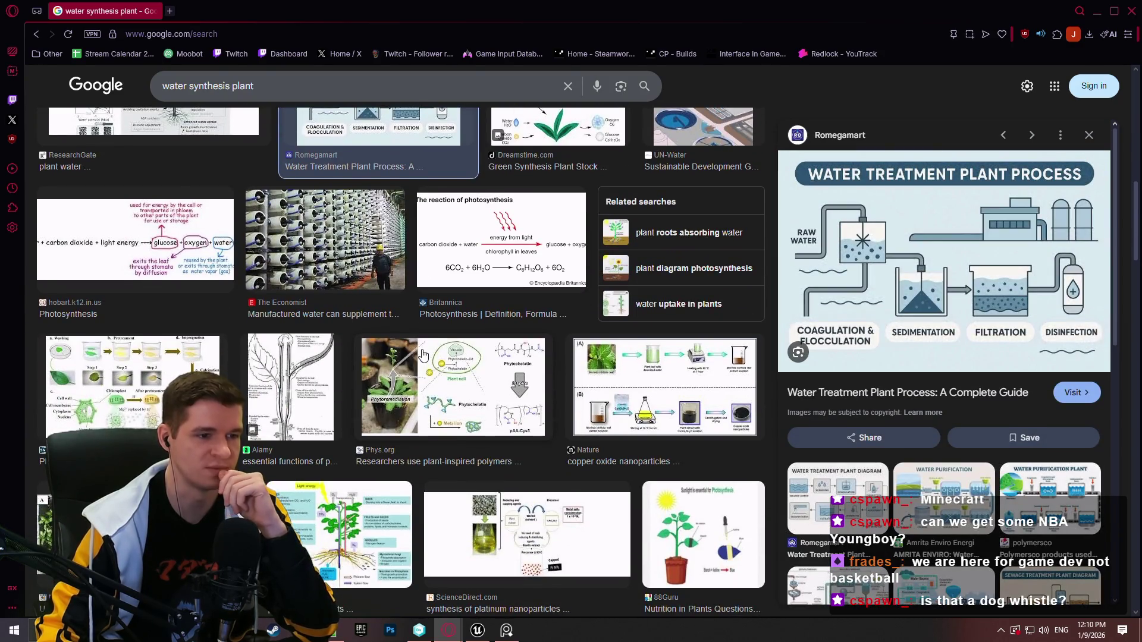
scroll(423, 355, "down", 3)
Edit the query, replacing 'plant' with 'factory'
left_click(242, 84)
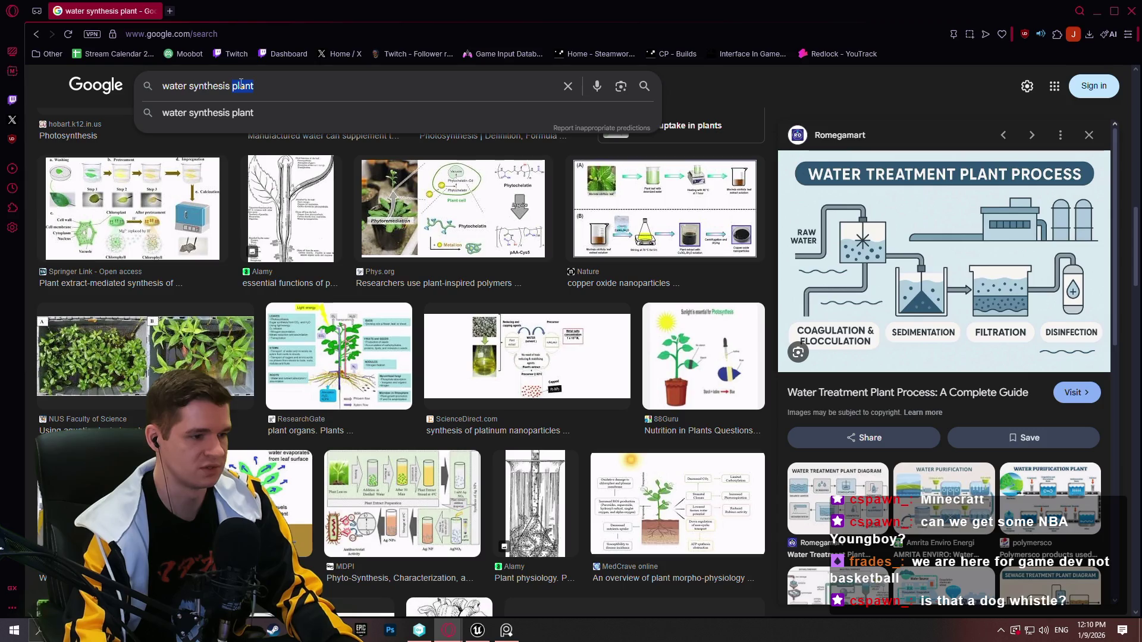
key("BackSpace")
type("factory")
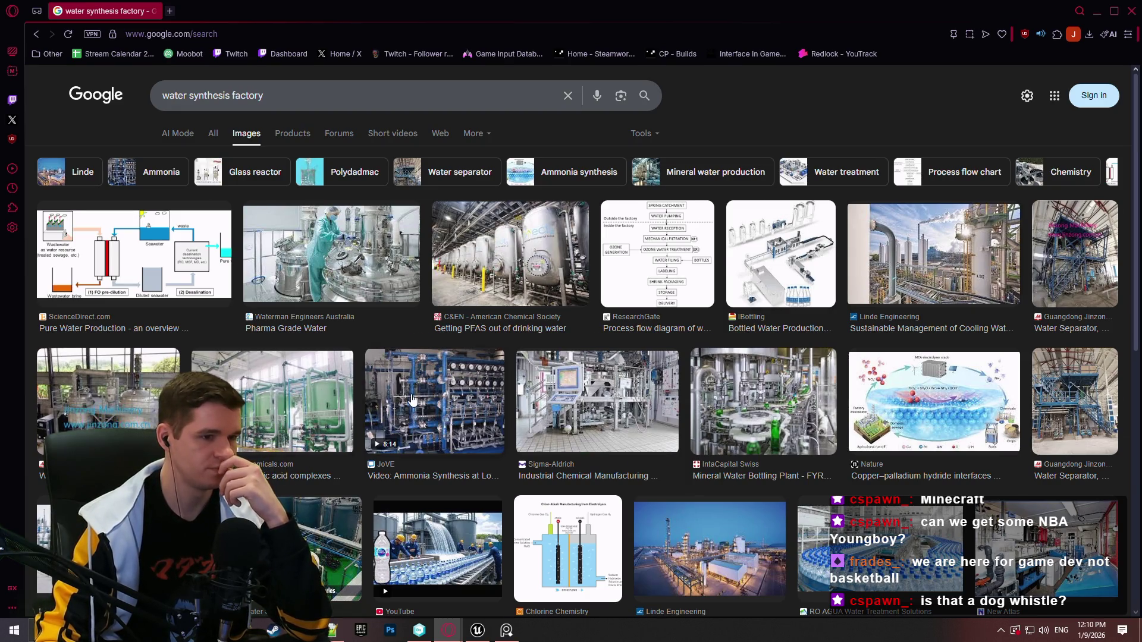
Preview the ammonia synthesis video, Jinzong water separator and green-tanks water purification images
left_click(412, 398)
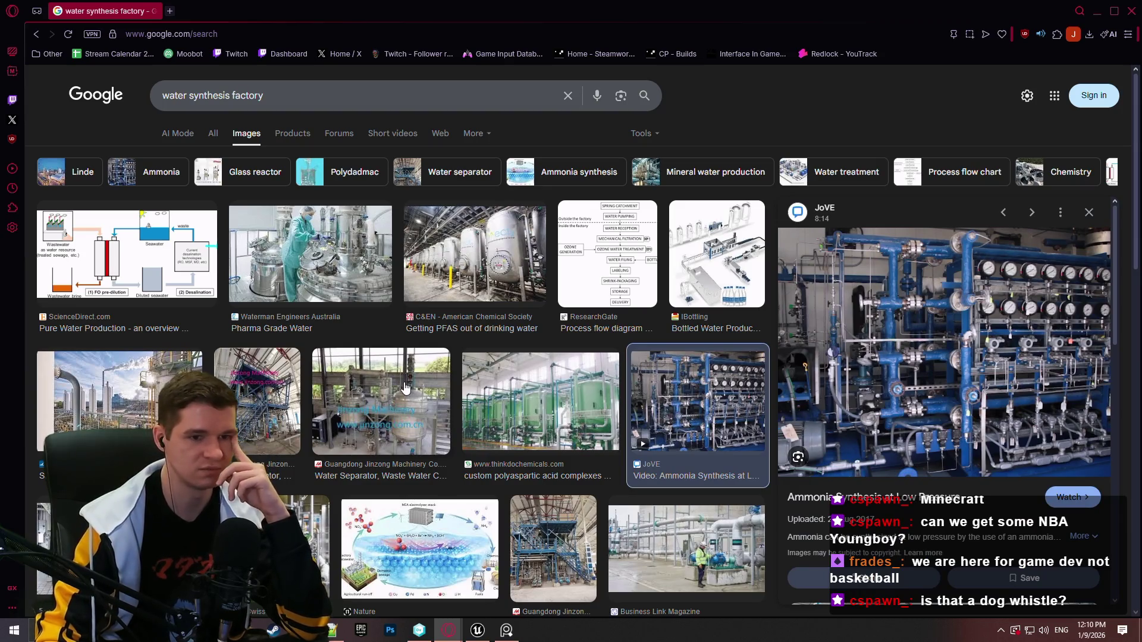
scroll(398, 378, "down", 1)
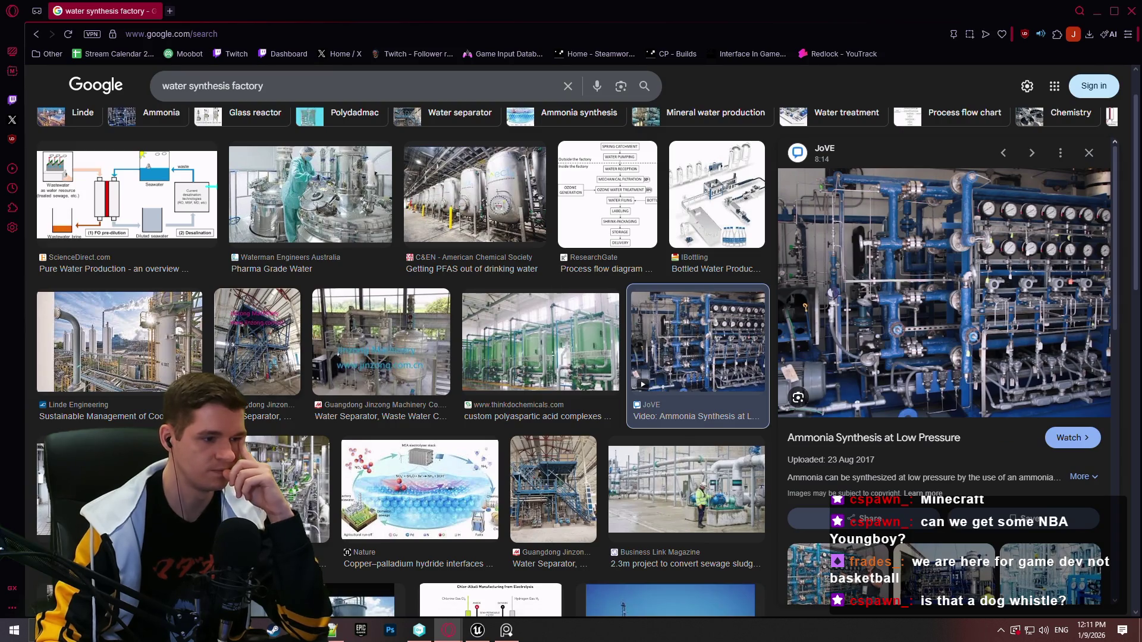
key("Right")
key("Right")
key("Right")
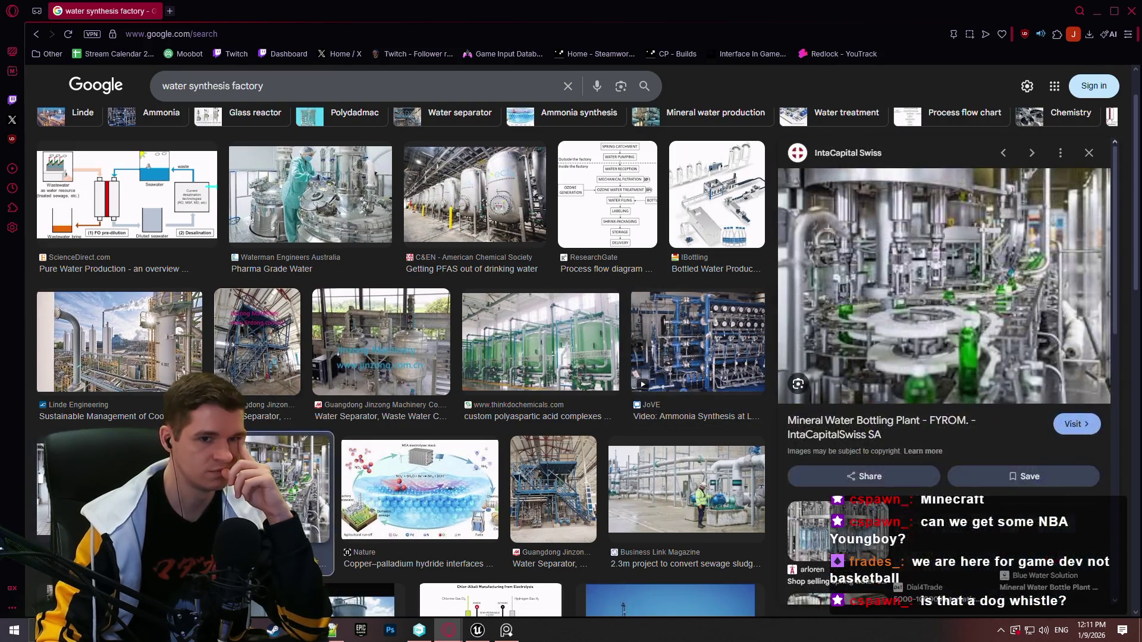
left_click(521, 450)
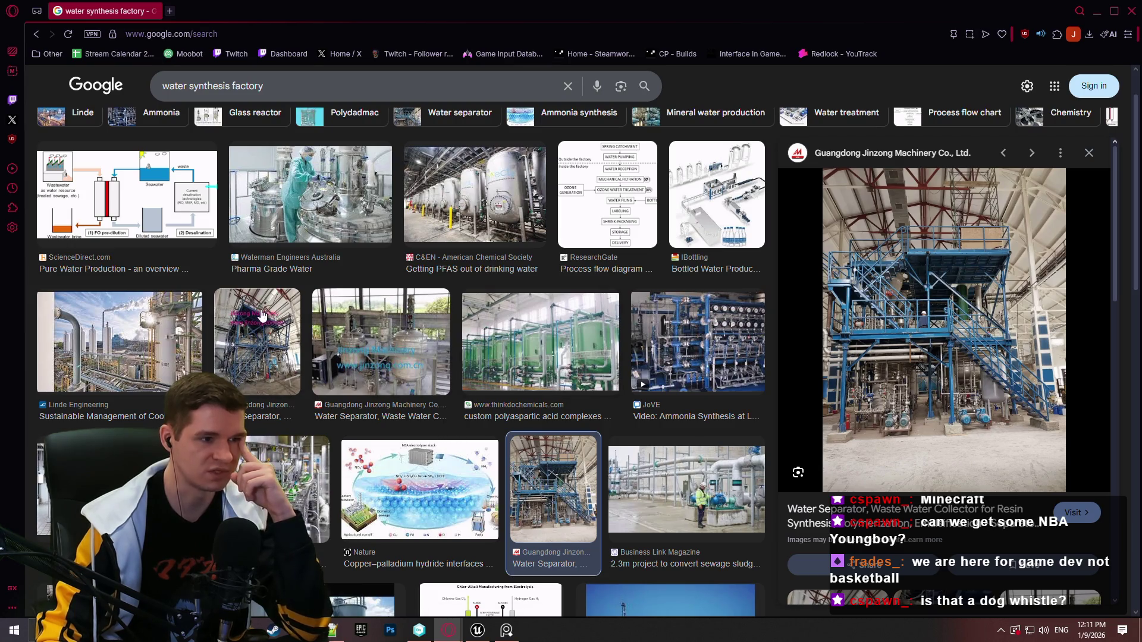
scroll(258, 315, "down", 6)
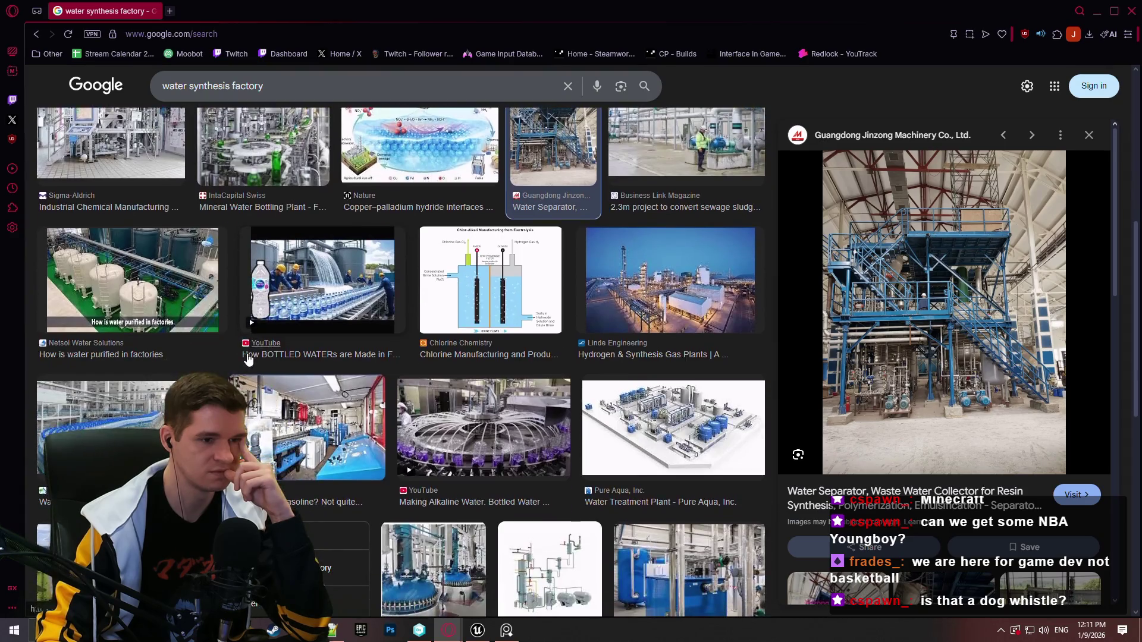
left_click(181, 281)
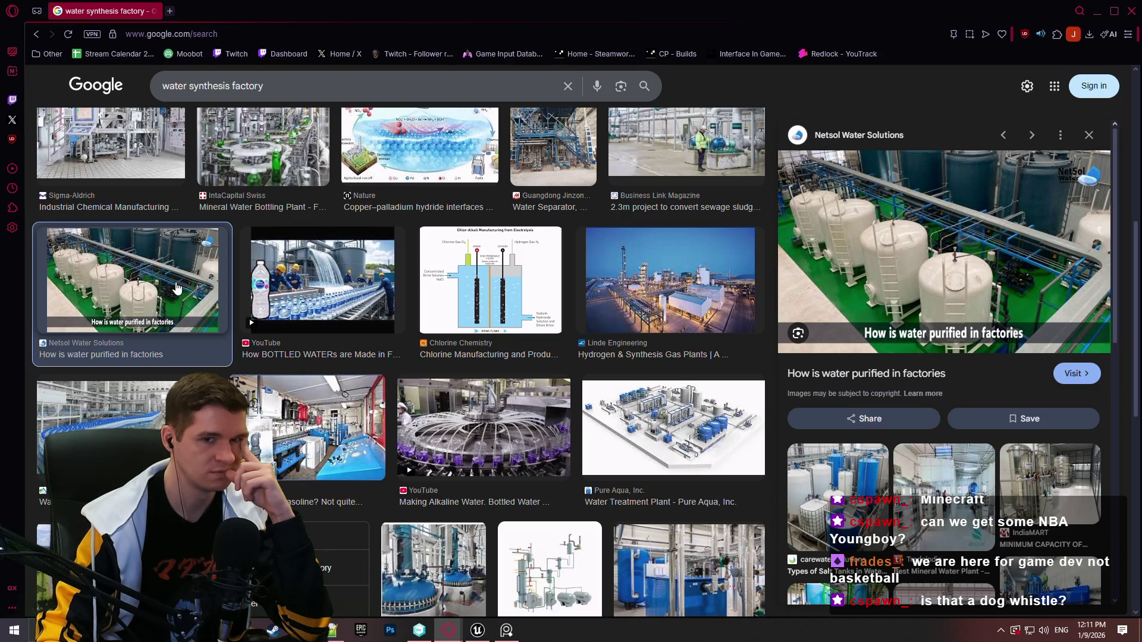
scroll(178, 292, "down", 5)
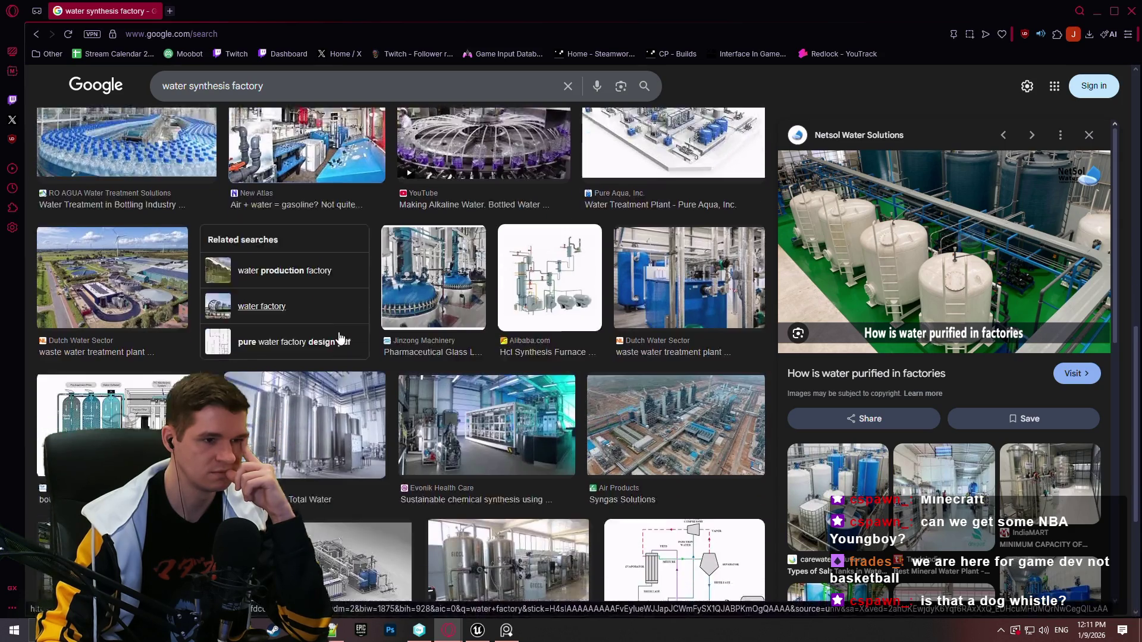
scroll(340, 338, "down", 1)
Preview the glass reactor, Tan Do production line and water process diagrams, ending on the Evonik image
left_click(423, 257)
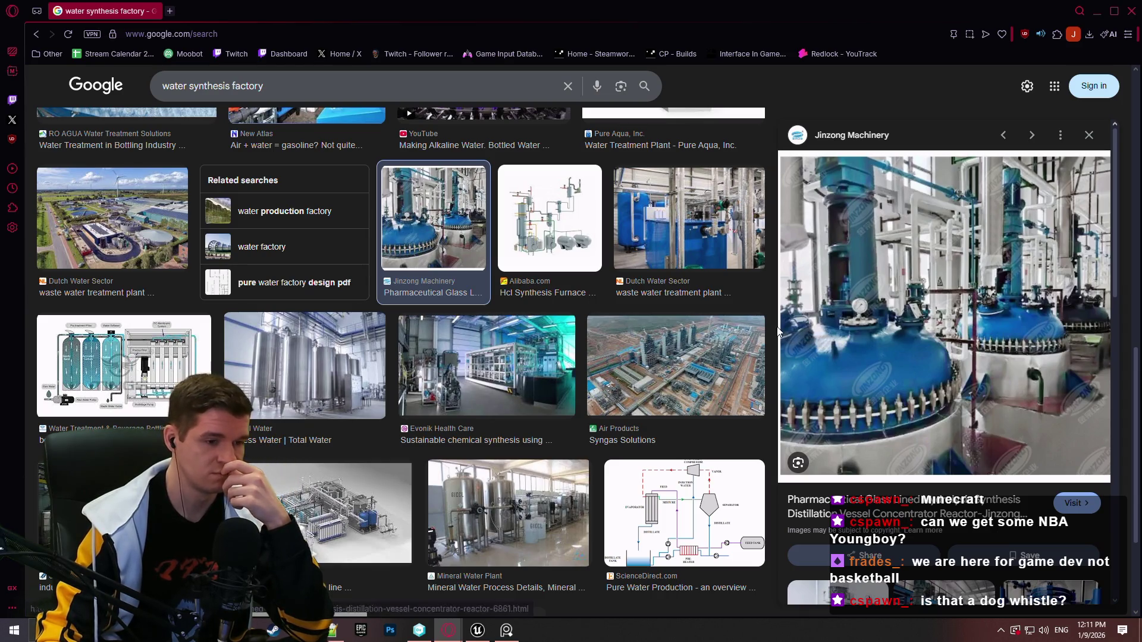
scroll(302, 349, "down", 3)
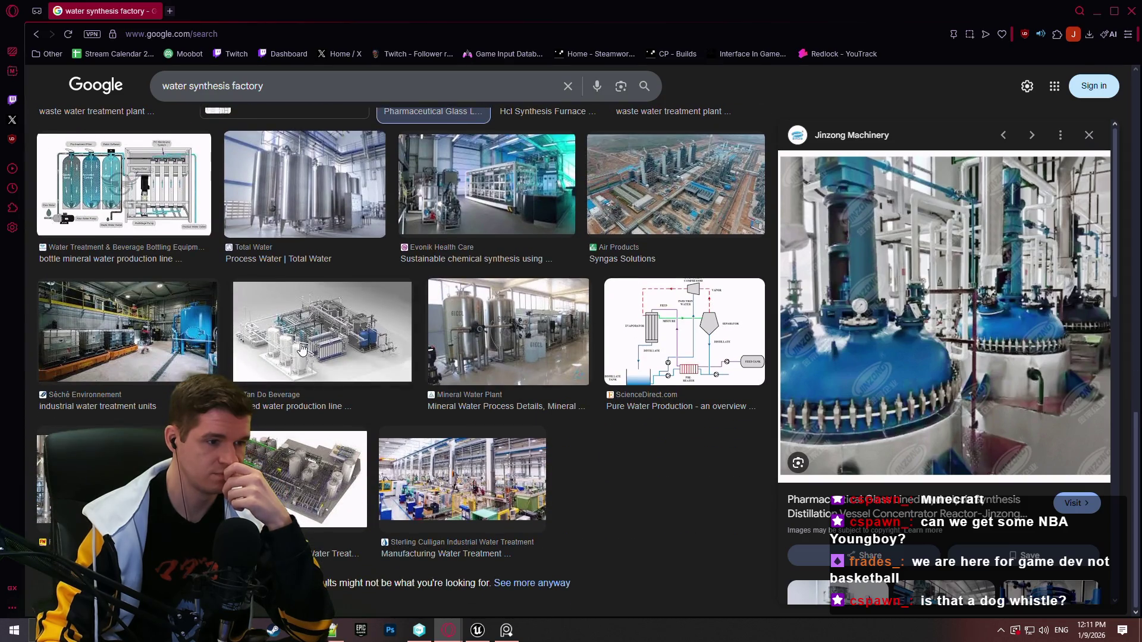
left_click(301, 349)
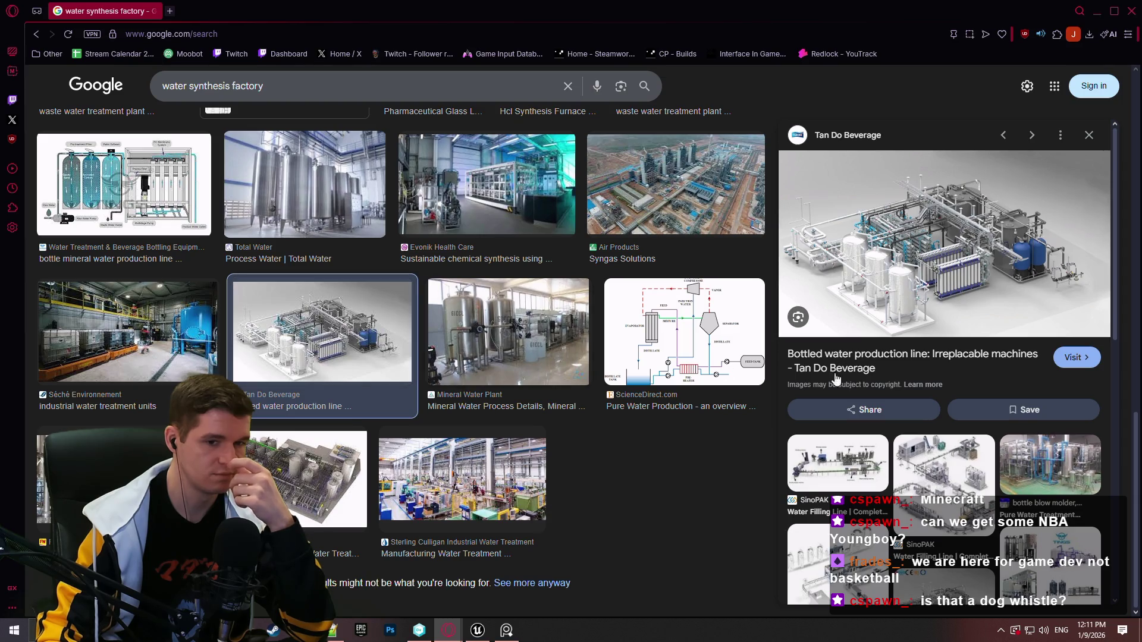
scroll(865, 387, "down", 4)
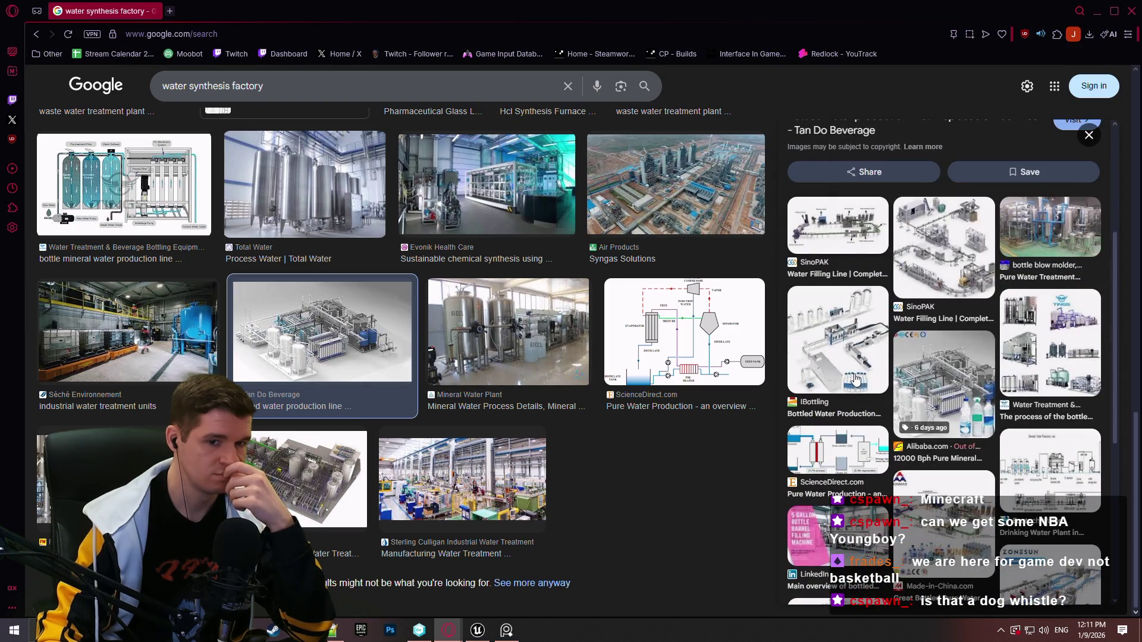
left_click(857, 465)
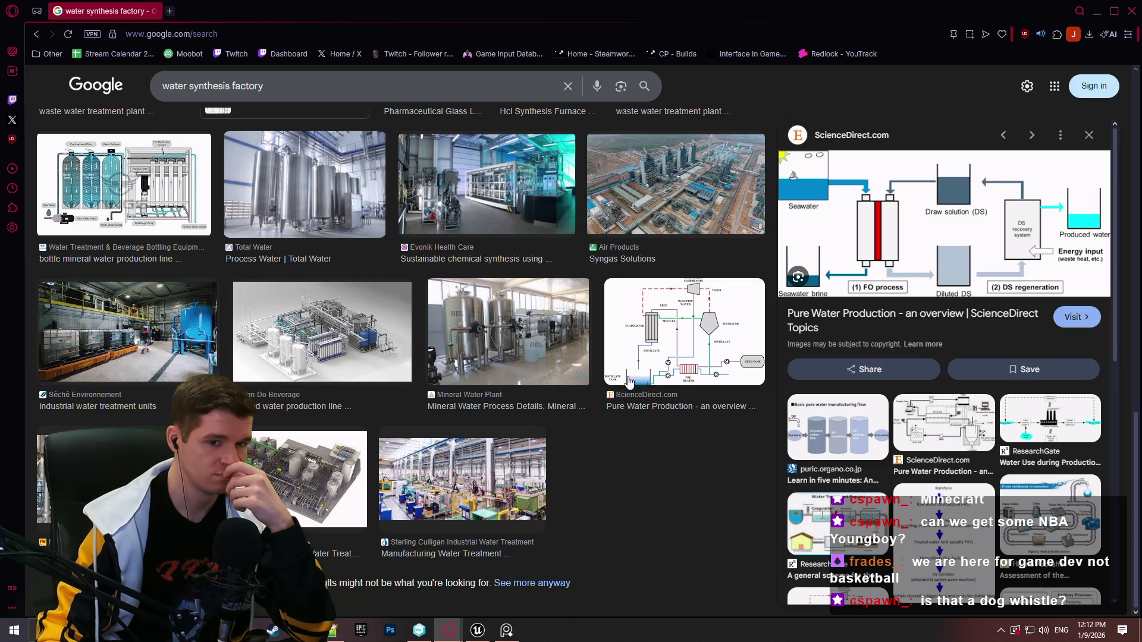
scroll(827, 443, "down", 3)
left_click(850, 368)
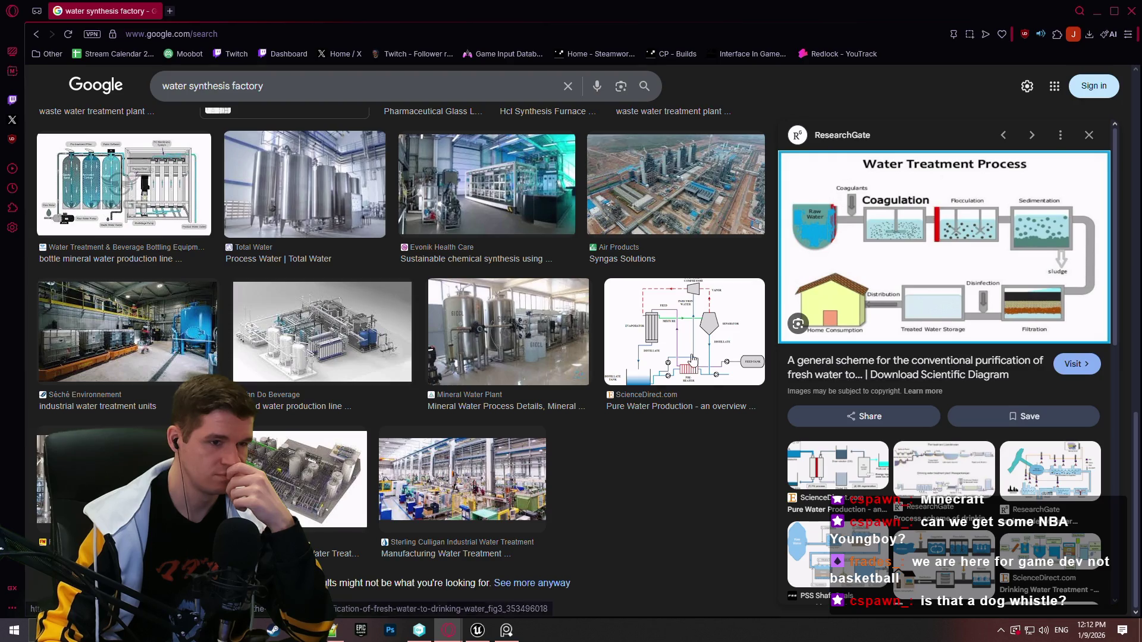
scroll(638, 353, "up", 3)
left_click(550, 347)
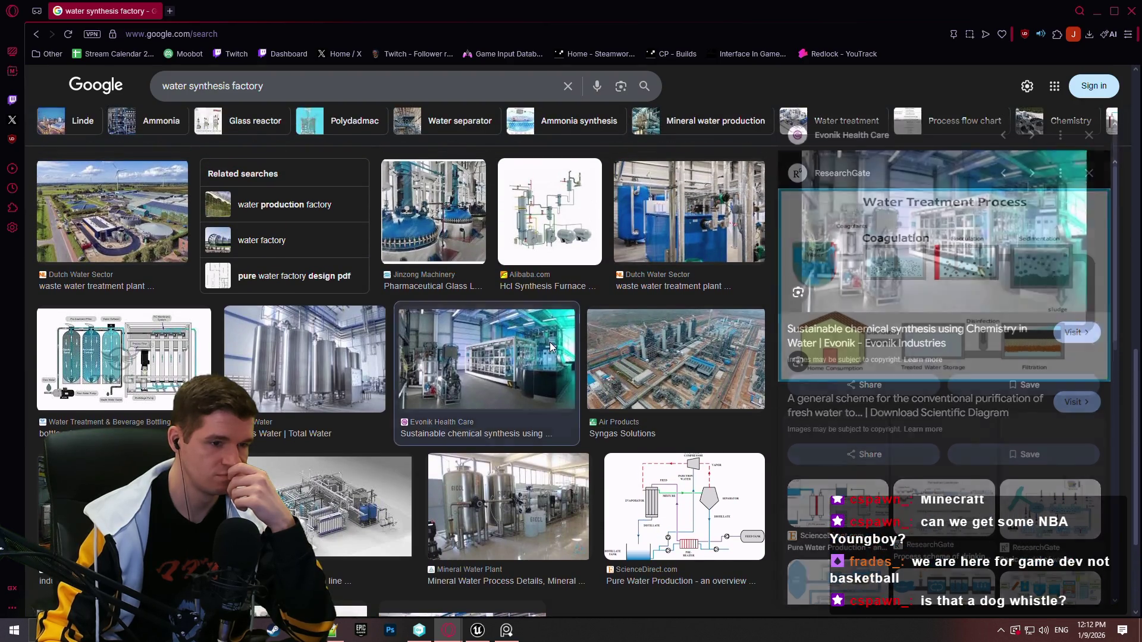